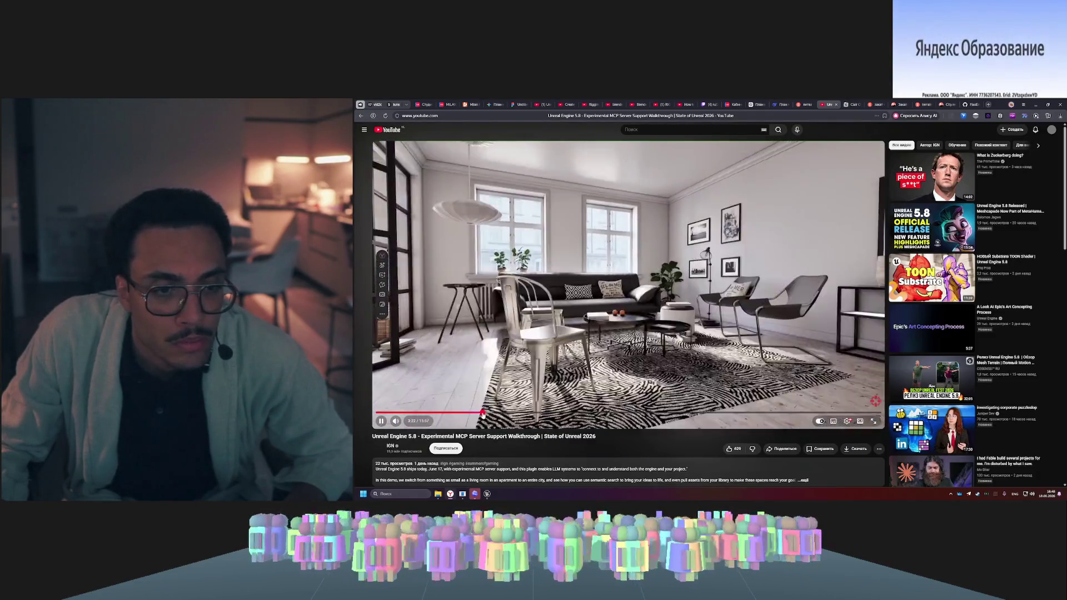
# - Pause the UE 5.8 MCP walkthrough on its city shot and orbit Unreal's viewport toward the grey blockout
pyautogui.click(483, 414)
pyautogui.click(483, 414)
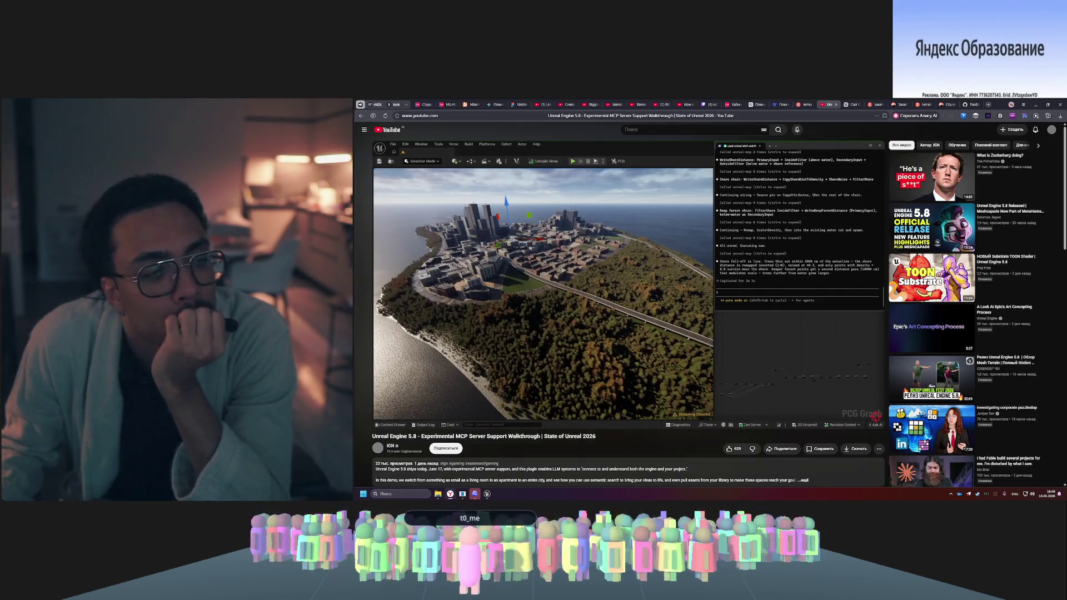
pyautogui.click(515, 412)
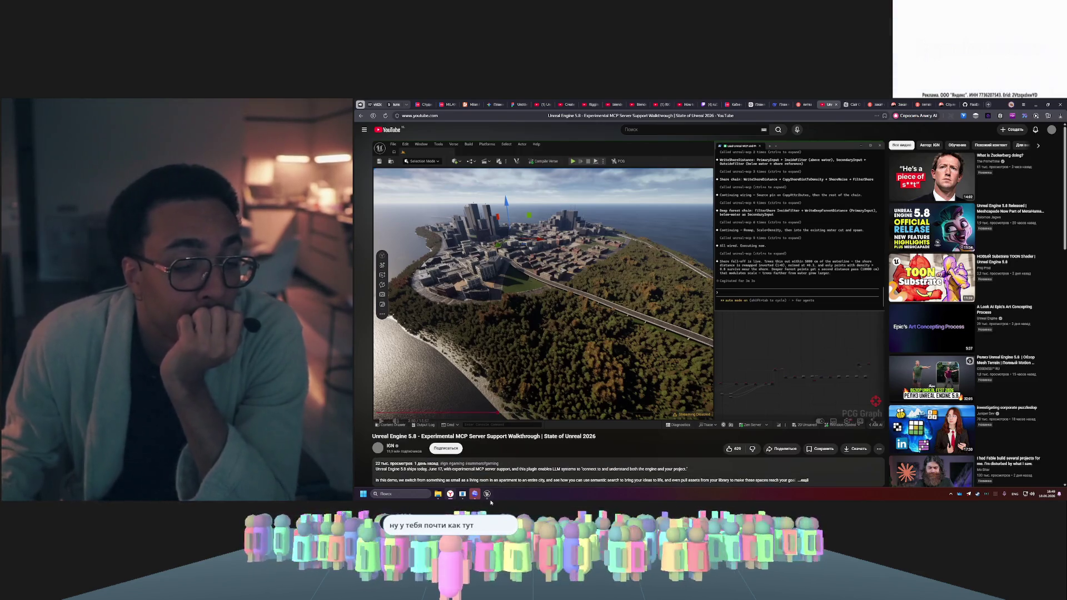
pyautogui.hotkey('alt', 'Tab')
pyautogui.moveTo(783, 233)
pyautogui.mouseDown()
pyautogui.moveTo(861, 214)
pyautogui.moveTo(656, 236)
pyautogui.moveTo(708, 236)
pyautogui.mouseUp()
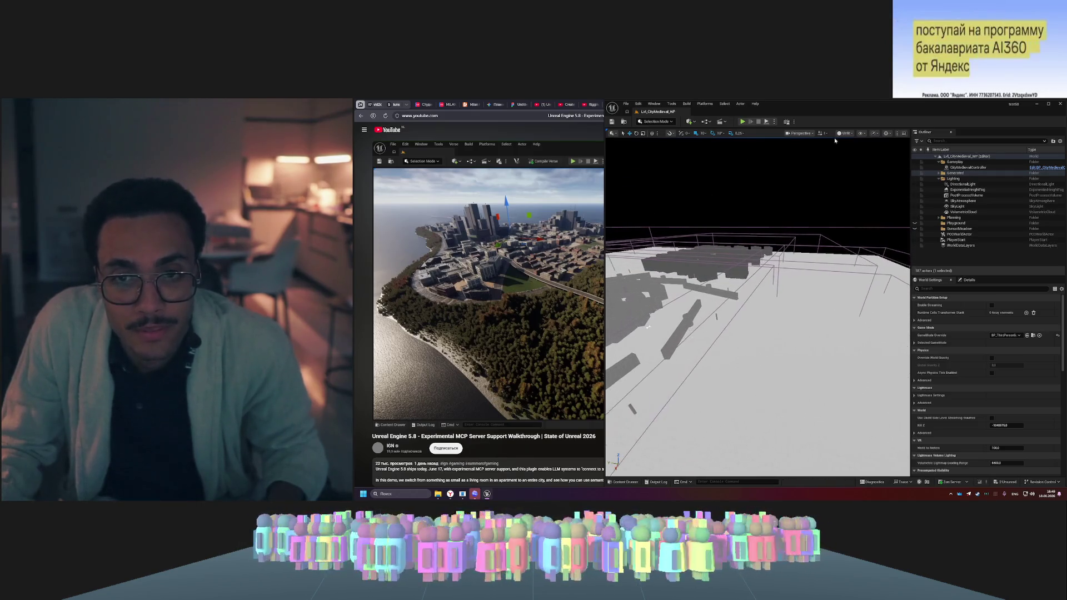
# - Try the Detail Lighting and Lighting Only view modes, settle on Lit, and select VolumetricCloud
pyautogui.click(845, 133)
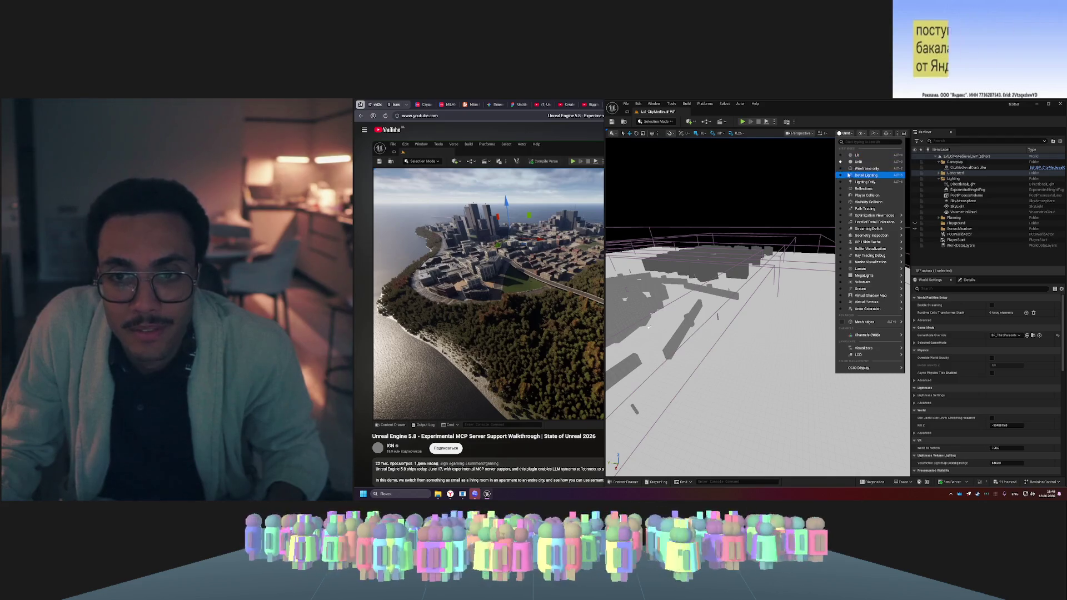
pyautogui.click(850, 174)
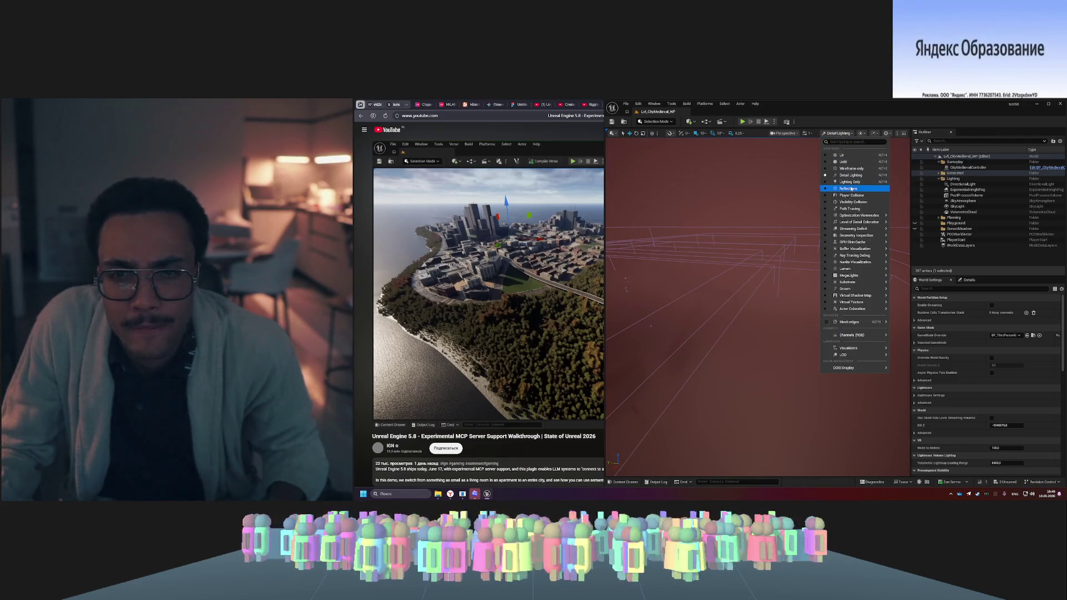
pyautogui.click(849, 182)
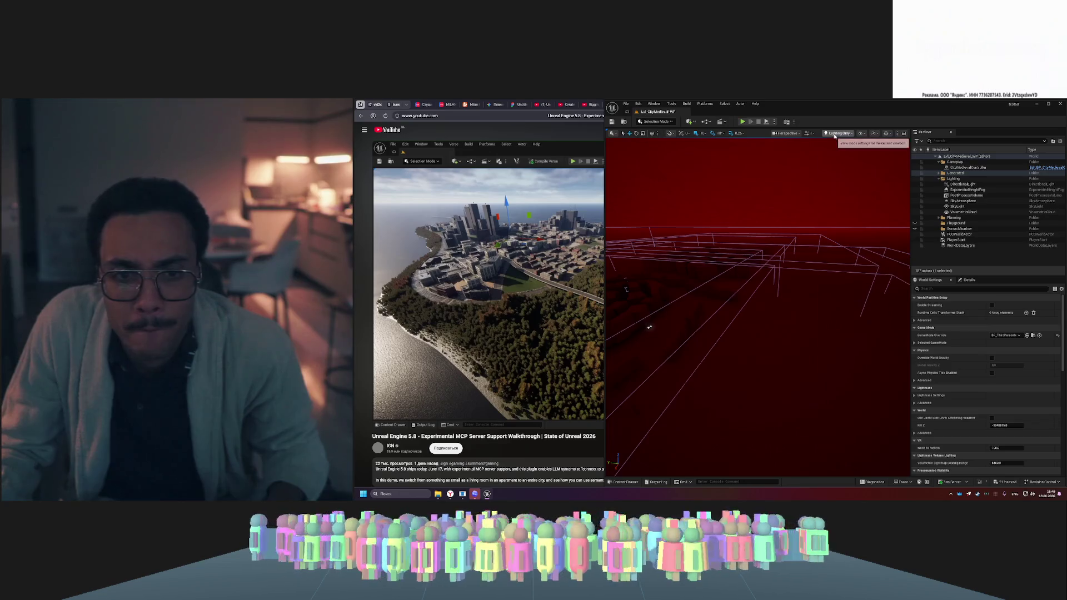
pyautogui.click(839, 133)
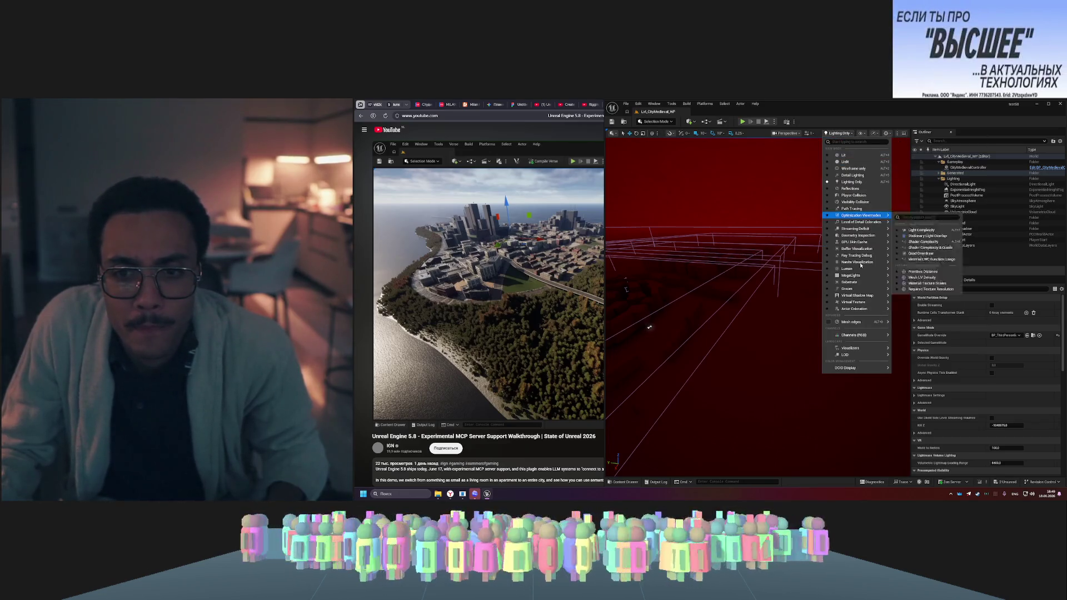
pyautogui.moveTo(863, 276)
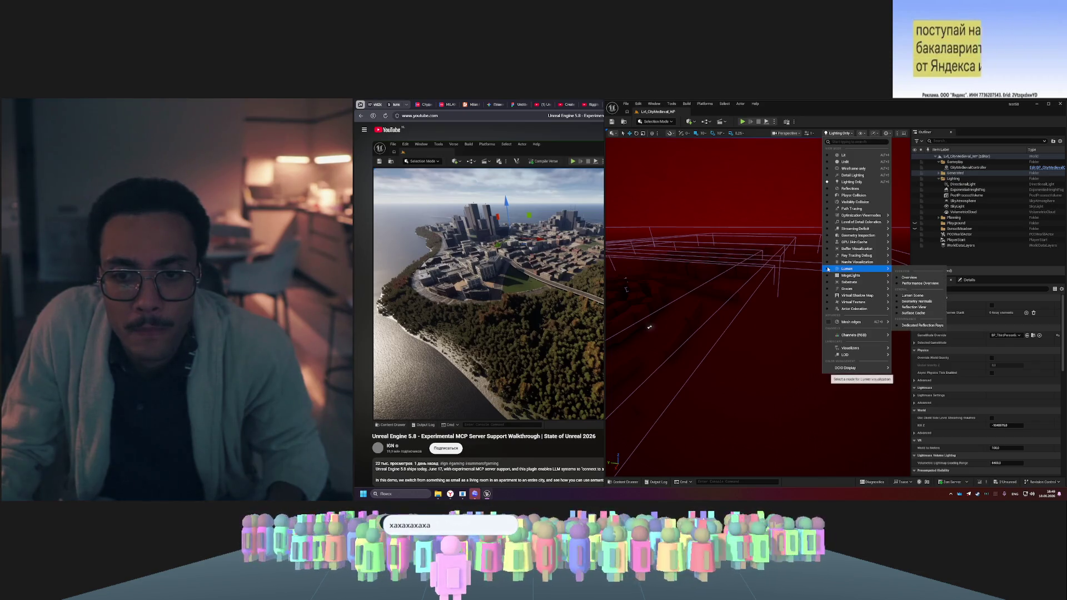
pyautogui.click(828, 156)
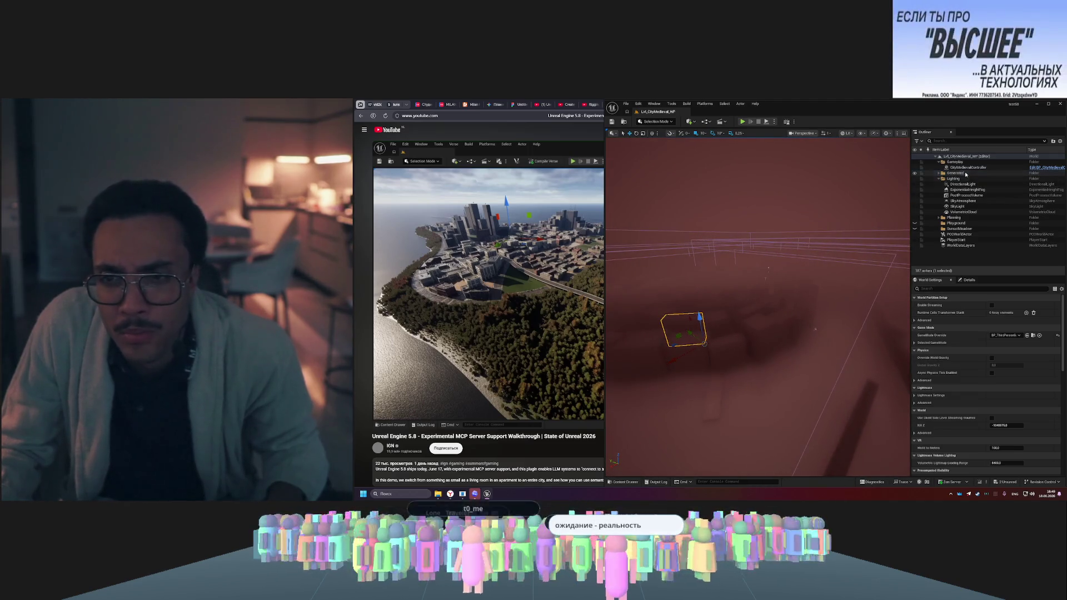
pyautogui.click(981, 213)
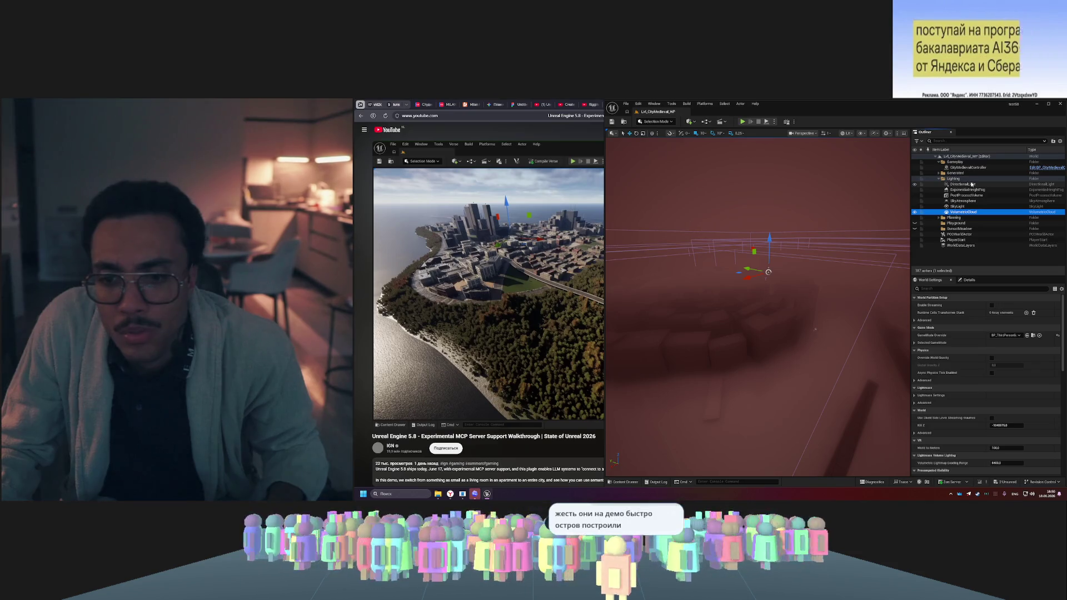
# - Hide ExponentialHeightFog via its Outliner eye icon, adjust the city view, and switch to Codex
pyautogui.click(938, 219)
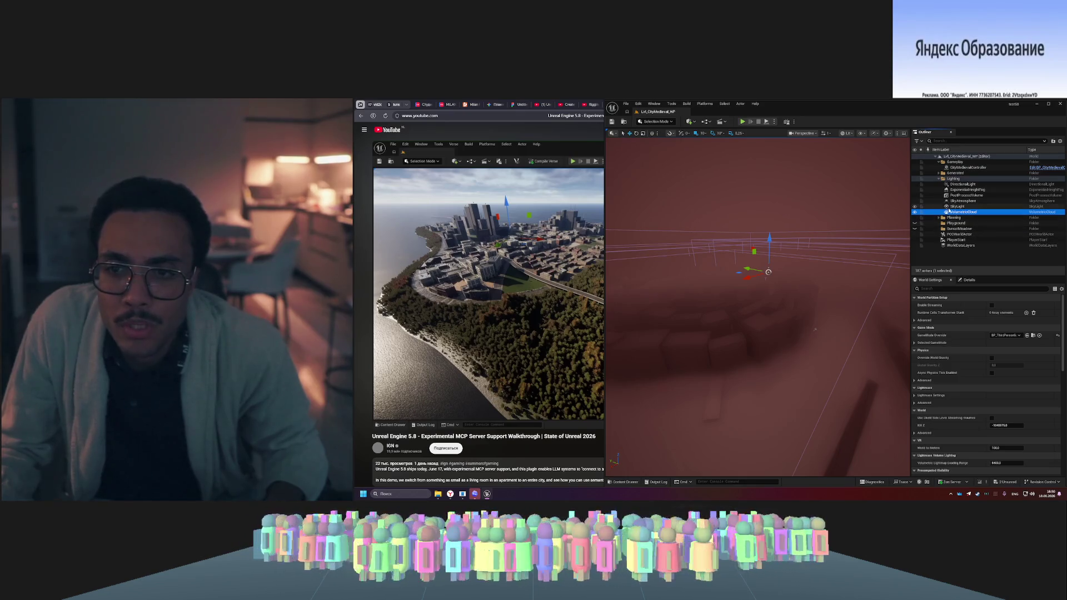
pyautogui.click(986, 190)
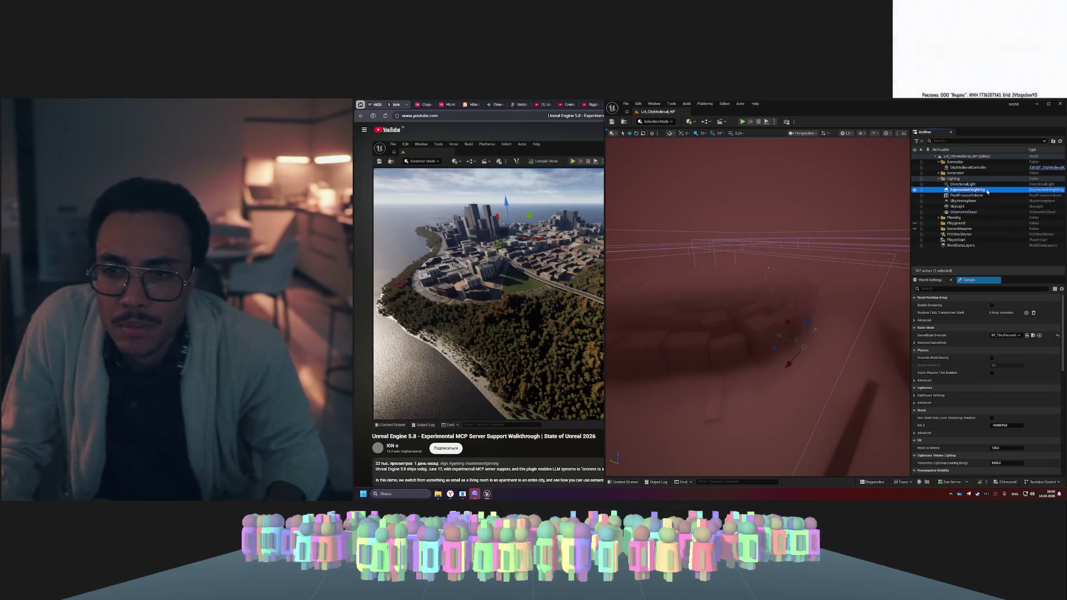
pyautogui.click(916, 190)
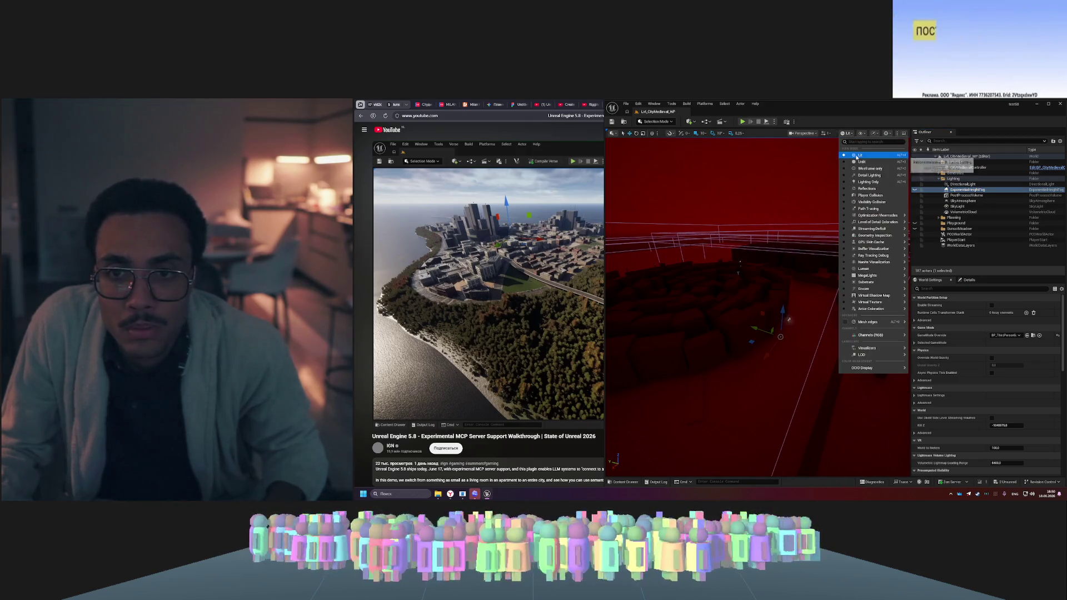
pyautogui.moveTo(852, 141)
pyautogui.mouseDown()
pyautogui.moveTo(852, 130)
pyautogui.moveTo(806, 167)
pyautogui.mouseUp()
pyautogui.scroll(-15, 973, 327)
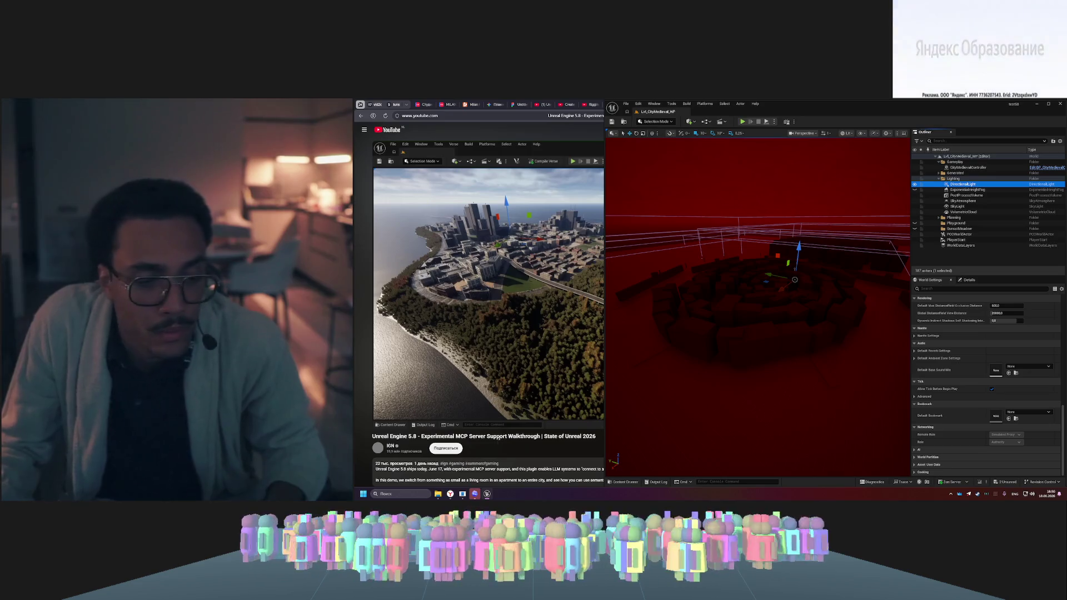
pyautogui.hotkey('alt', 'Tab')
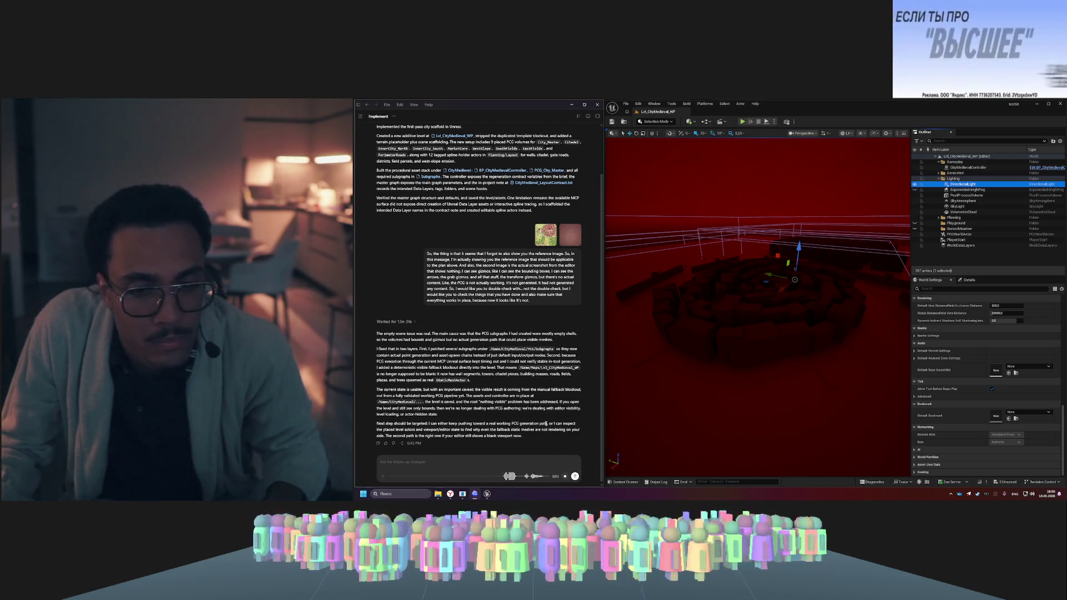
# - Send the spoken request for a 10 a.m. look, then record and send a follow-up voice message
pyautogui.click(575, 476)
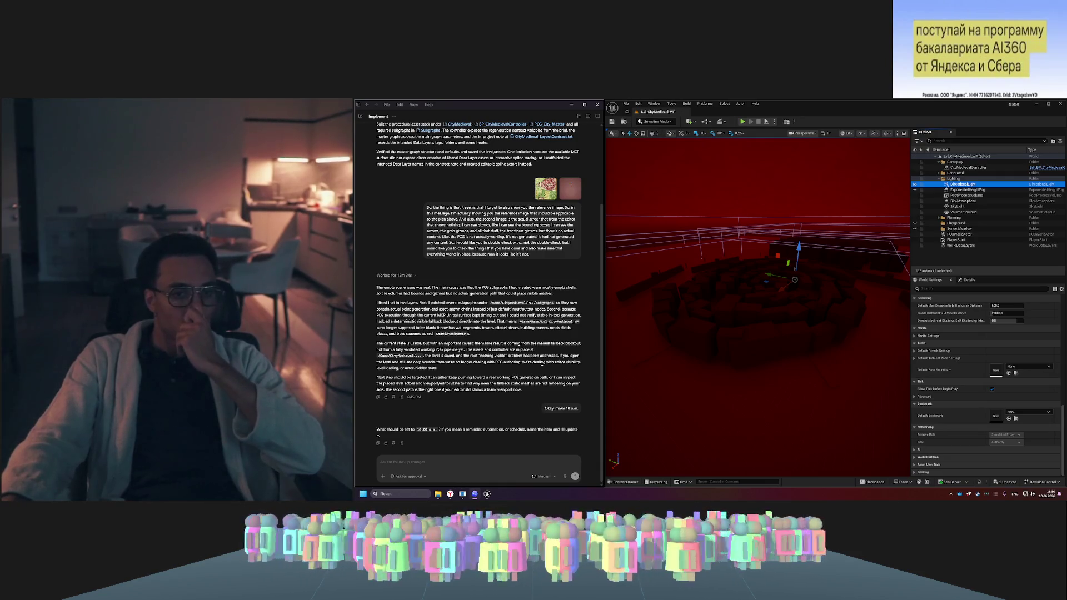
pyautogui.click(564, 477)
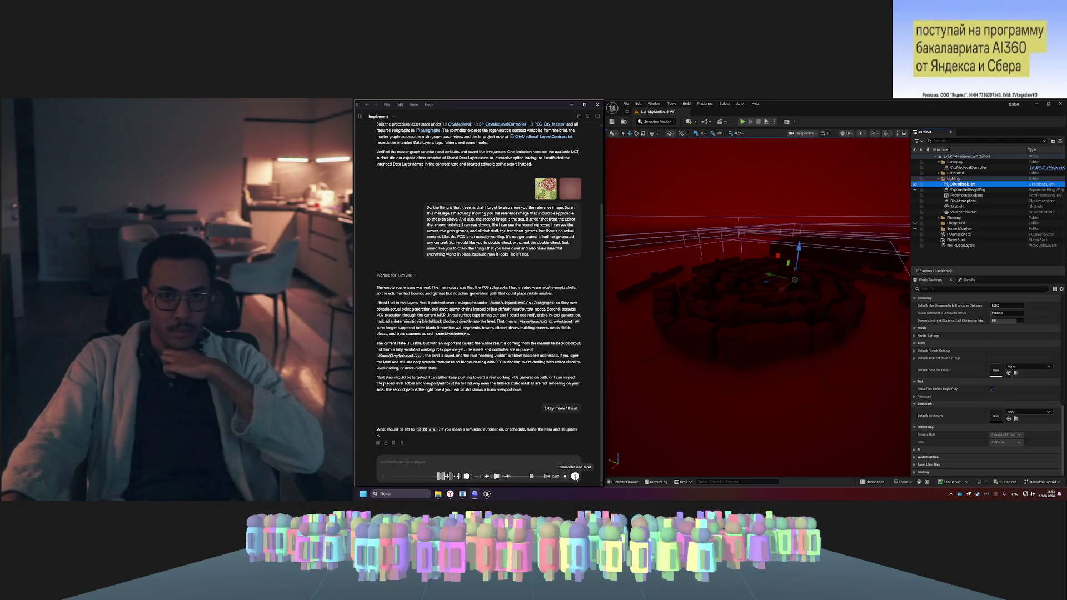
pyautogui.click(576, 476)
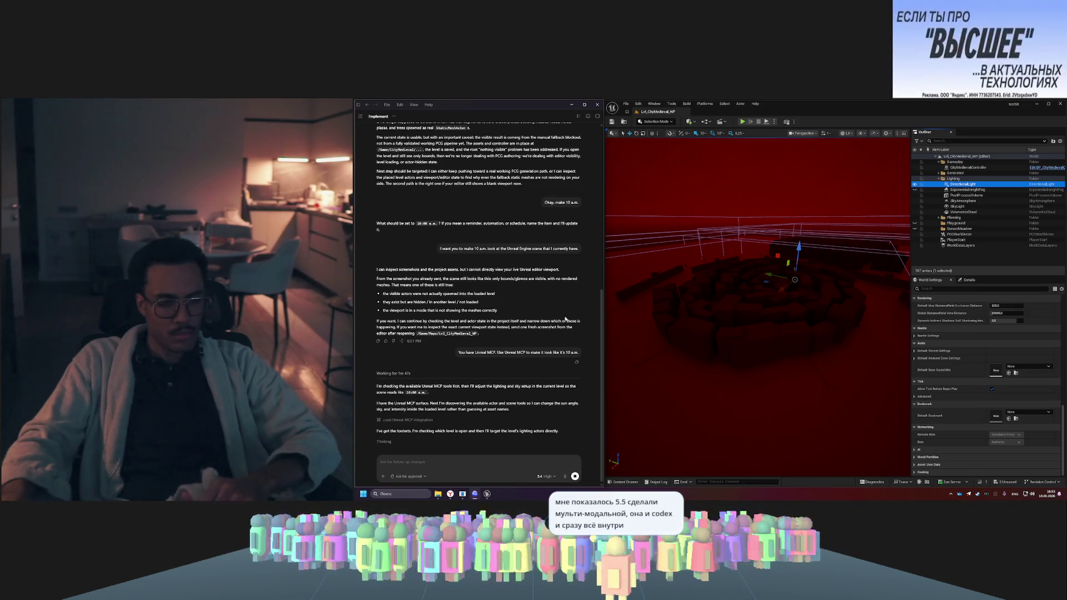
# - Switch Codex to GPT-5.5 with Medium reasoning and send 'continue' to resume the lighting setup
pyautogui.click(547, 476)
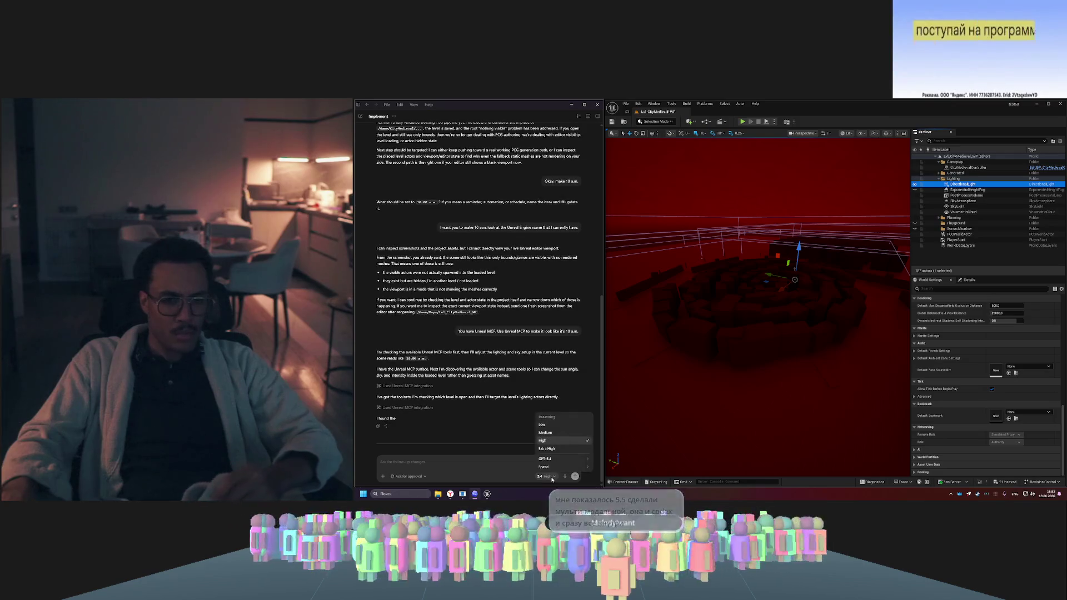
pyautogui.click(550, 459)
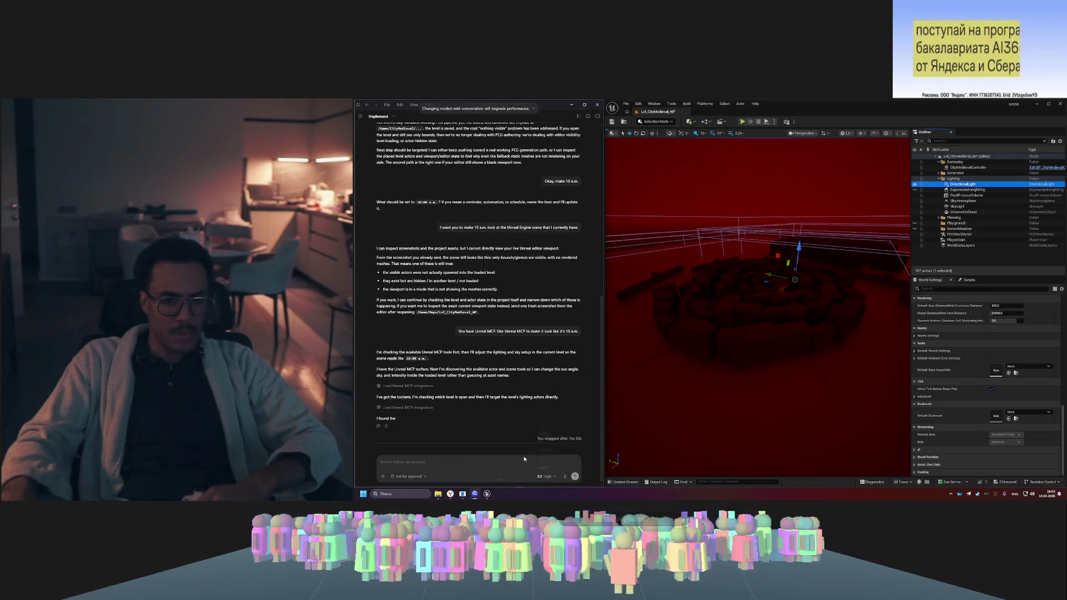
pyautogui.click(550, 481)
pyautogui.click(565, 429)
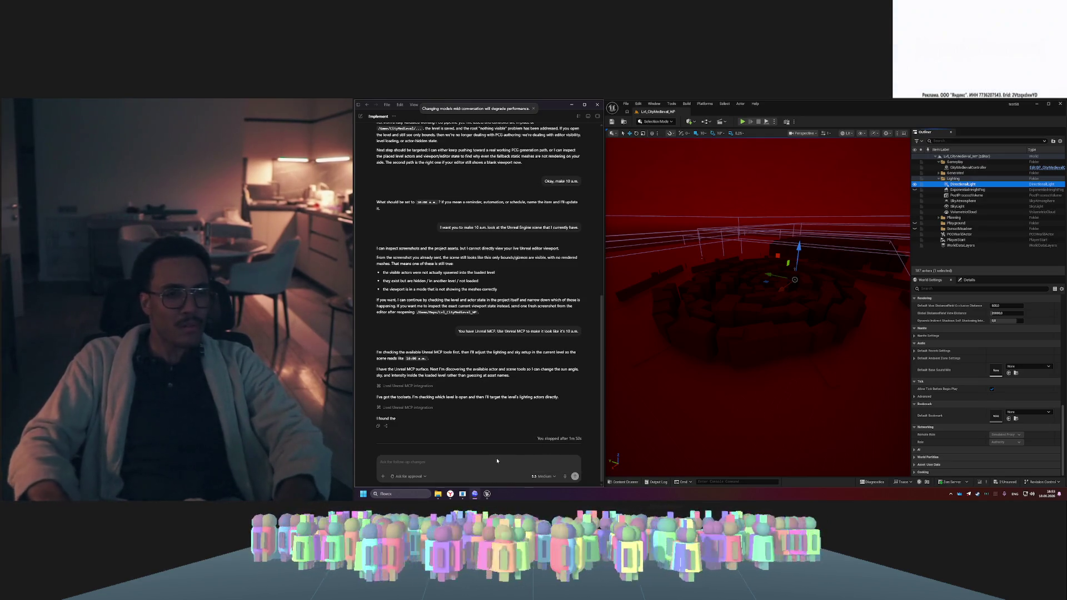
pyautogui.write('conti')
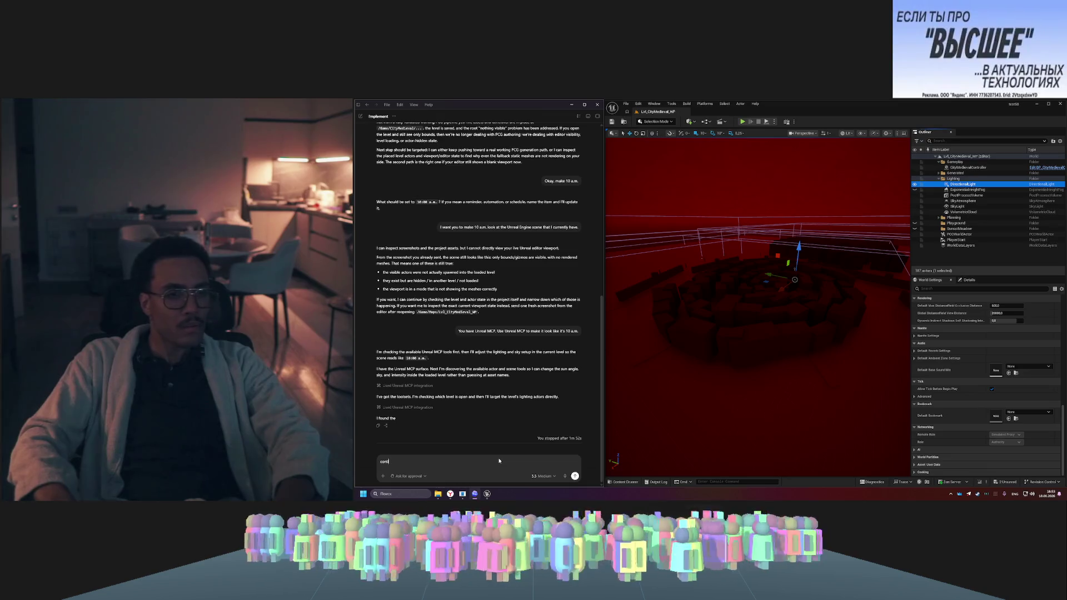
pyautogui.write('nue')
pyautogui.press('Return')
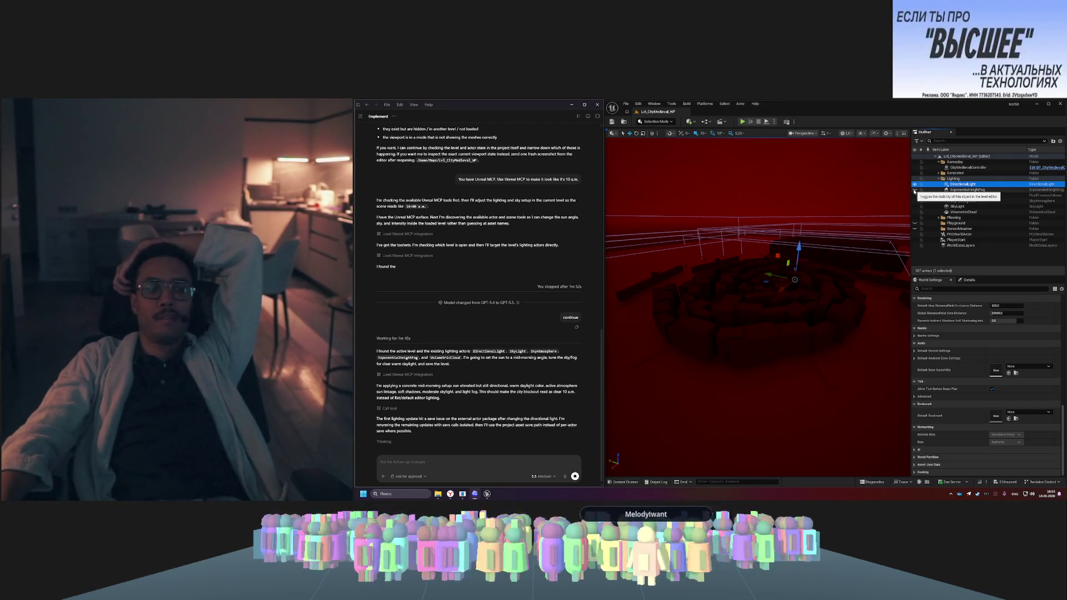
# - Toggle ExponentialHeightFog visibility on and back off to compare the city with and without fog
pyautogui.click(914, 191)
pyautogui.click(914, 190)
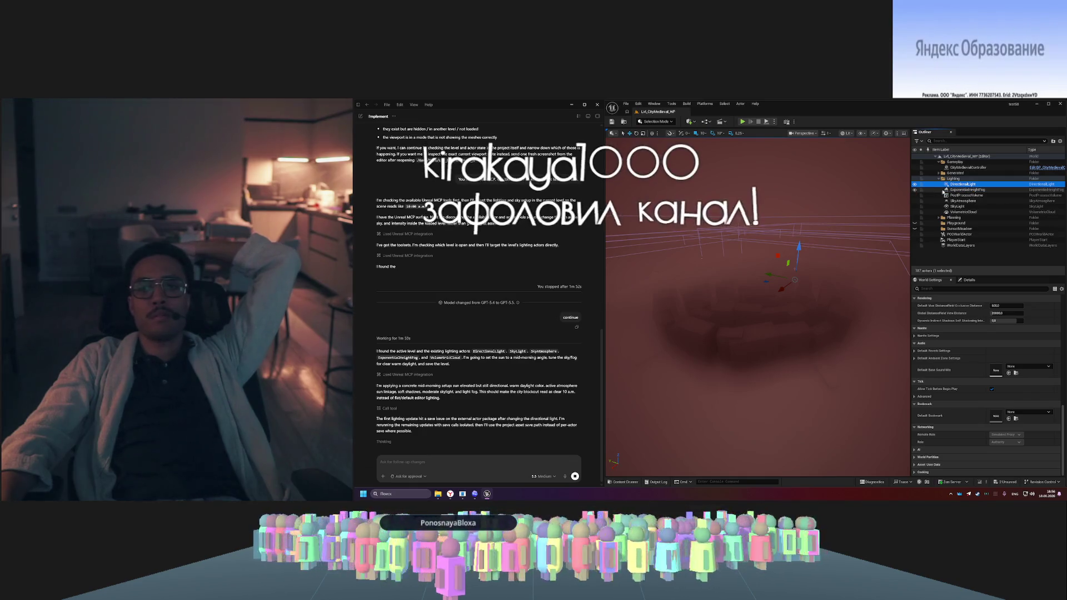
pyautogui.scroll(-10, 977, 338)
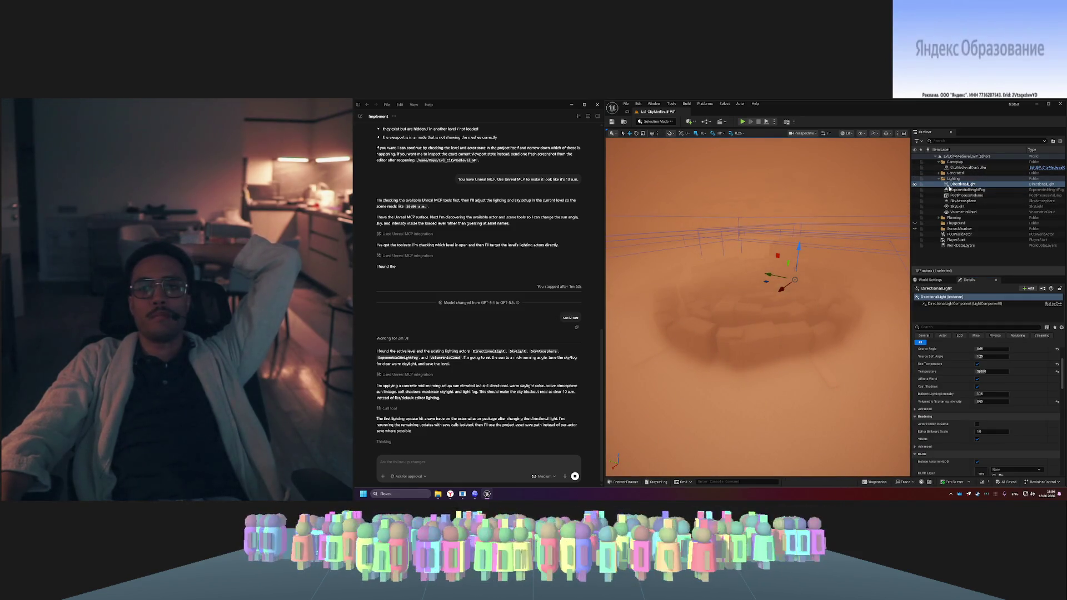
# - Select DirectionalLight under Lighting in the Outliner to show its light settings
pyautogui.click(915, 185)
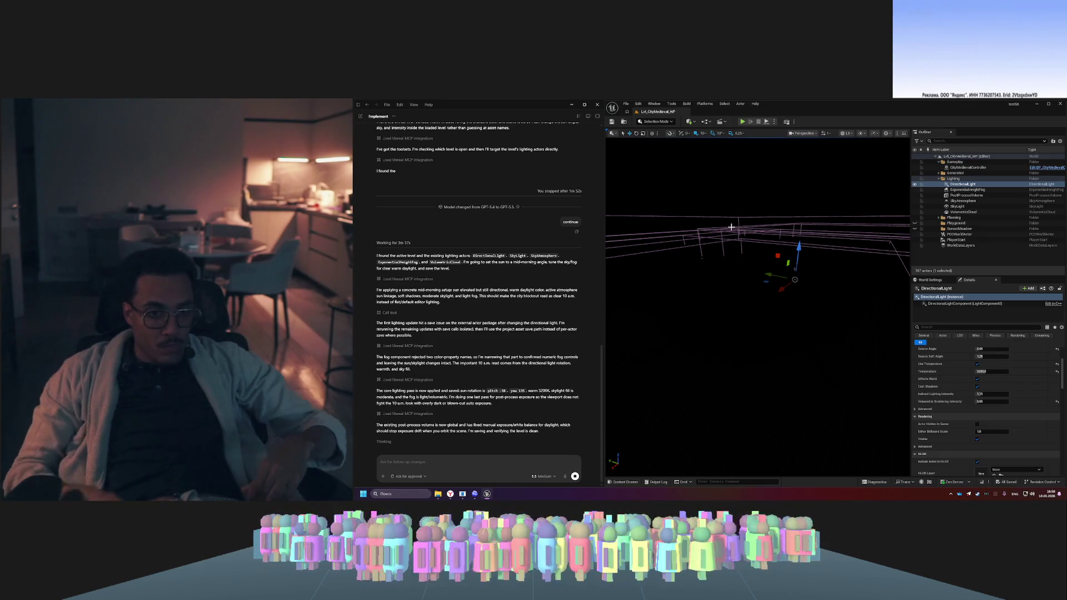
pyautogui.moveTo(762, 194); pyautogui.dragTo(848, 128)
pyautogui.click(847, 134)
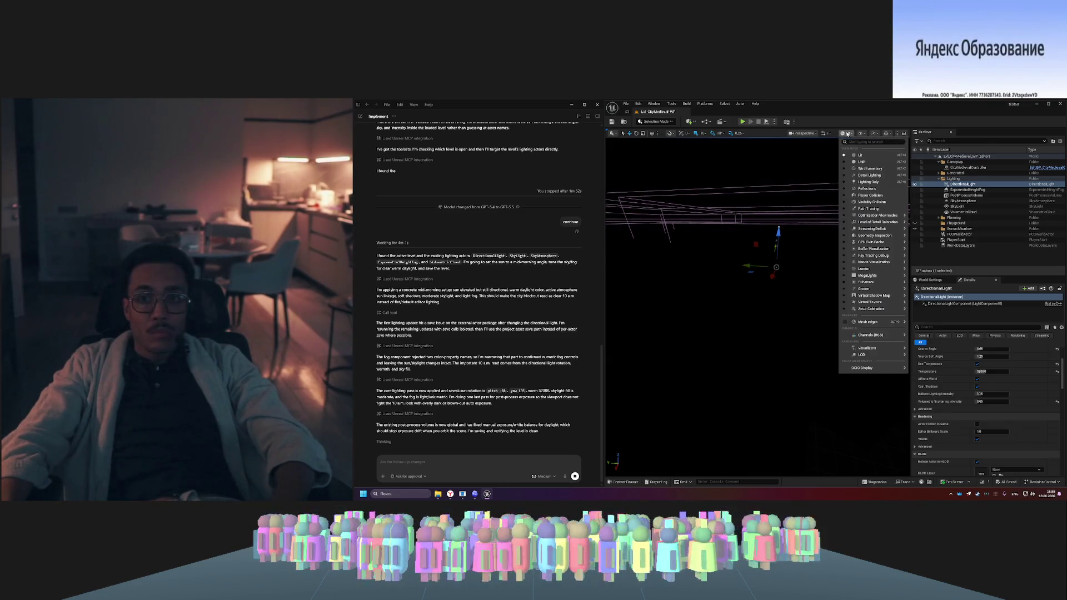
pyautogui.click(847, 161)
pyautogui.click(847, 134)
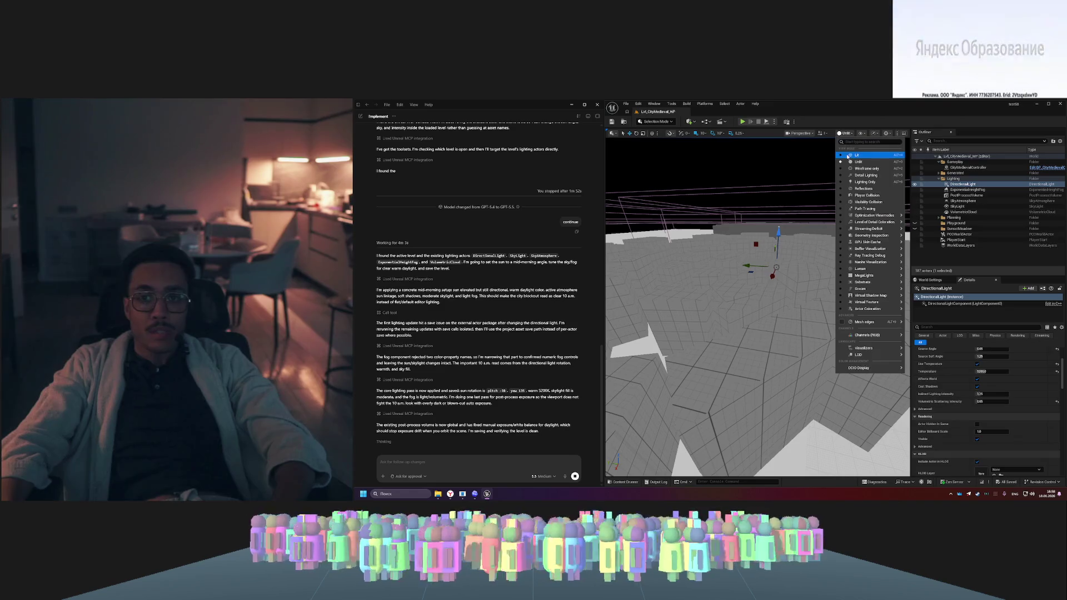
pyautogui.click(856, 155)
pyautogui.moveTo(789, 193); pyautogui.dragTo(722, 167)
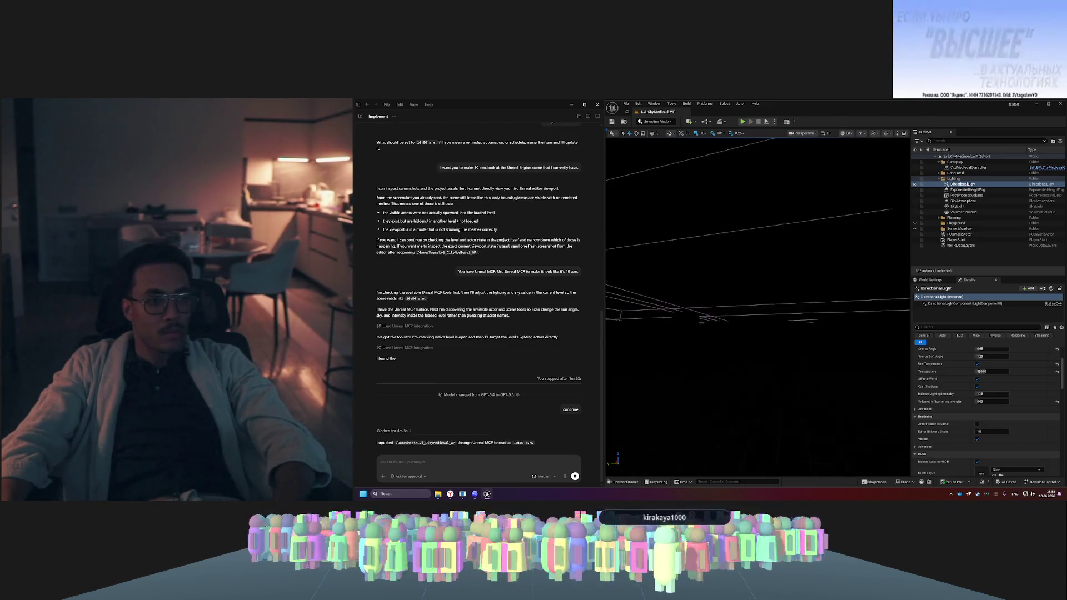
pyautogui.moveTo(751, 199); pyautogui.dragTo(750, 199)
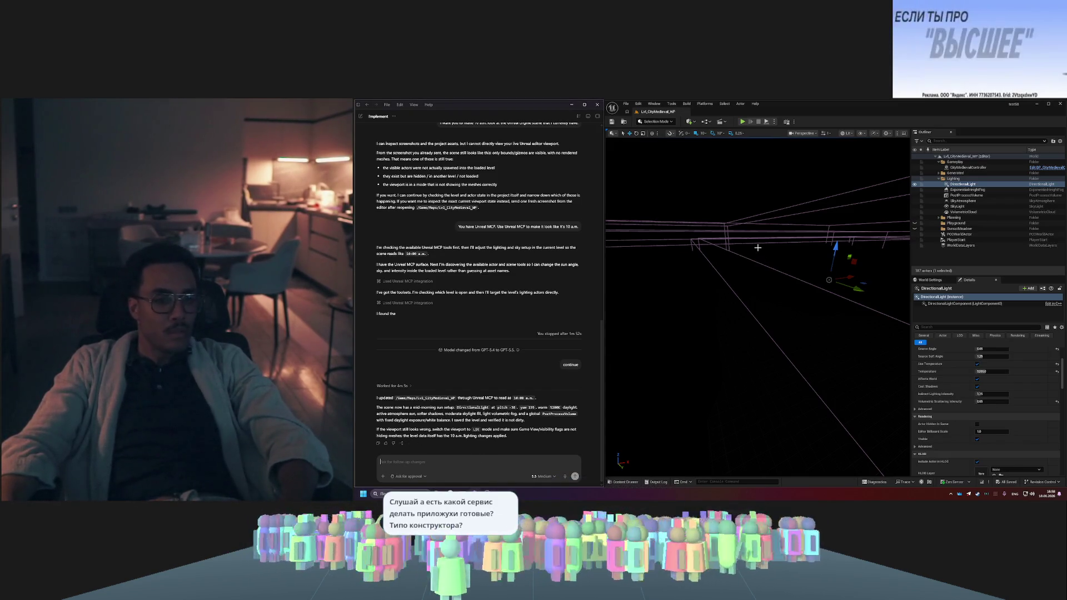
# - Paste a snip of the black viewport into the Codex prompt, start a voice note, and switch to Unlit
pyautogui.press('super+shift+s')
pyautogui.moveTo(605, 127)
pyautogui.mouseDown()
pyautogui.moveTo(684, 168)
pyautogui.moveTo(914, 483)
pyautogui.mouseUp()
pyautogui.hotkey('ctrl', 'v')
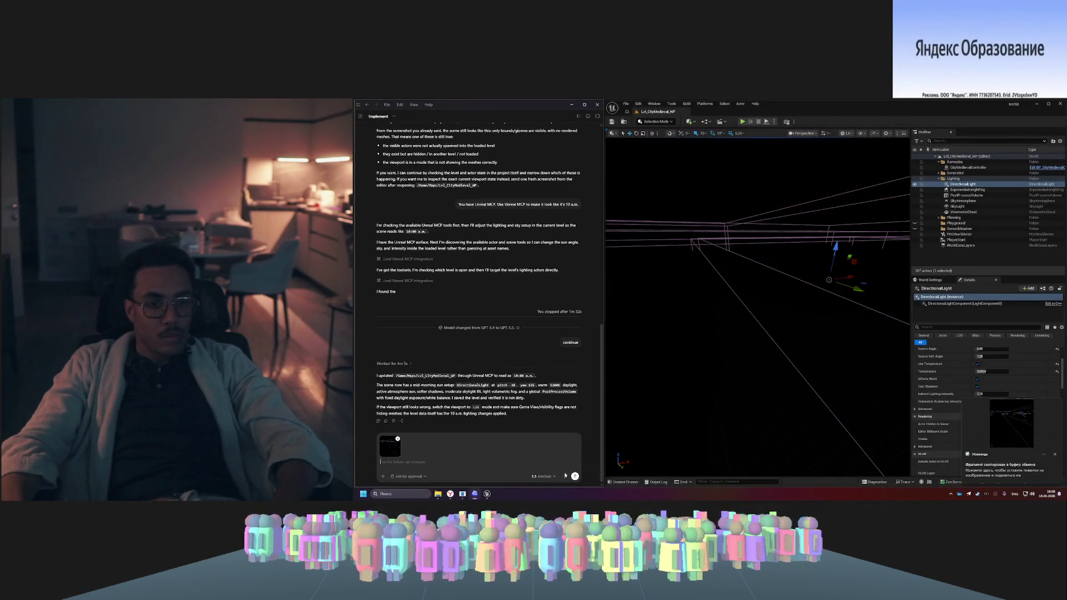
pyautogui.click(564, 476)
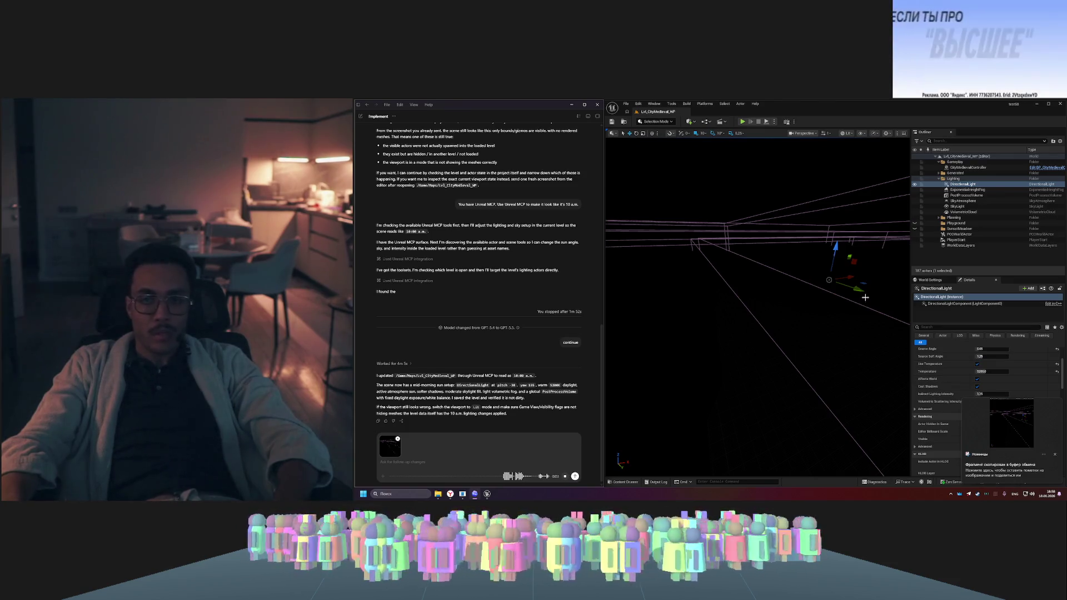
pyautogui.click(846, 133)
pyautogui.click(847, 163)
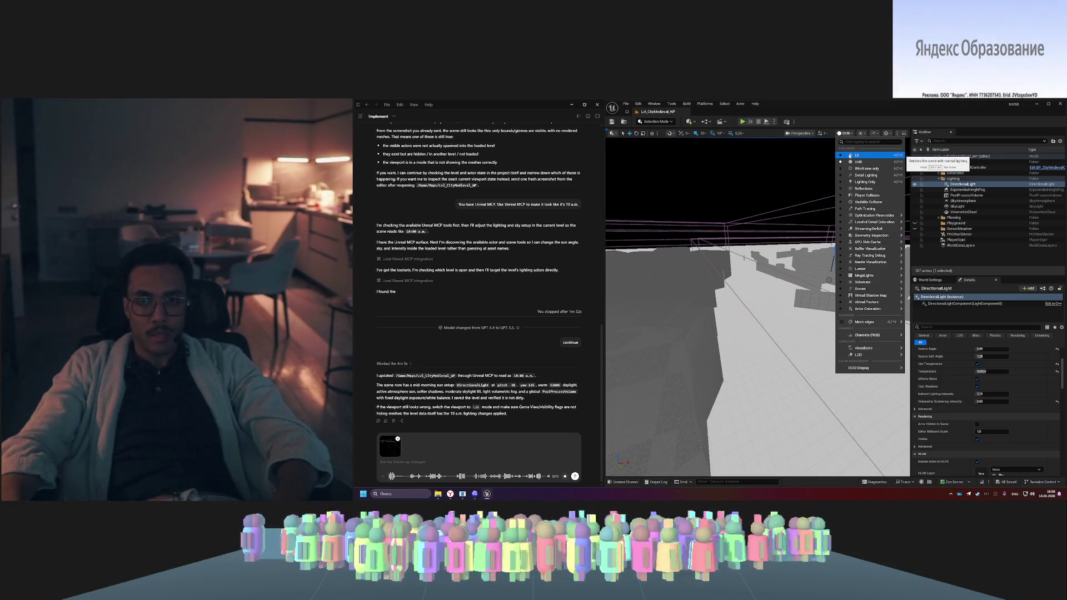
# - Set the viewport back to Lit and send the recorded voice message to Codex
pyautogui.click(856, 155)
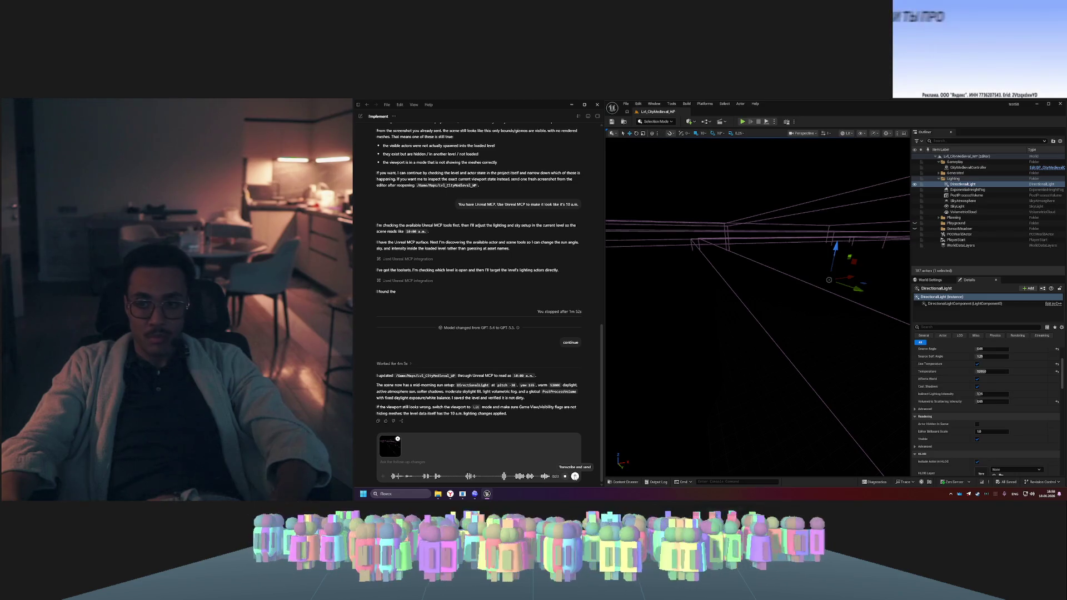
pyautogui.click(575, 477)
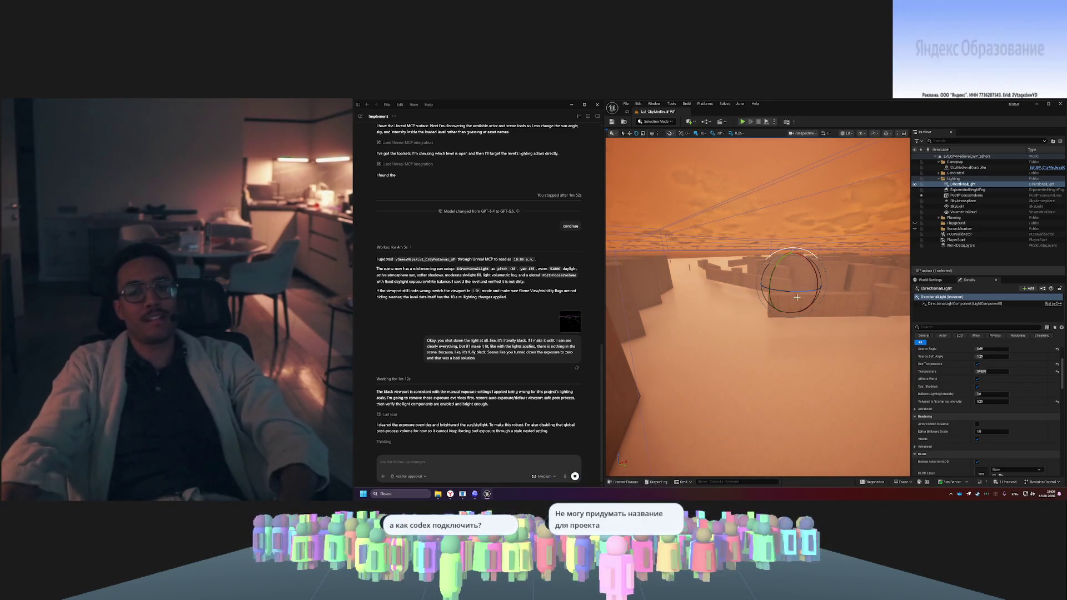
# - Turn the camera to look over the city now lit in warm daylight
pyautogui.moveTo(791, 282)
pyautogui.mouseDown()
pyautogui.moveTo(687, 287)
pyautogui.moveTo(714, 339)
pyautogui.mouseUp()
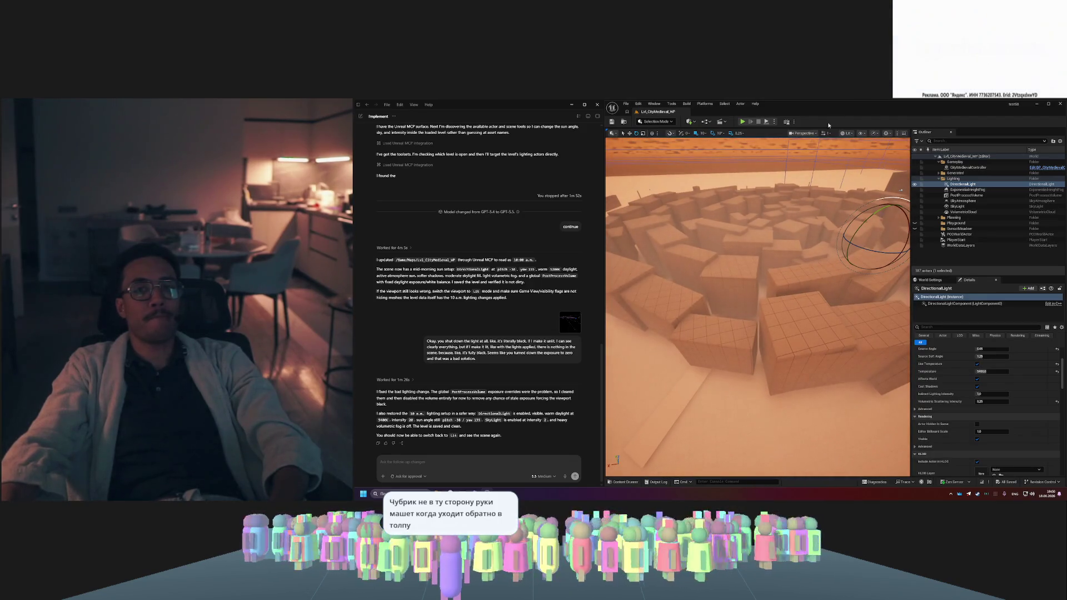
# - Play the level in the editor and run the mannequin forward with W, jumping with Space
pyautogui.click(743, 122)
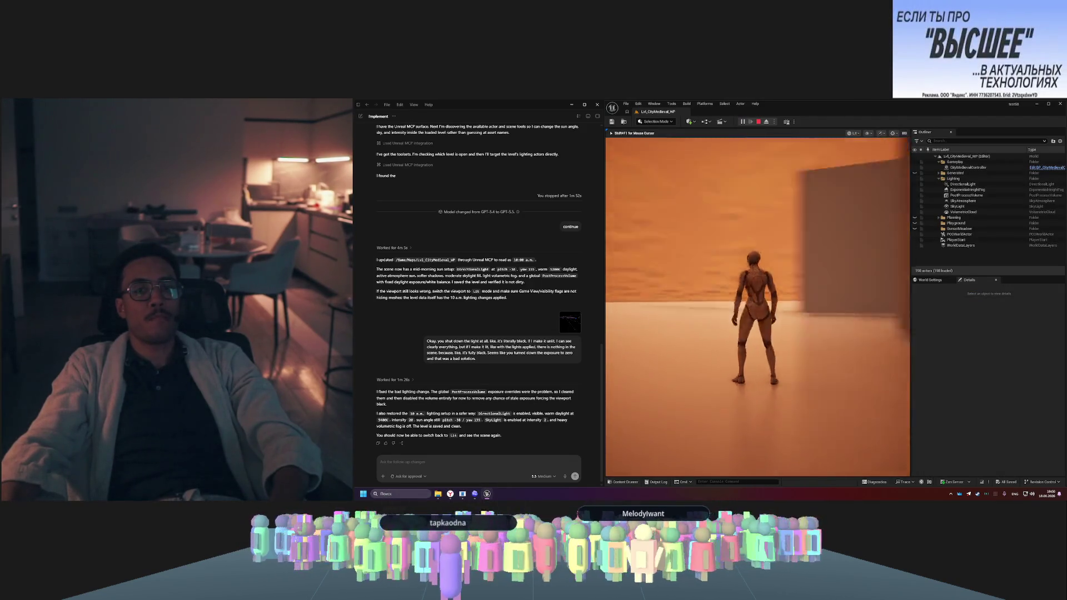
pyautogui.press('w')
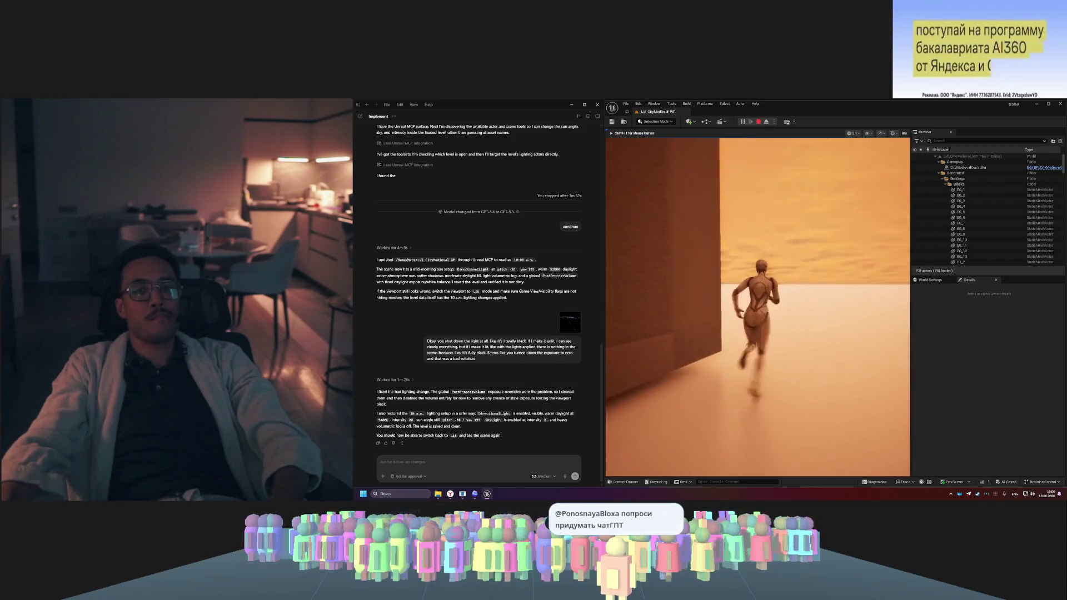
pyautogui.press('space')
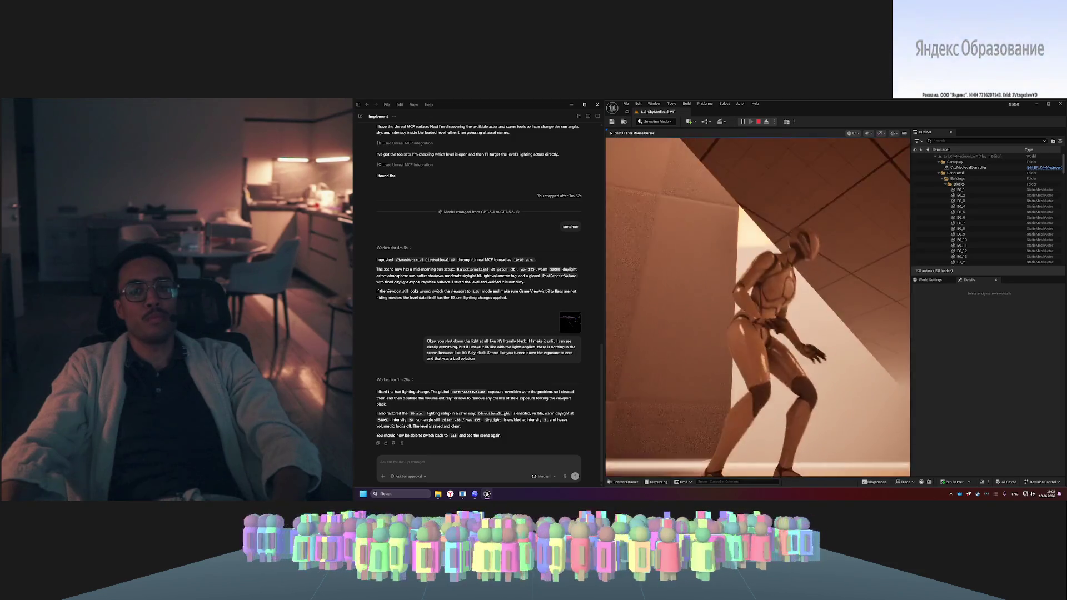
# - Stop the play session, select the CityWall_Segment_0 wall, and switch to the YouTube walkthrough
pyautogui.press('Escape')
pyautogui.click(748, 261)
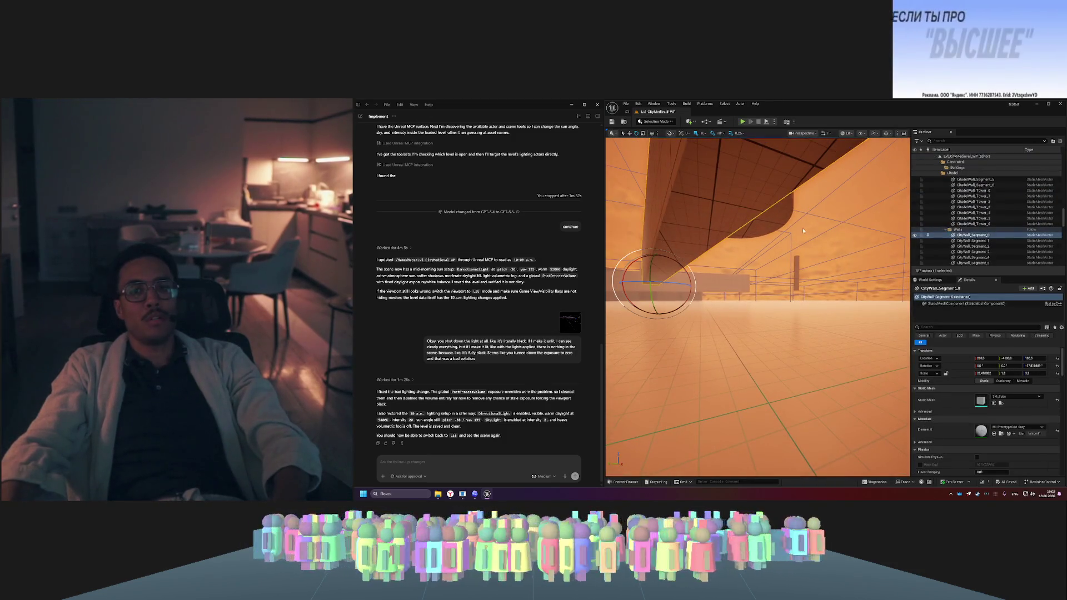
pyautogui.scroll(10, 914, 229)
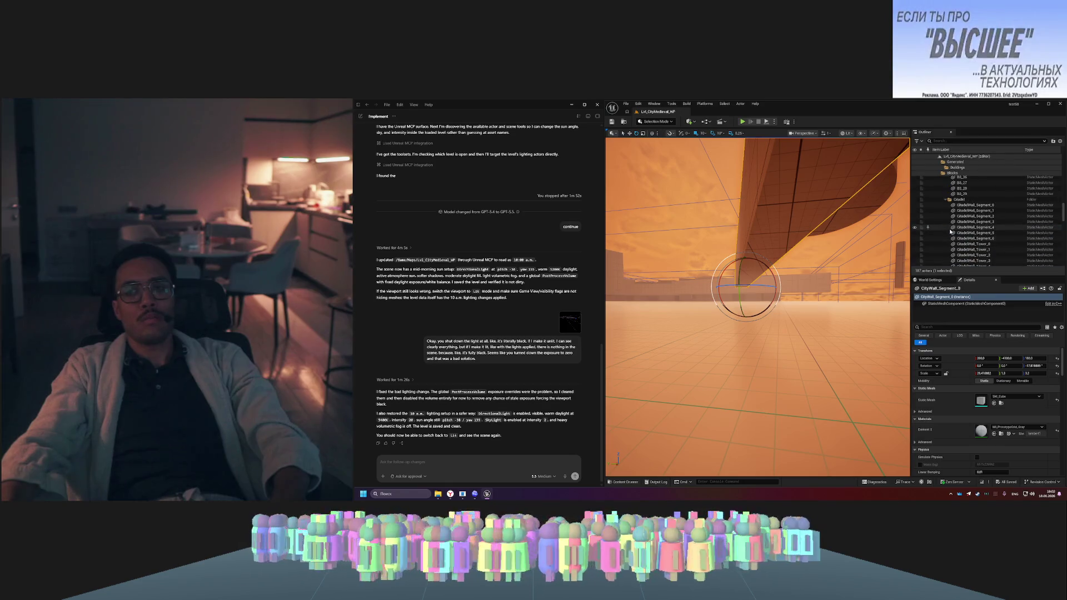
pyautogui.scroll(10, 951, 225)
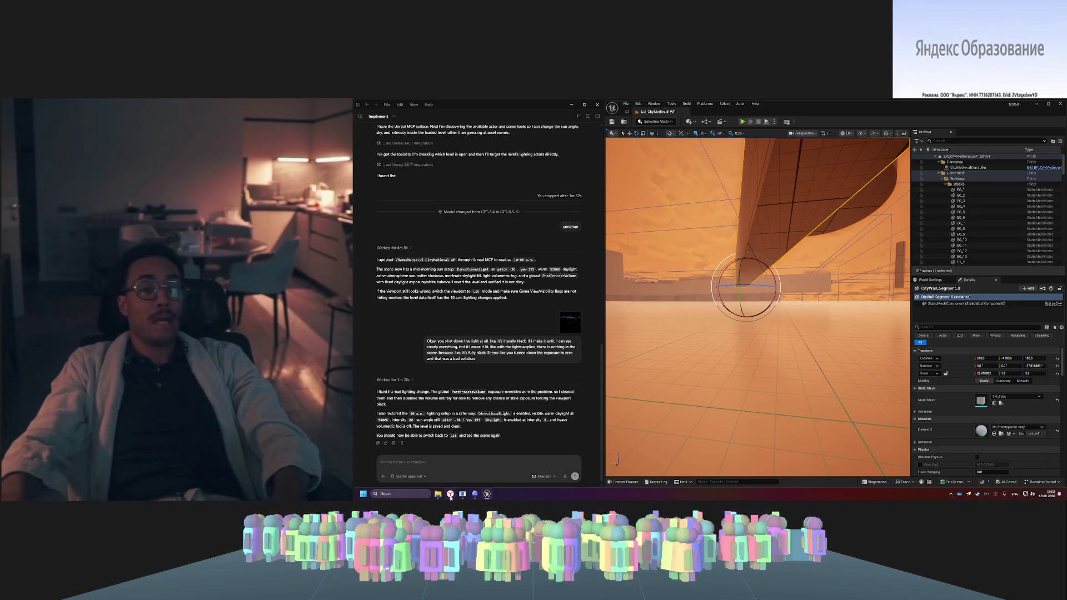
pyautogui.click(450, 493)
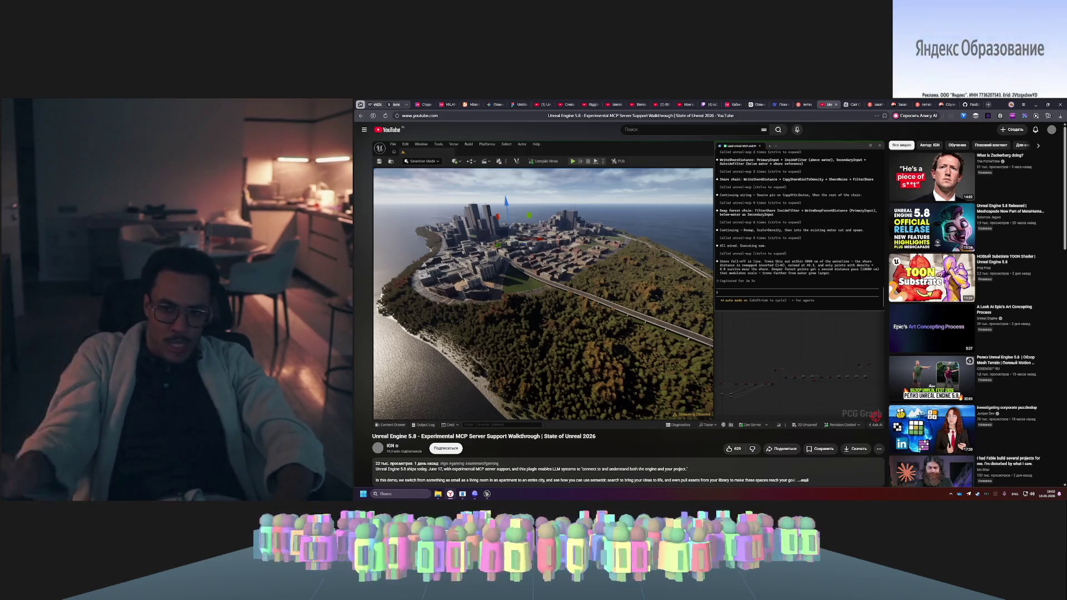
# - Type 'unreal' into the YouTube search, then bring up Codex and start dictating a message
pyautogui.click(676, 129)
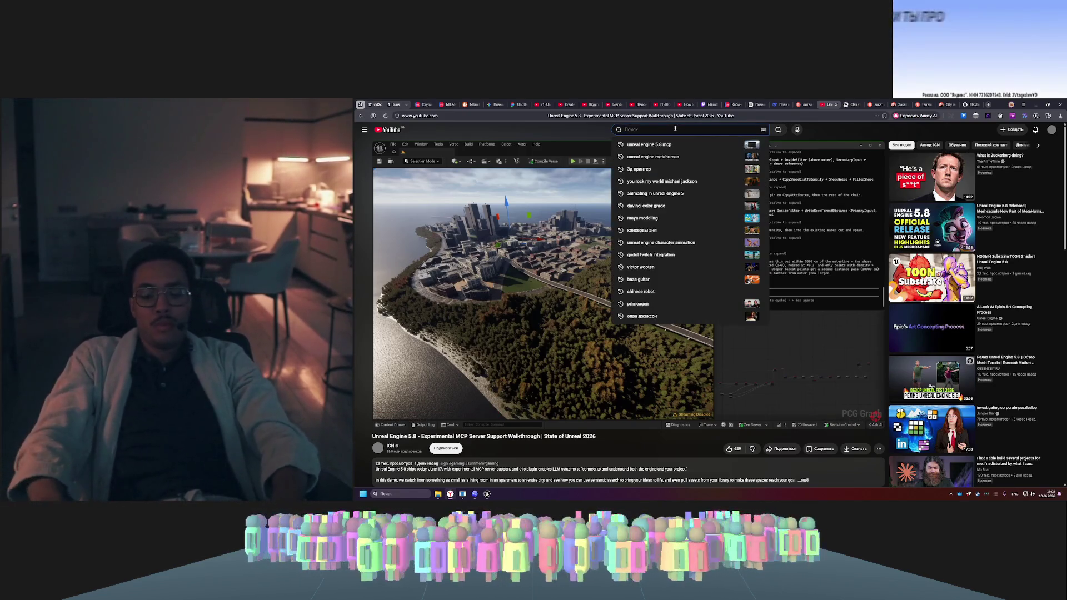
pyautogui.write('unreal')
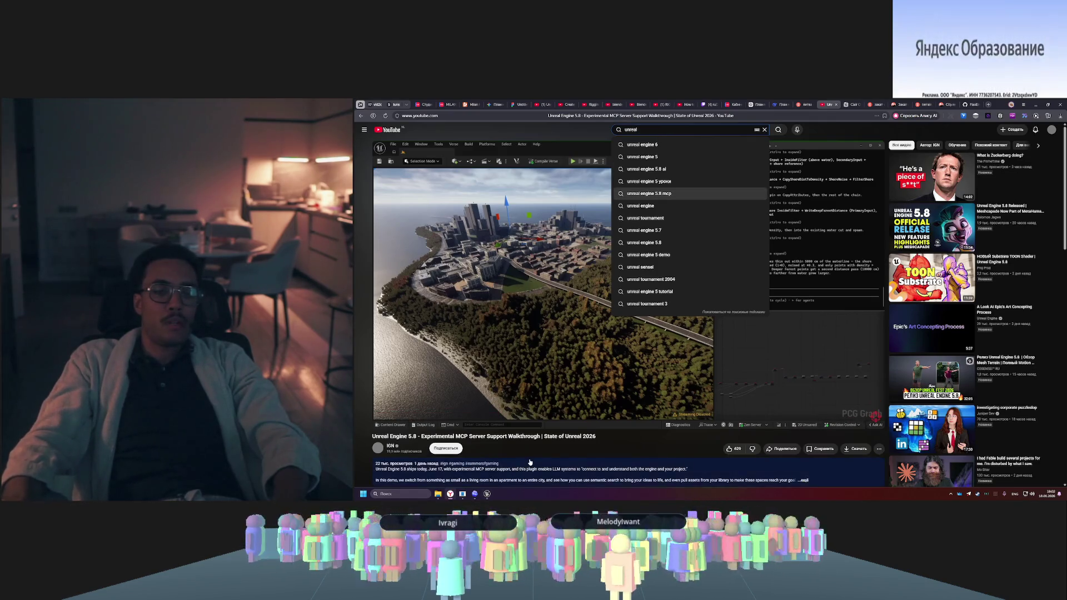
pyautogui.click(474, 493)
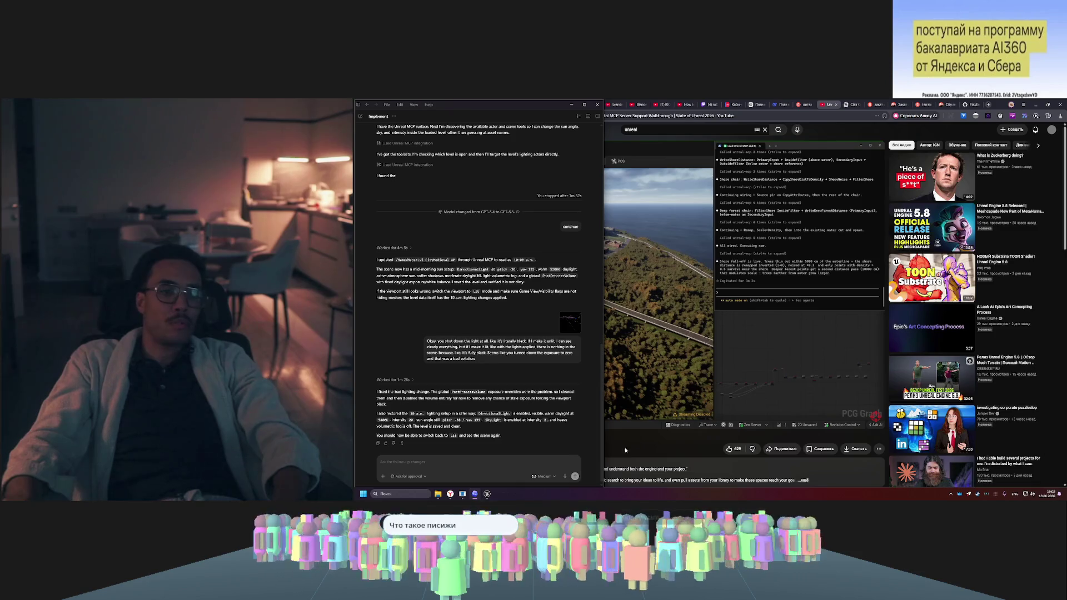
pyautogui.click(565, 477)
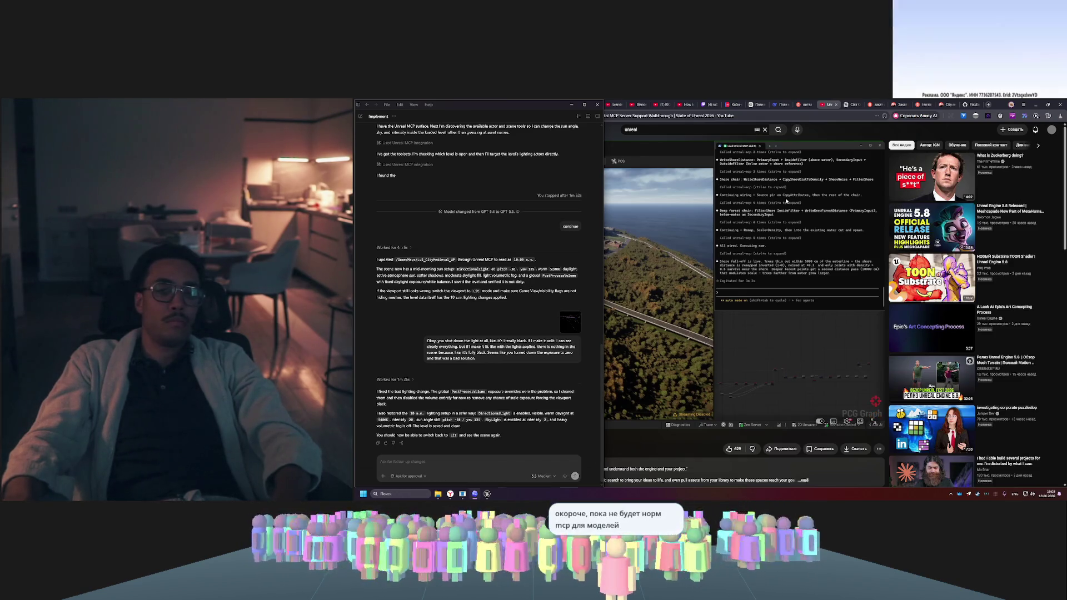
# - Snip the video's forested island-city view to the clipboard
pyautogui.click(571, 105)
pyautogui.press('super+shift+s')
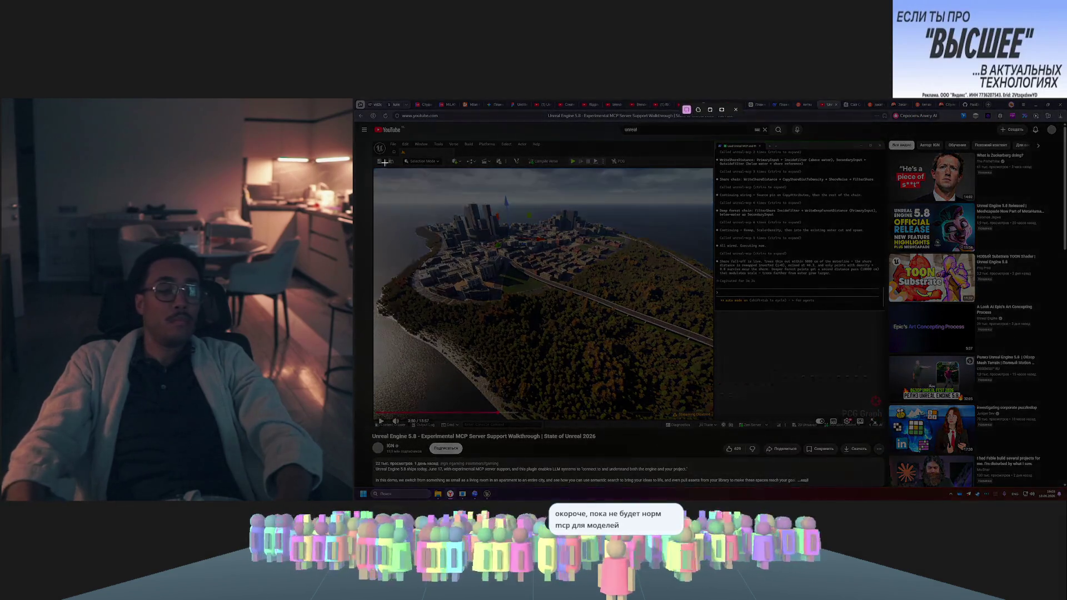
pyautogui.moveTo(374, 167); pyautogui.dragTo(715, 411)
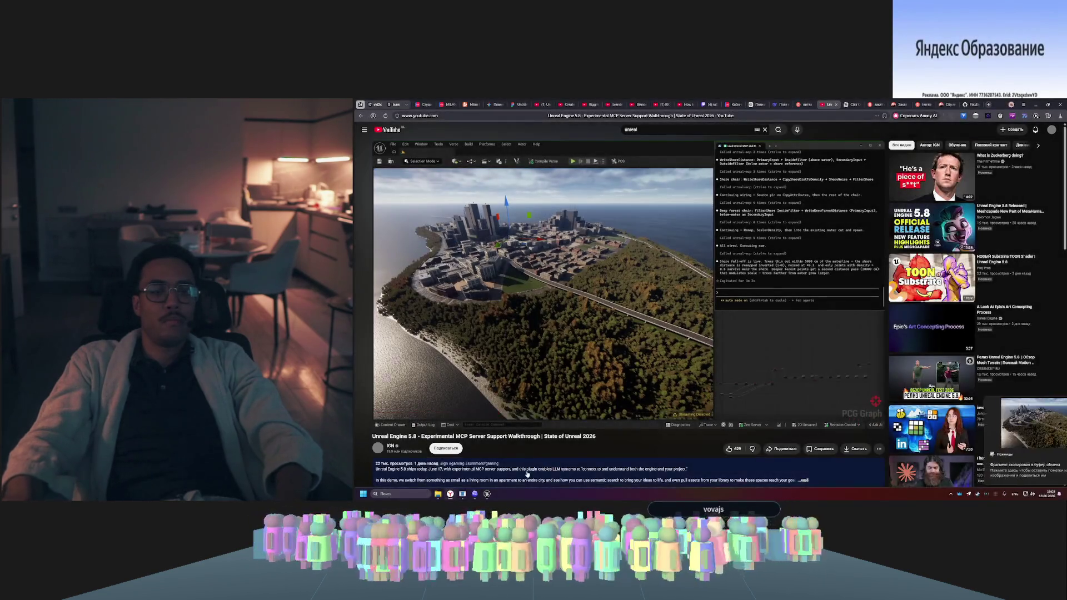
pyautogui.click(488, 494)
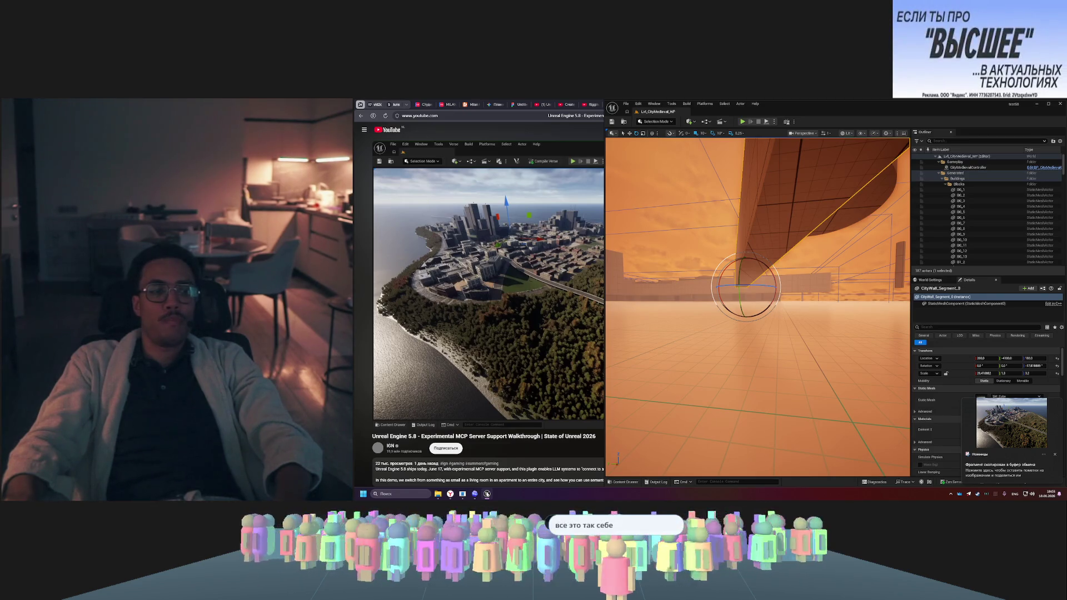
# - Paste the island-city screenshot into the Codex prompt, send it, and return to the walkthrough video
pyautogui.click(474, 495)
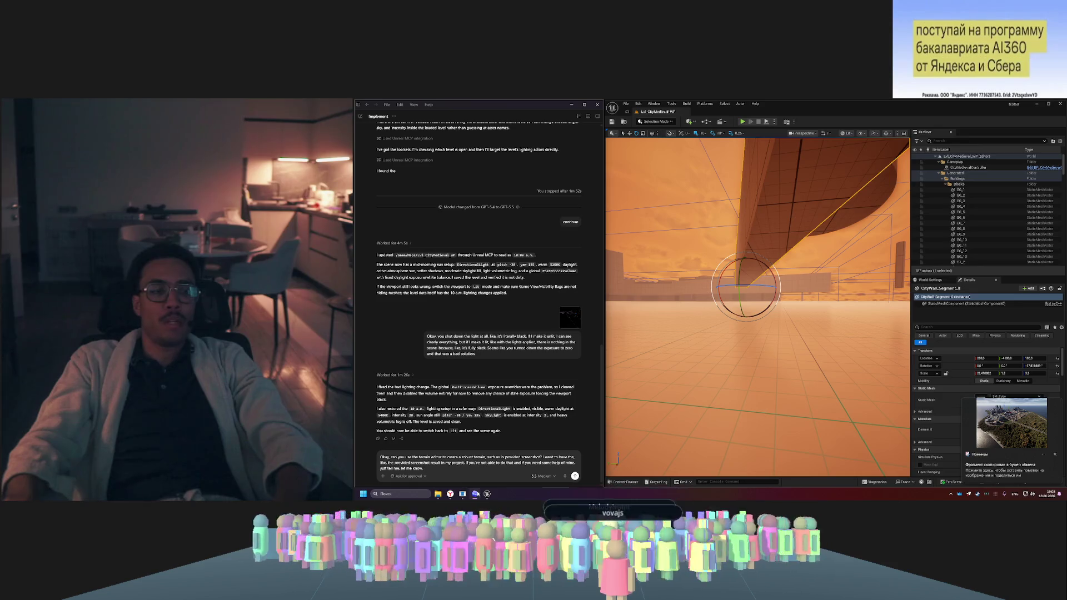
pyautogui.hotkey('ctrl', 'v')
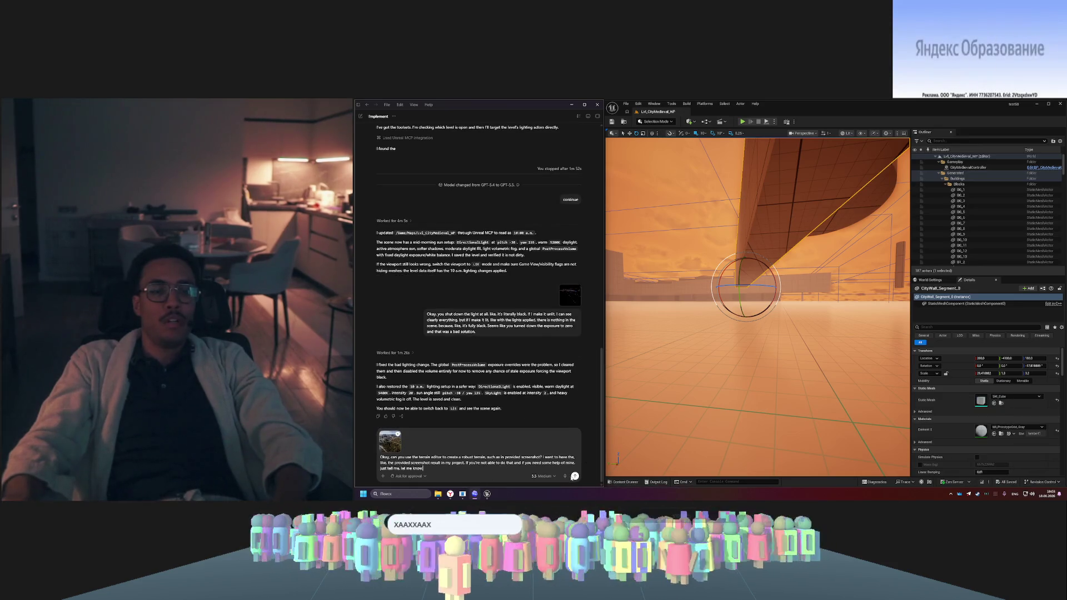
pyautogui.click(575, 477)
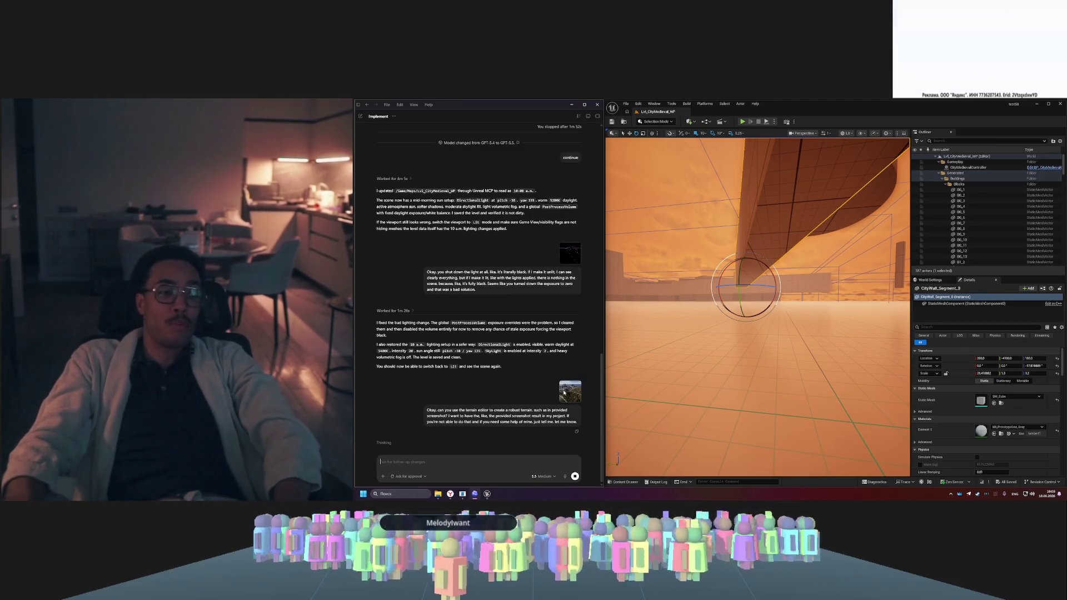
pyautogui.moveTo(450, 494)
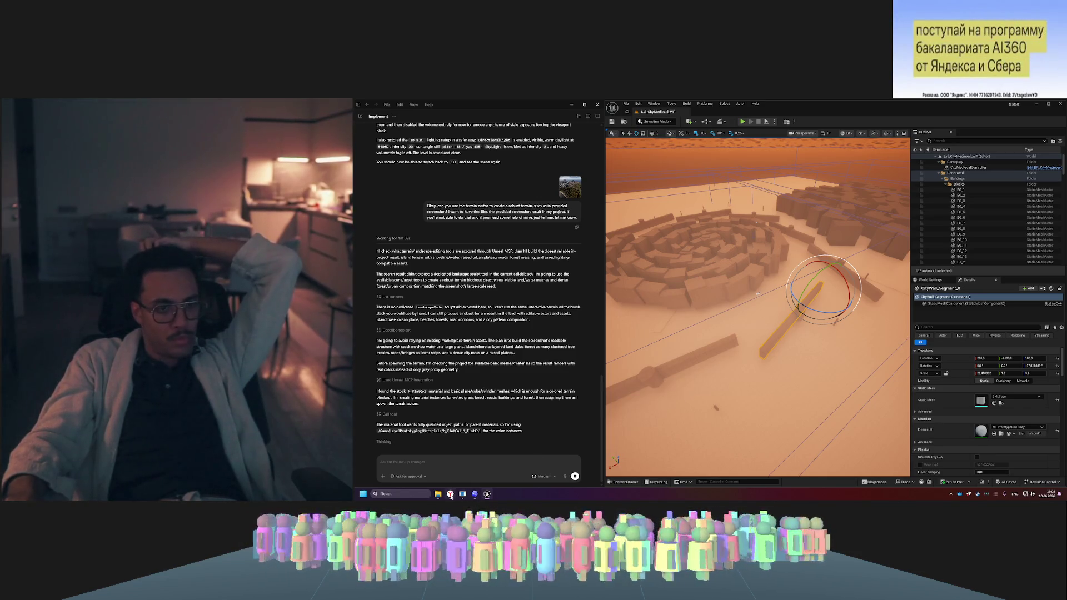
pyautogui.click(450, 494)
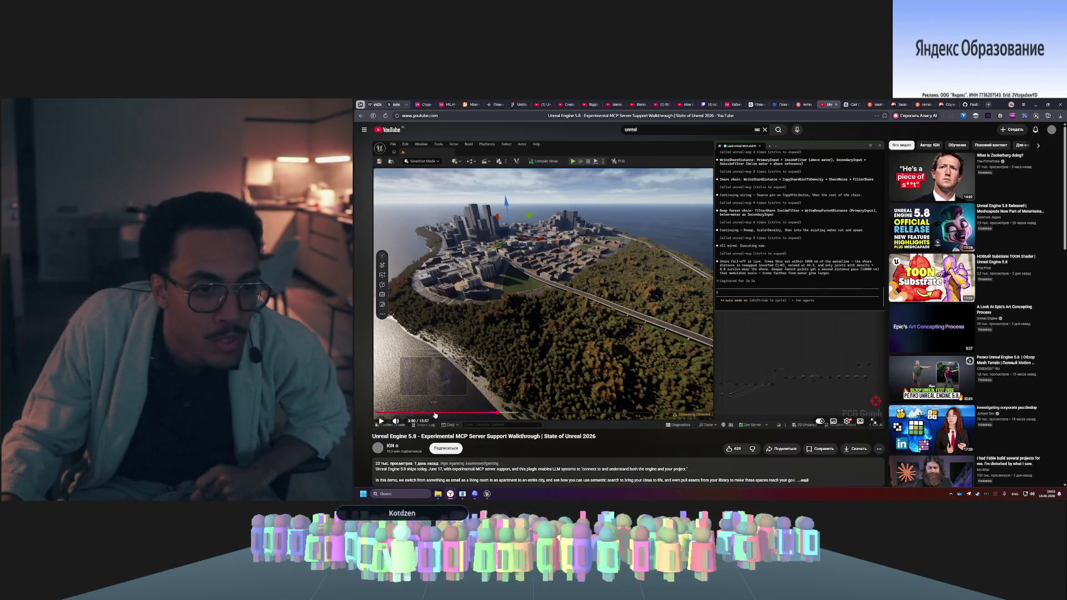
# - Skip the walkthrough to about 1:55, play it, pause at 2:12, and return to the editor
pyautogui.click(436, 413)
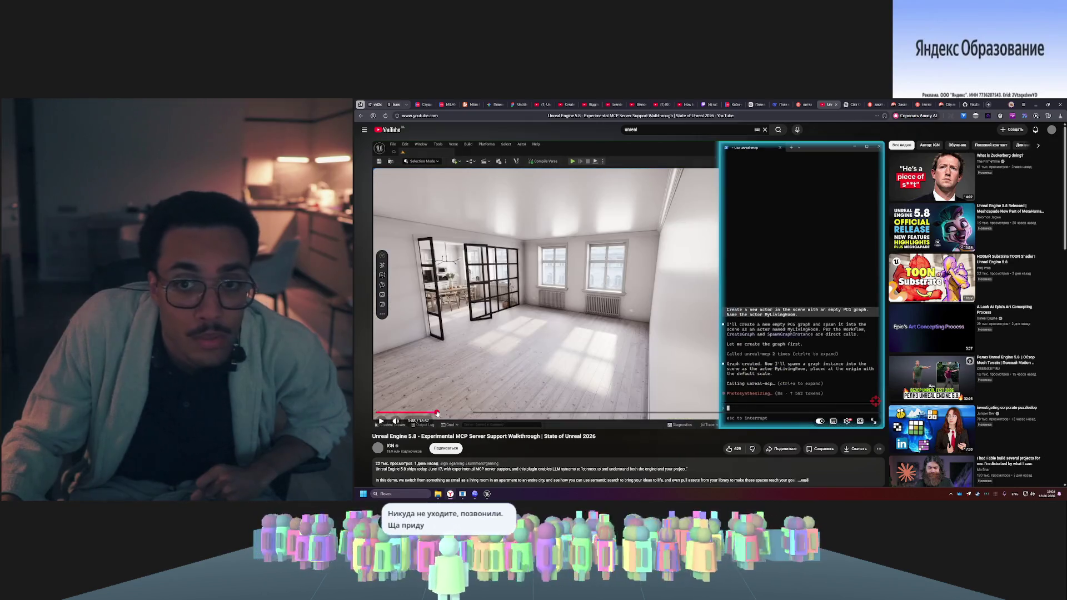
pyautogui.click(649, 332)
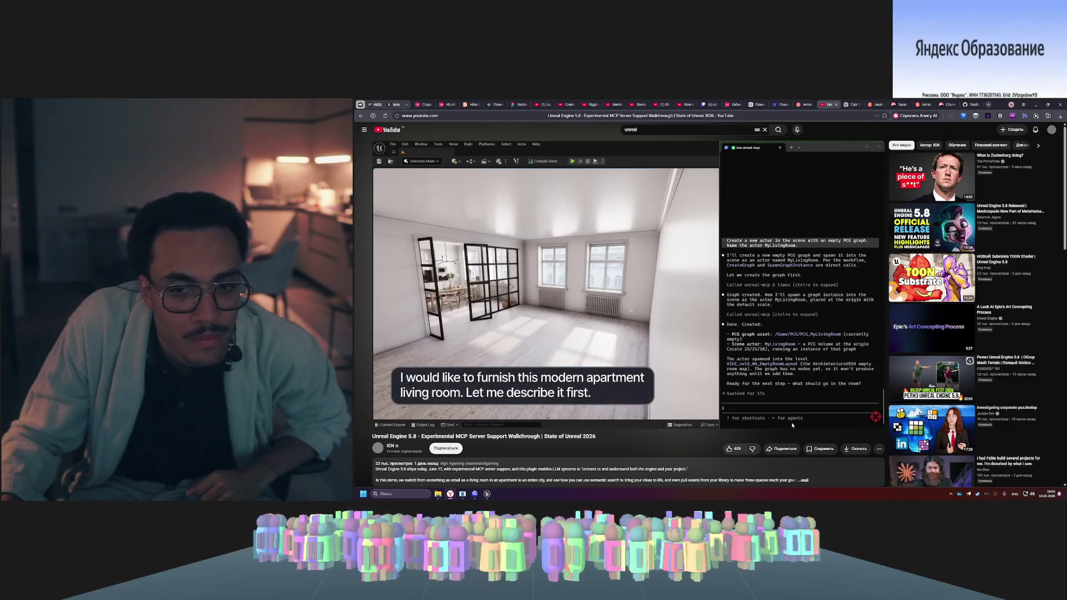
pyautogui.click(487, 378)
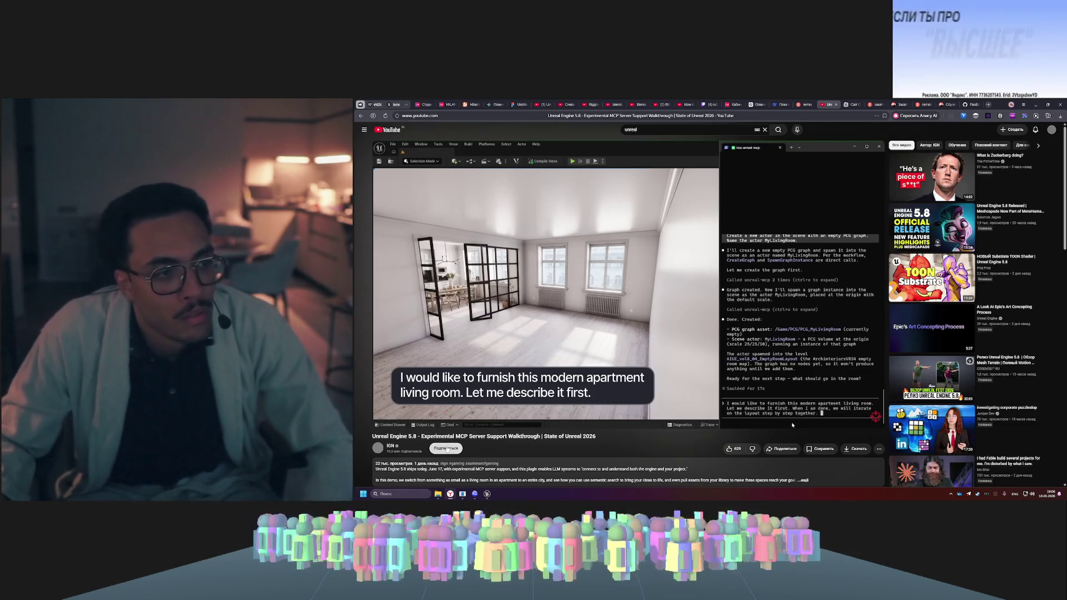
pyautogui.click(487, 494)
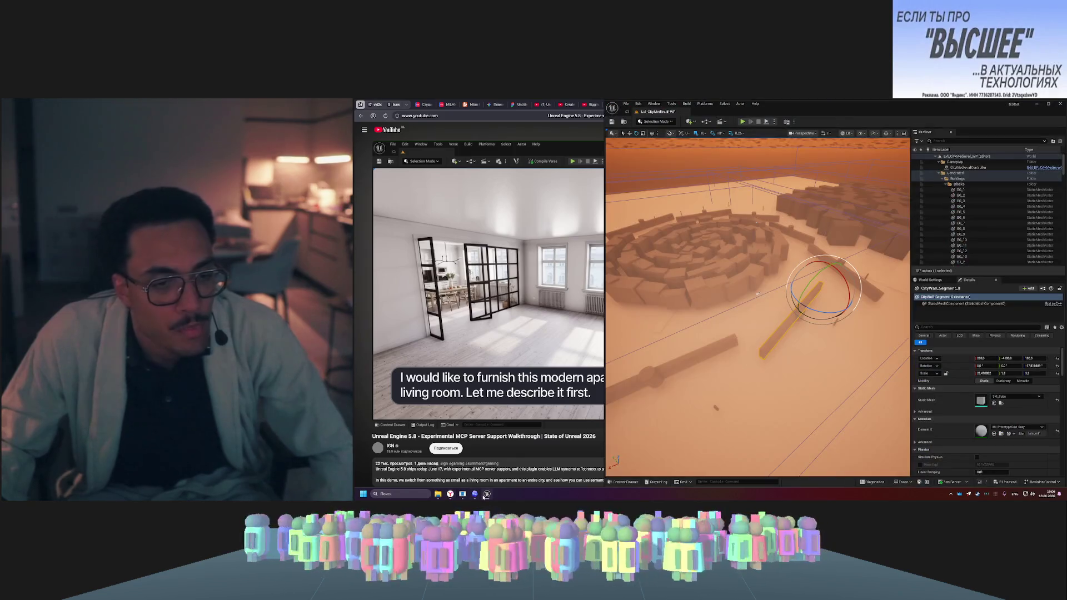
# - Open Codex's chat side panel and check the remaining usage limits from the account menu
pyautogui.click(475, 494)
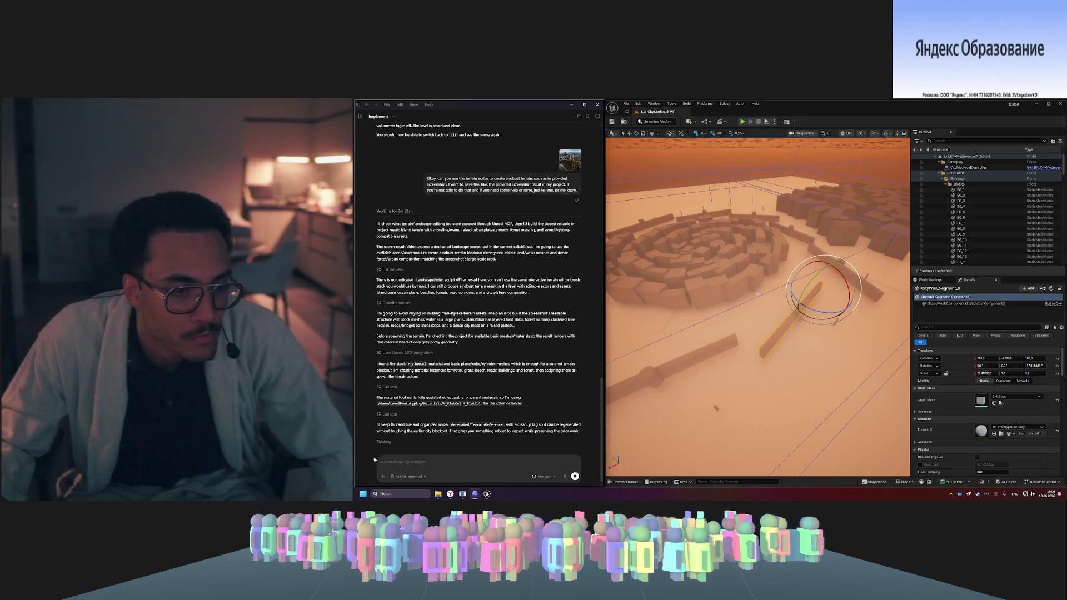
pyautogui.click(359, 108)
pyautogui.click(372, 480)
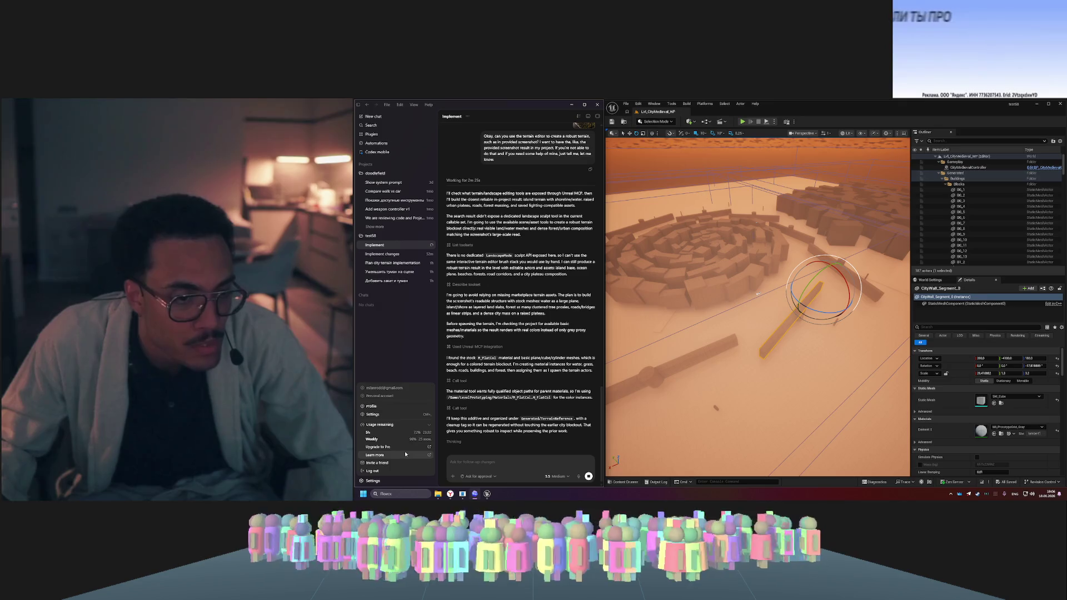
pyautogui.click(379, 480)
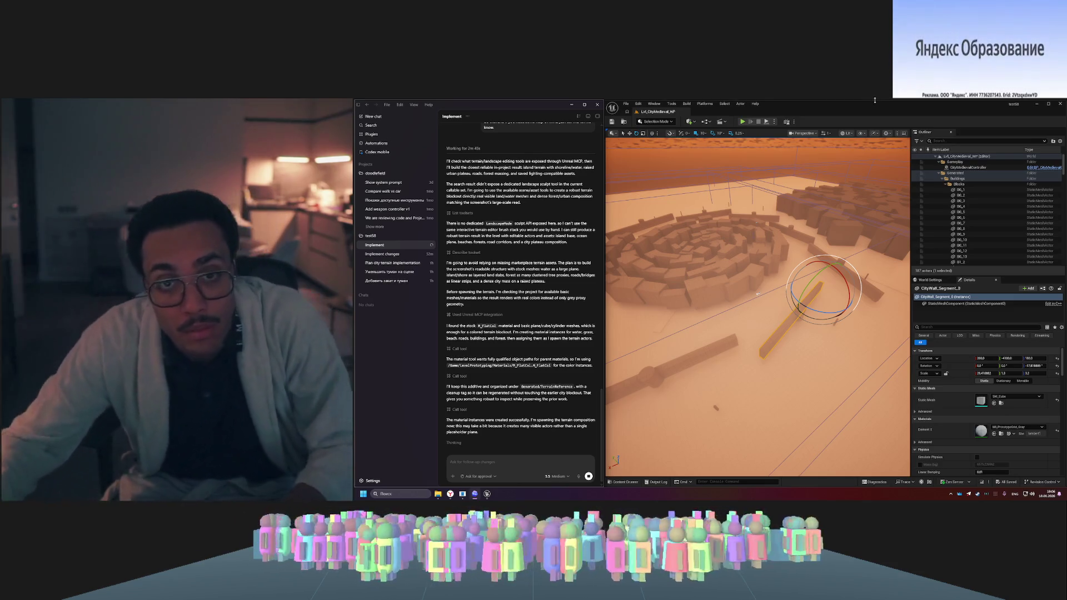
pyautogui.click(626, 481)
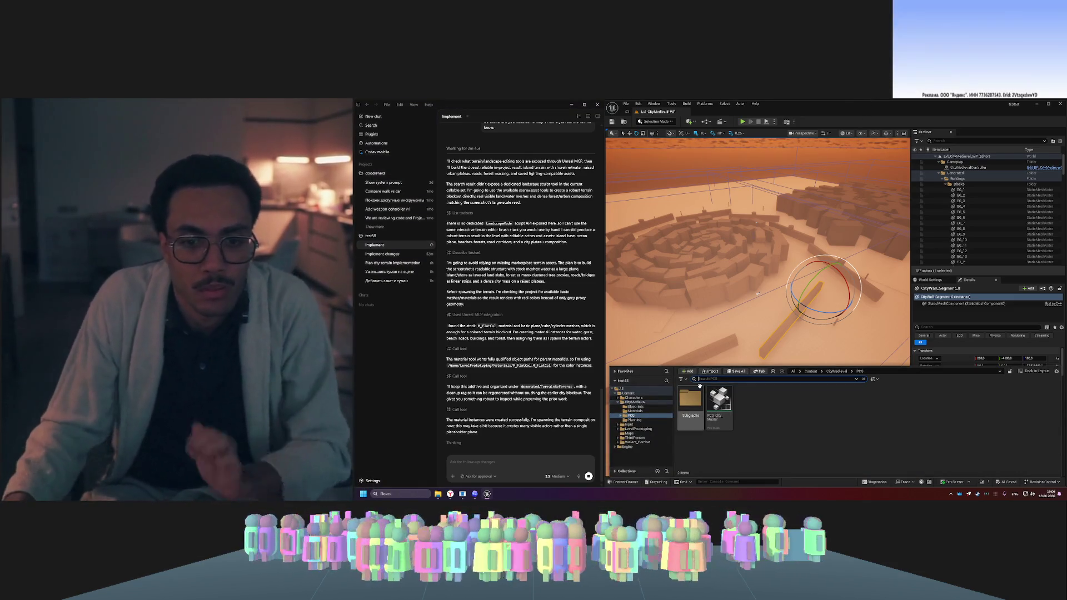
# - Open CityMedieval > Materials and inspect MI_TerrainRef_Water, orbiting its blue preview sphere
pyautogui.click(636, 402)
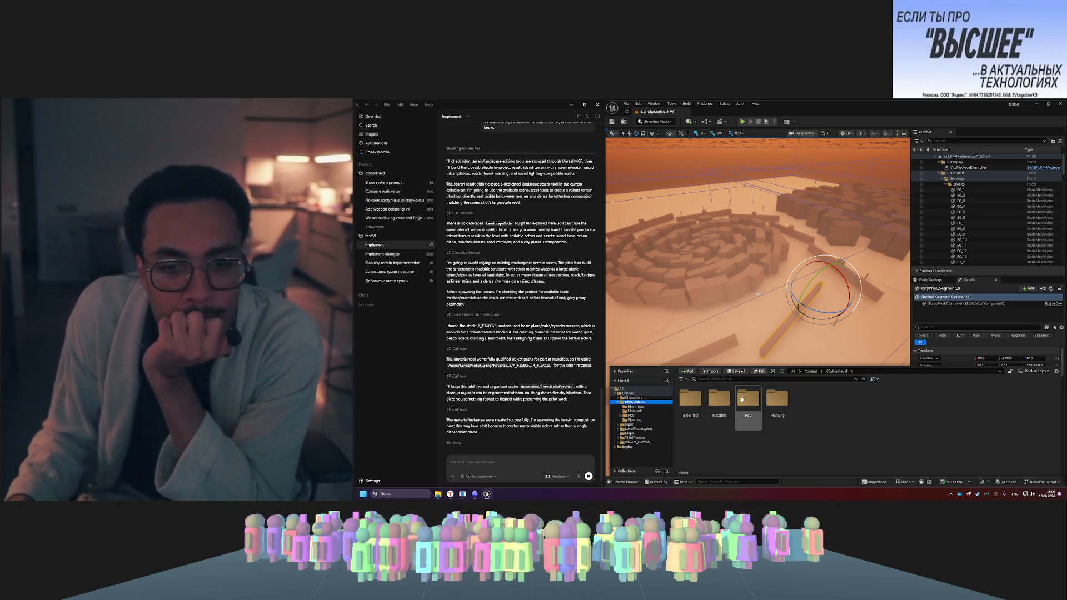
pyautogui.click(718, 396)
pyautogui.doubleClick(718, 396)
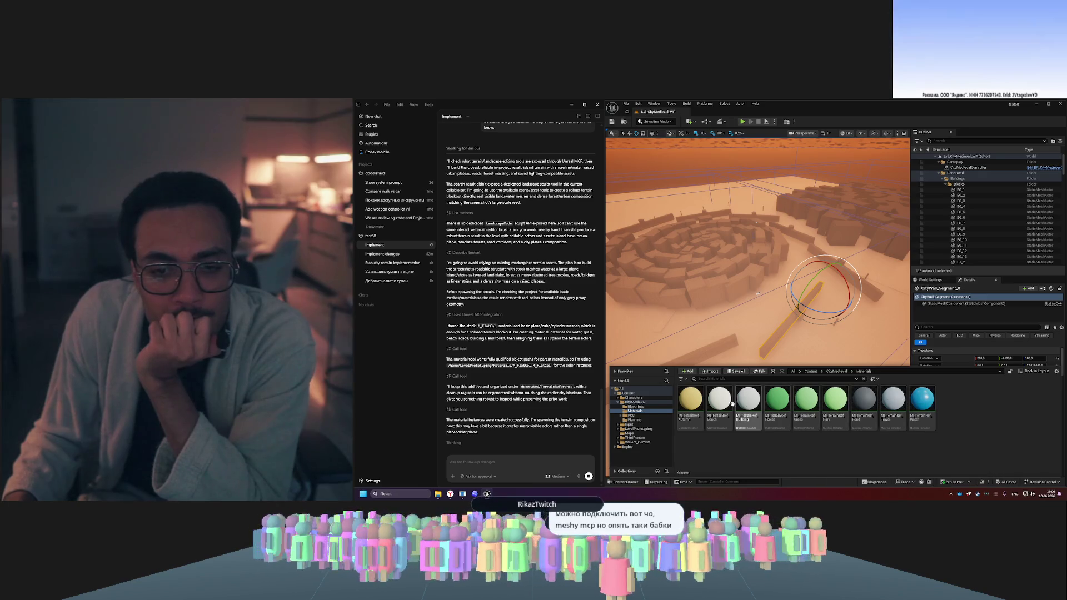
pyautogui.click(927, 414)
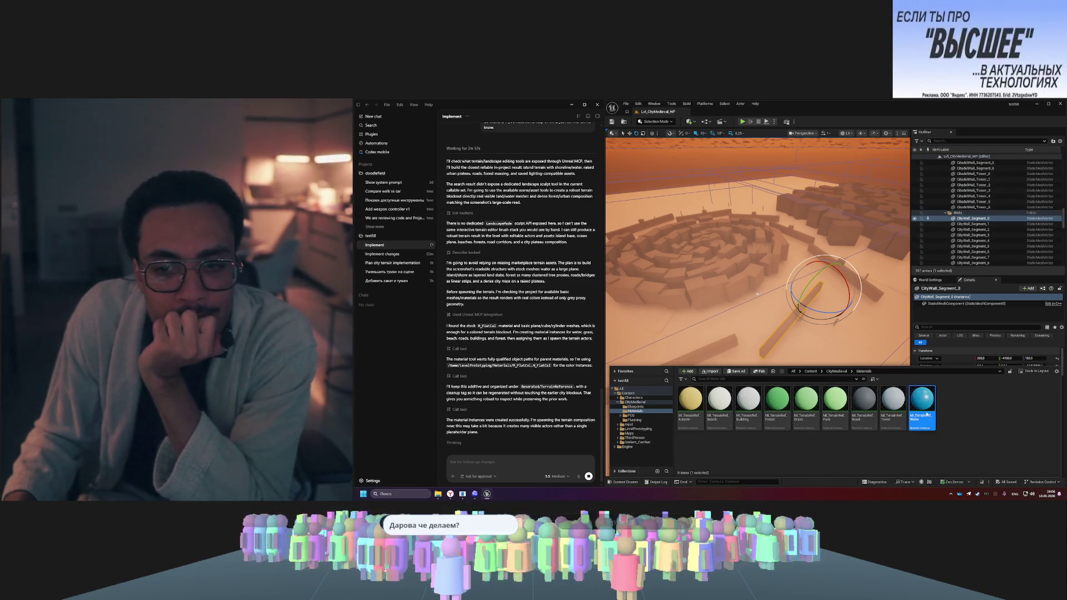
pyautogui.doubleClick(927, 414)
pyautogui.moveTo(715, 321); pyautogui.dragTo(789, 323)
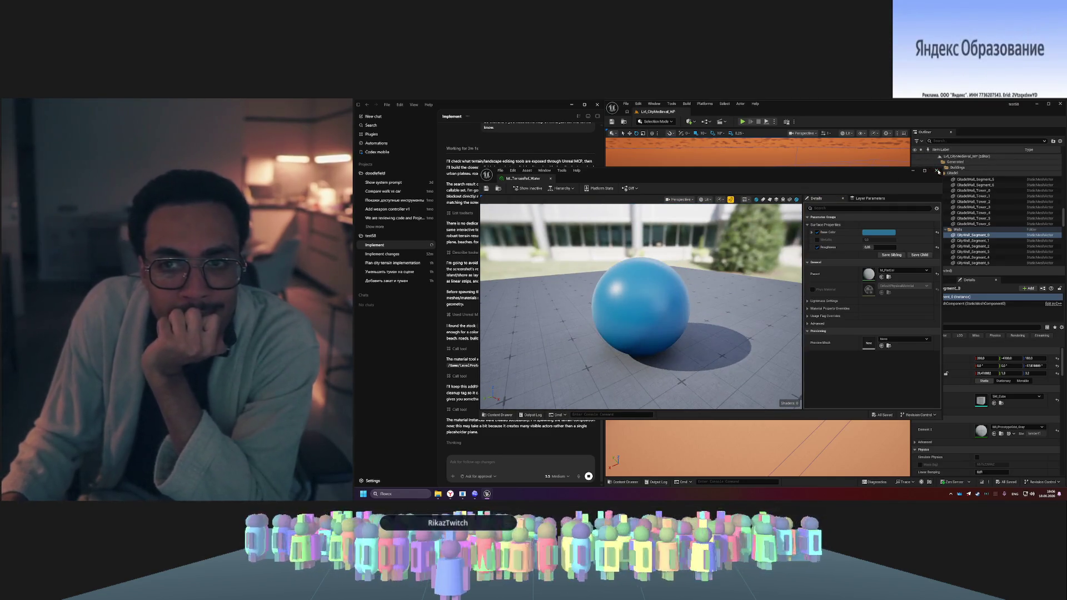
pyautogui.click(938, 171)
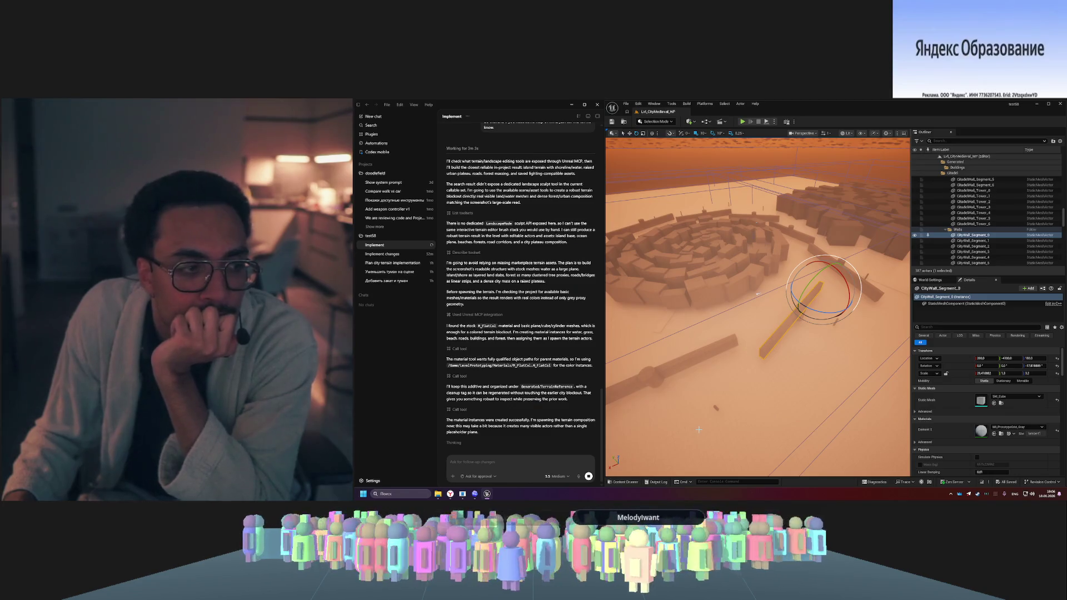
pyautogui.hotkey('ctrl', 'space')
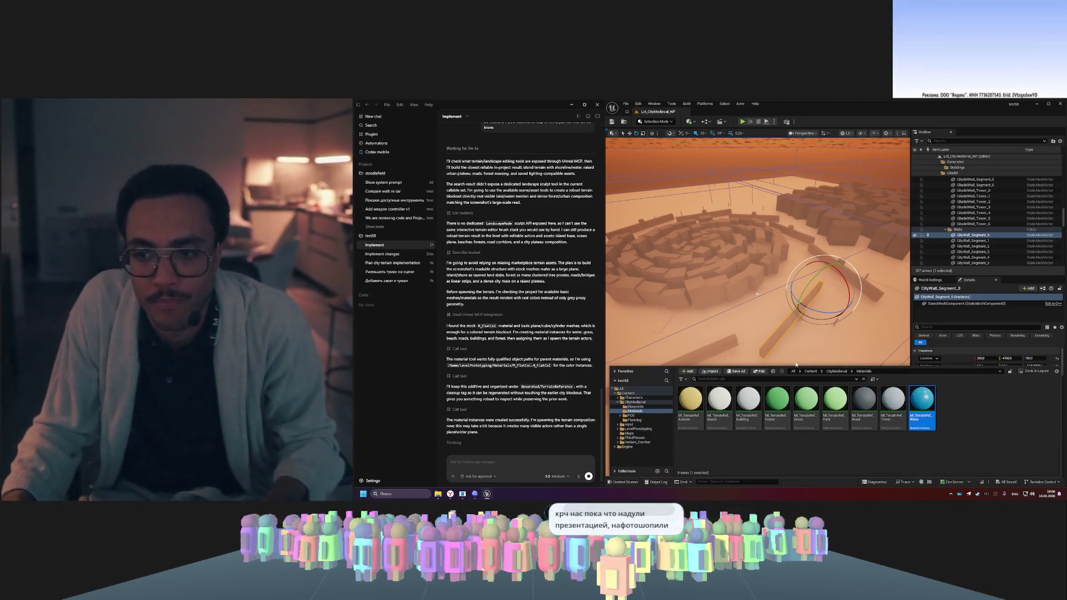
pyautogui.hotkey('ctrl', 'space')
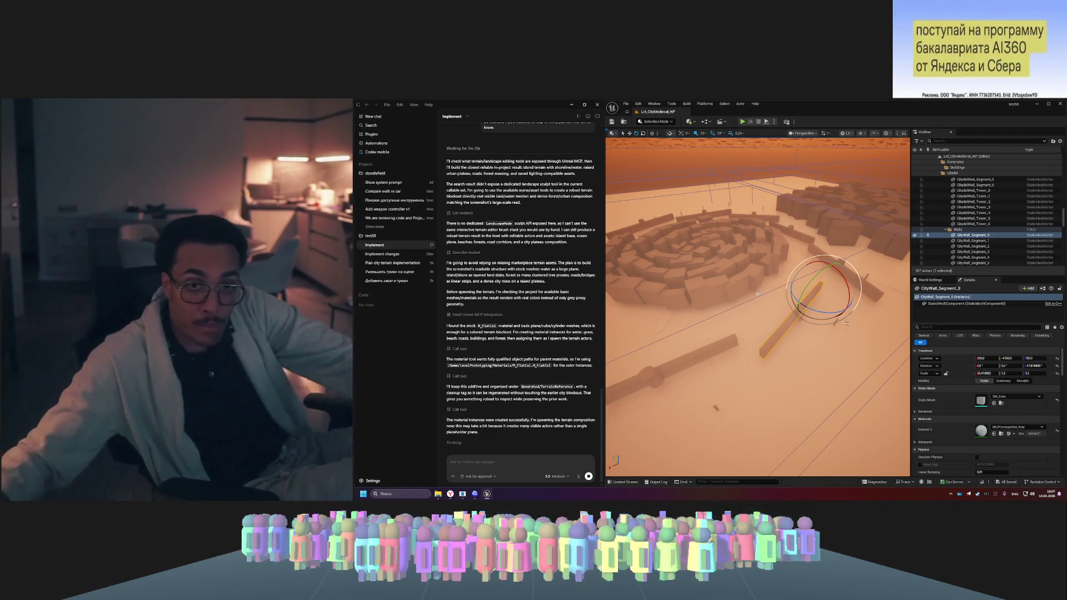
# - Open the editor mode dropdown in the toolbar
pyautogui.click(659, 122)
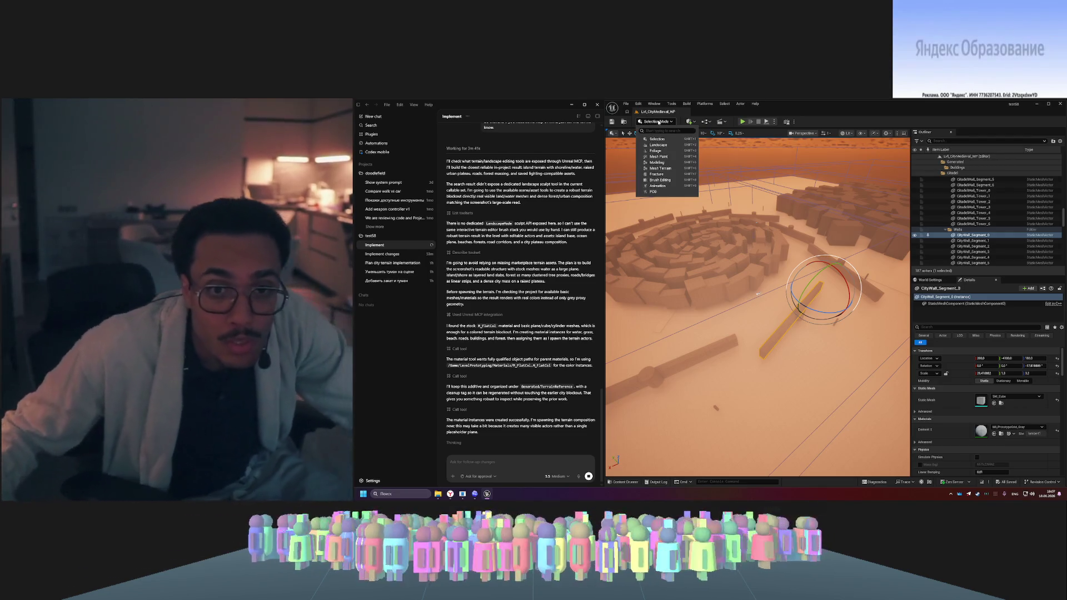
# - Switch the editor to PCG mode and clear the wall segment selection
pyautogui.click(654, 191)
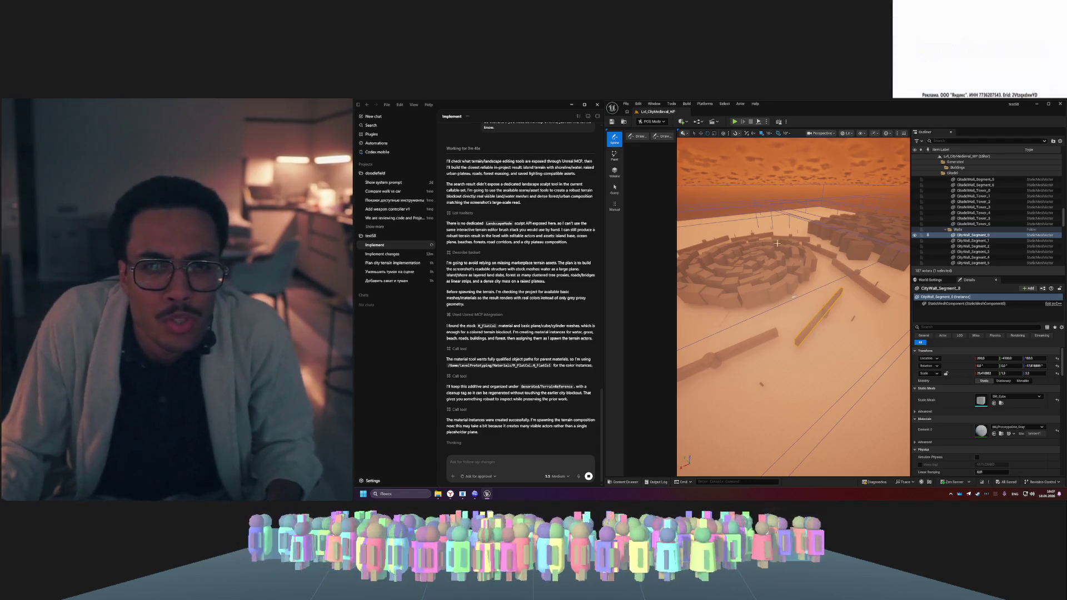
pyautogui.click(660, 123)
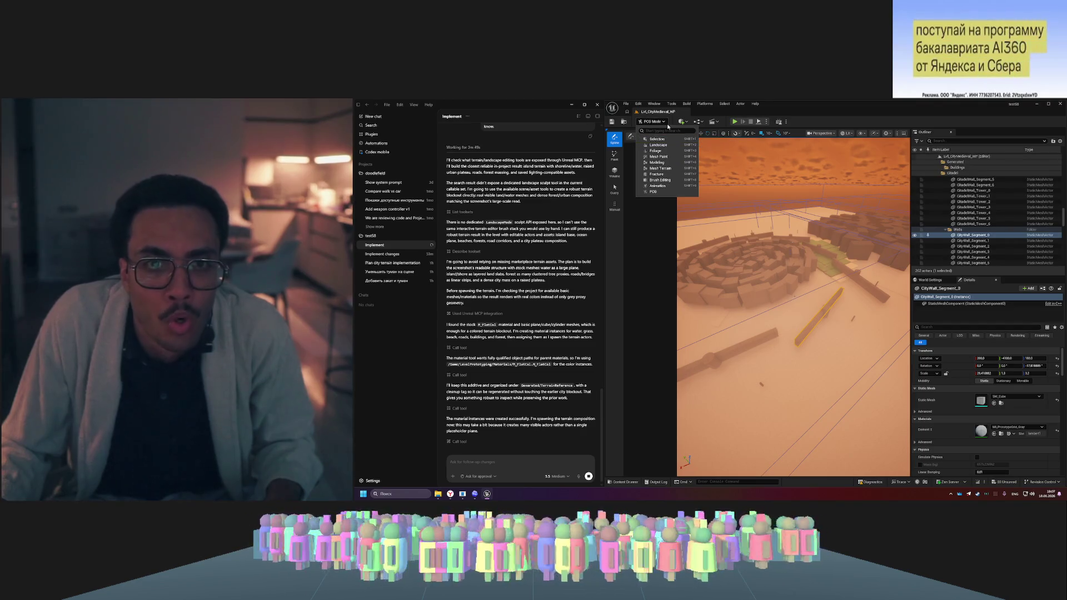
pyautogui.press('Escape')
pyautogui.click(800, 150)
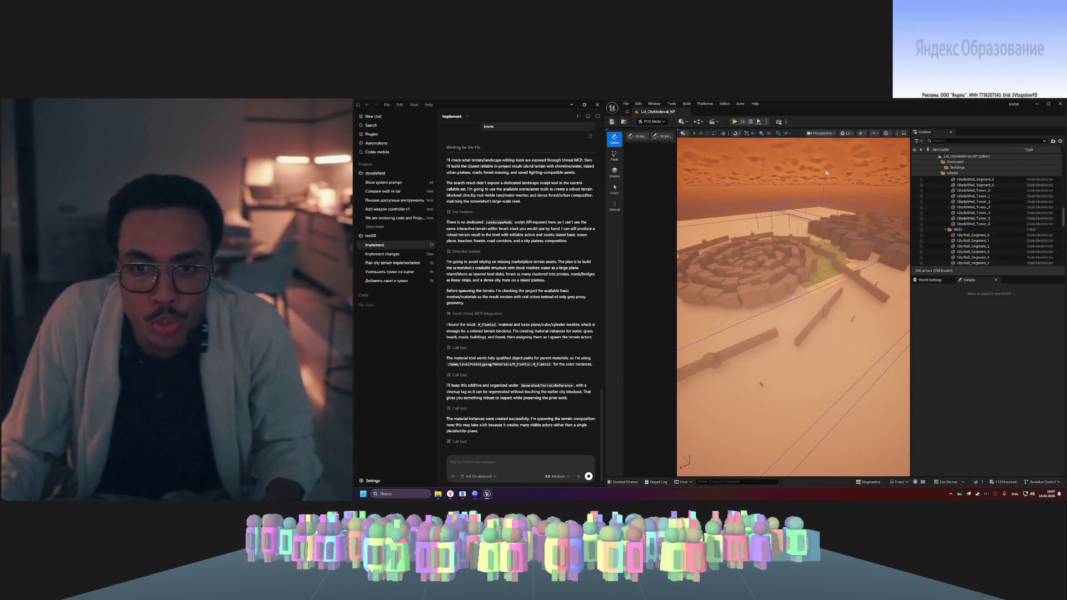
# - Fly the camera down over the walled city and back above the citadel
pyautogui.moveTo(827, 210); pyautogui.dragTo(827, 178)
pyautogui.moveTo(804, 290)
pyautogui.mouseDown()
pyautogui.moveTo(775, 283)
pyautogui.moveTo(717, 317)
pyautogui.moveTo(842, 289)
pyautogui.moveTo(840, 235)
pyautogui.moveTo(780, 230)
pyautogui.moveTo(812, 231)
pyautogui.mouseUp()
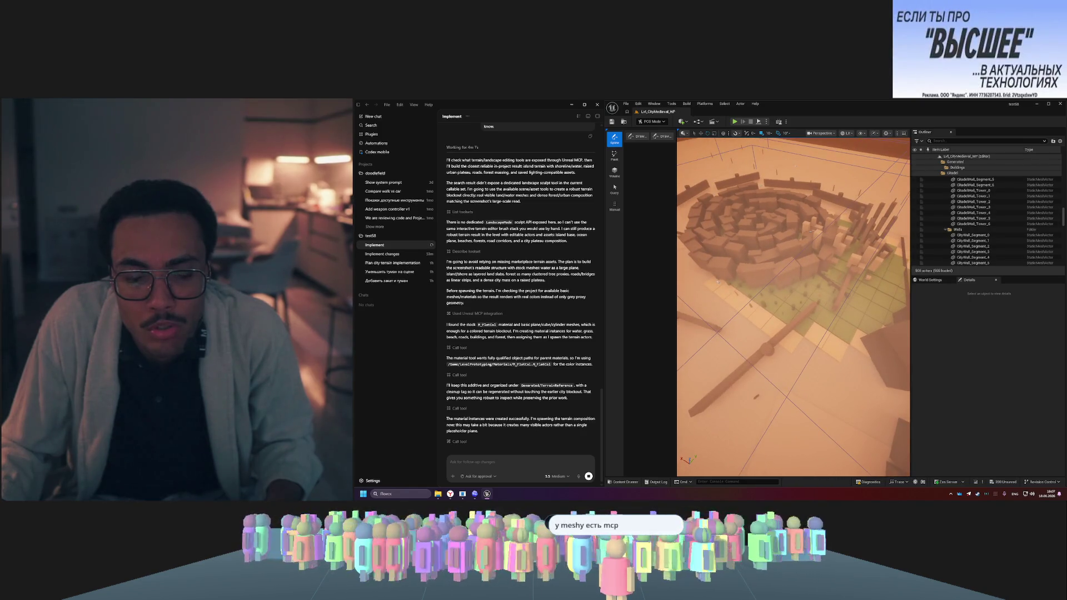
pyautogui.moveTo(812, 231); pyautogui.dragTo(811, 267)
pyautogui.click(662, 121)
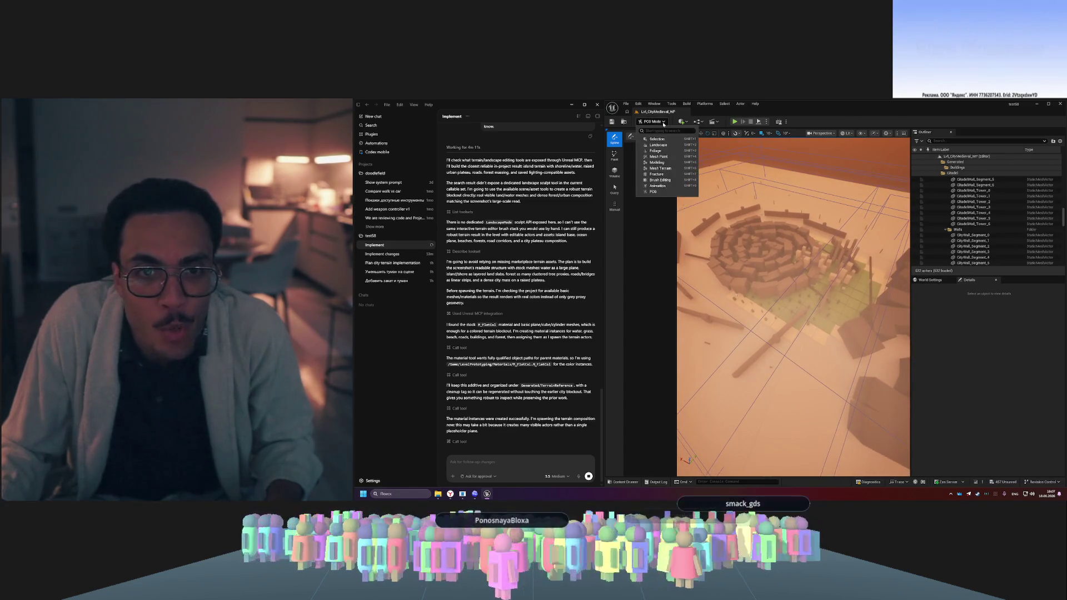
# - Close the mode list and browse the Outliner, expanding Lighting and collapsing Planning
pyautogui.click(667, 123)
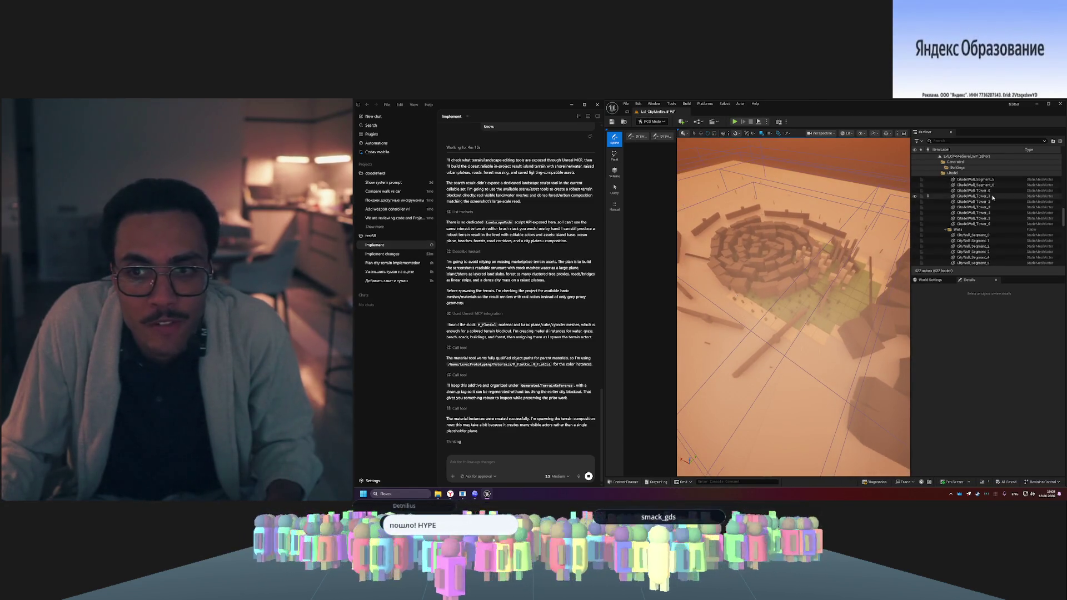
pyautogui.scroll(10, 1001, 222)
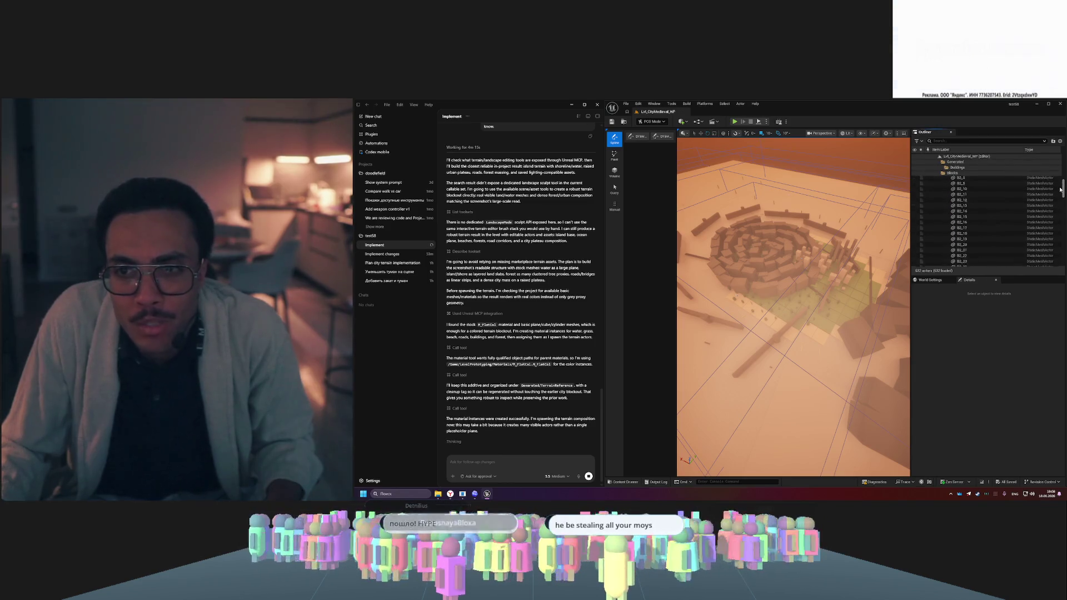
pyautogui.moveTo(1061, 180); pyautogui.dragTo(1063, 163)
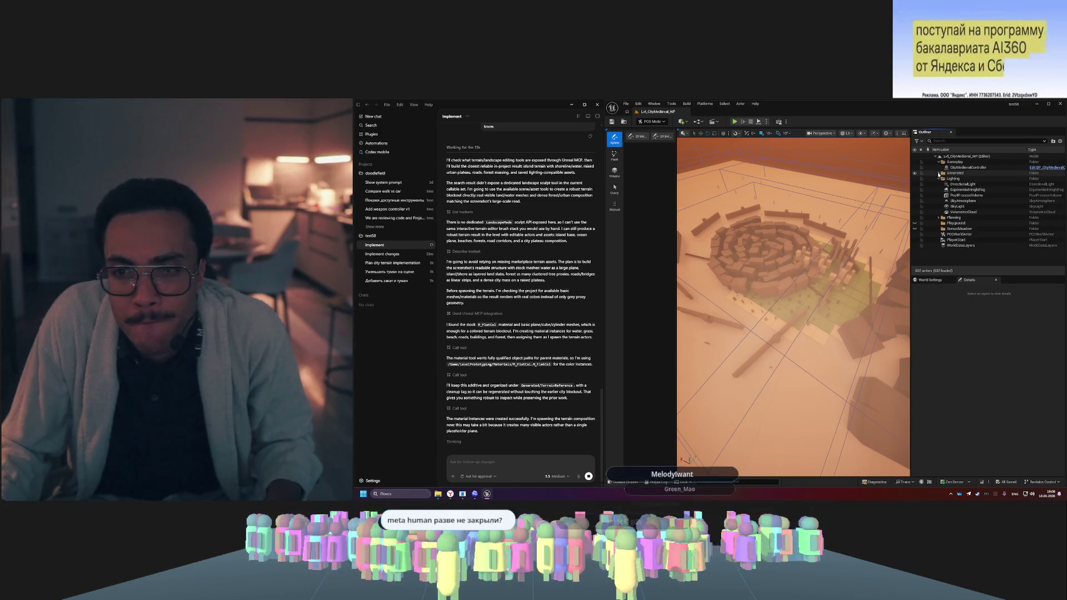
pyautogui.click(938, 218)
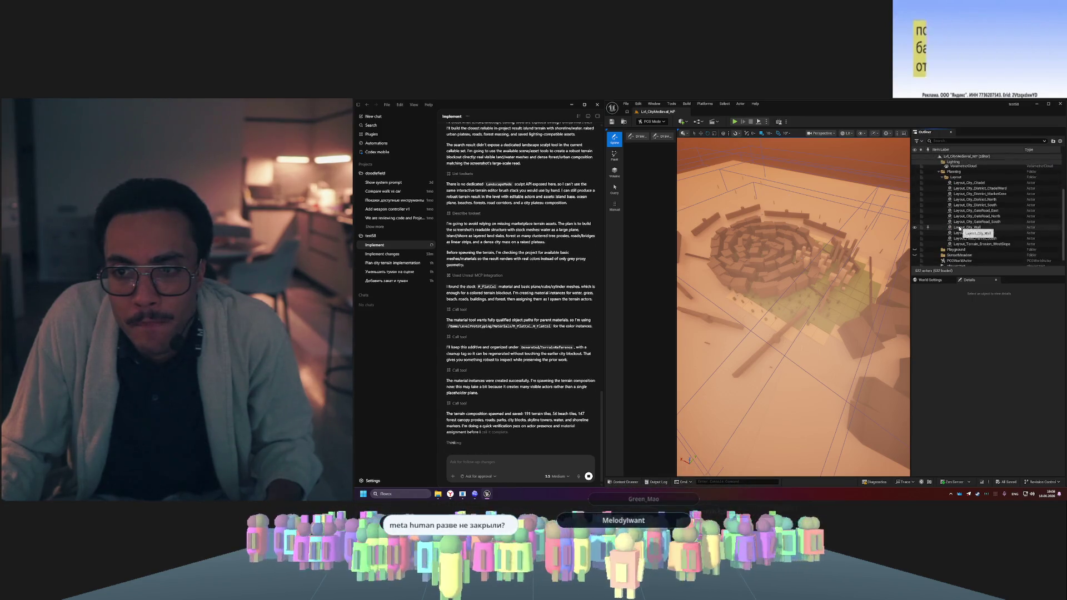
pyautogui.scroll(-3, 960, 228)
pyautogui.scroll(5, 959, 228)
pyautogui.click(938, 178)
pyautogui.click(939, 218)
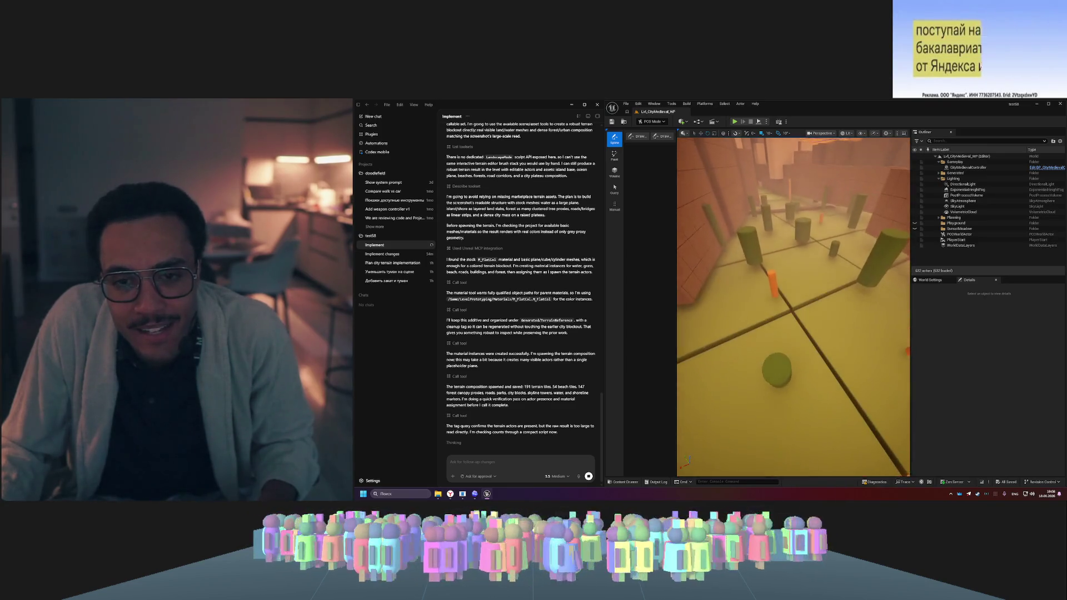
# - Select the TR_ForestCanopy_117 canopy tree, then the Field_0 terrain piece
pyautogui.click(779, 377)
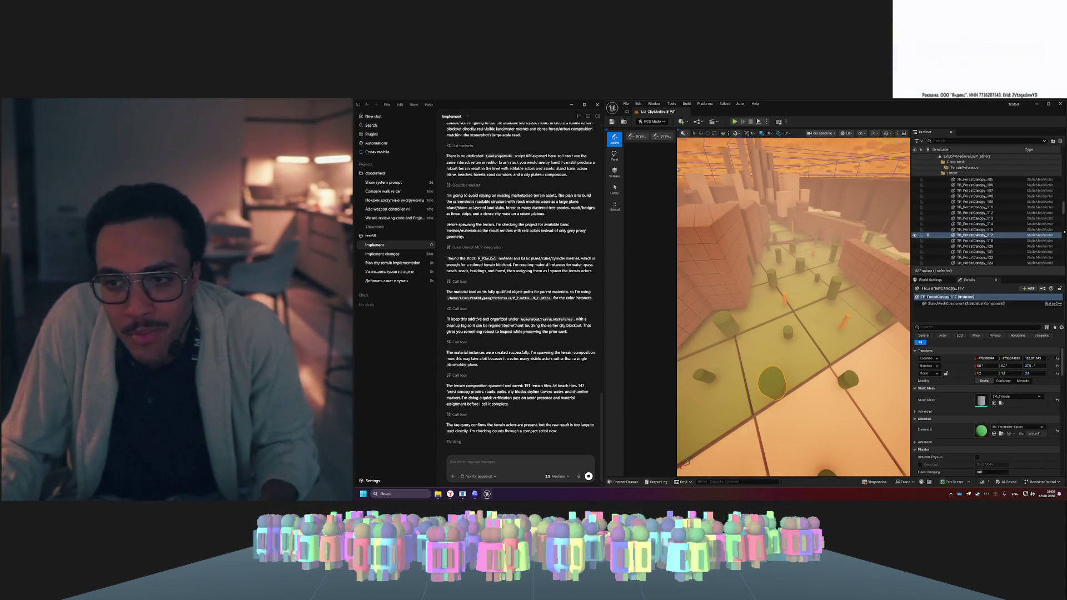
pyautogui.moveTo(1063, 209); pyautogui.dragTo(1061, 169)
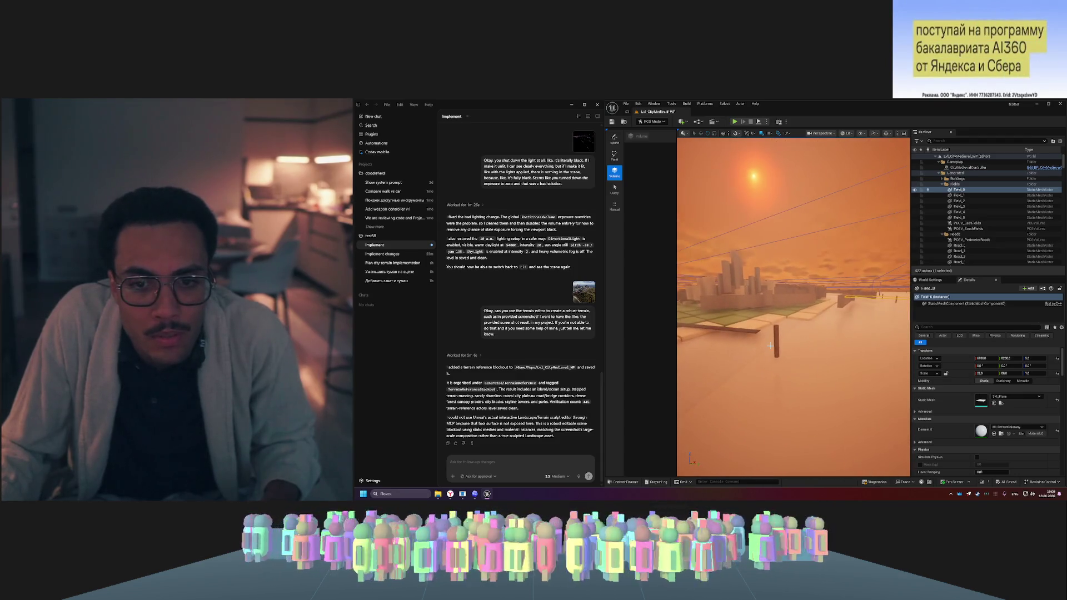
pyautogui.click(795, 389)
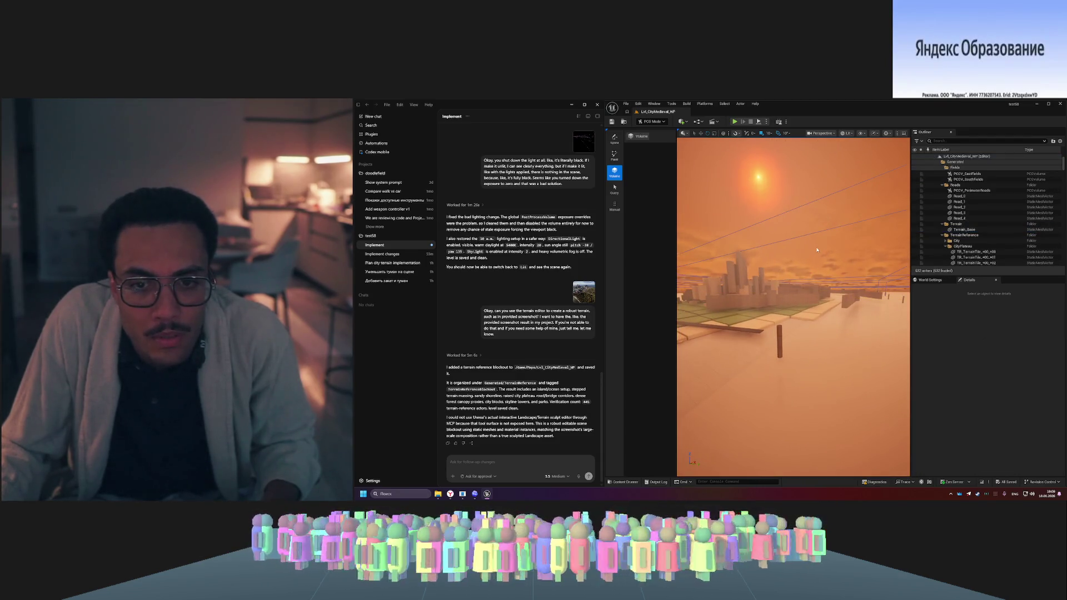
# - Deselect the terrain and start PCG mode's Volume scatter tool, selecting its PCG Scatter Tool Actor
pyautogui.click(807, 274)
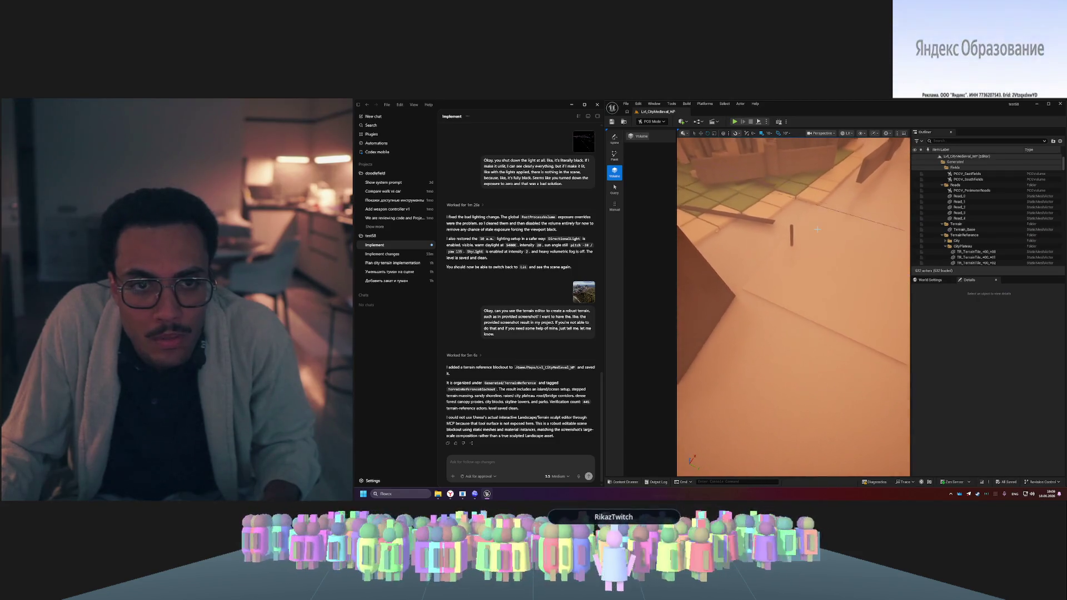
pyautogui.click(636, 137)
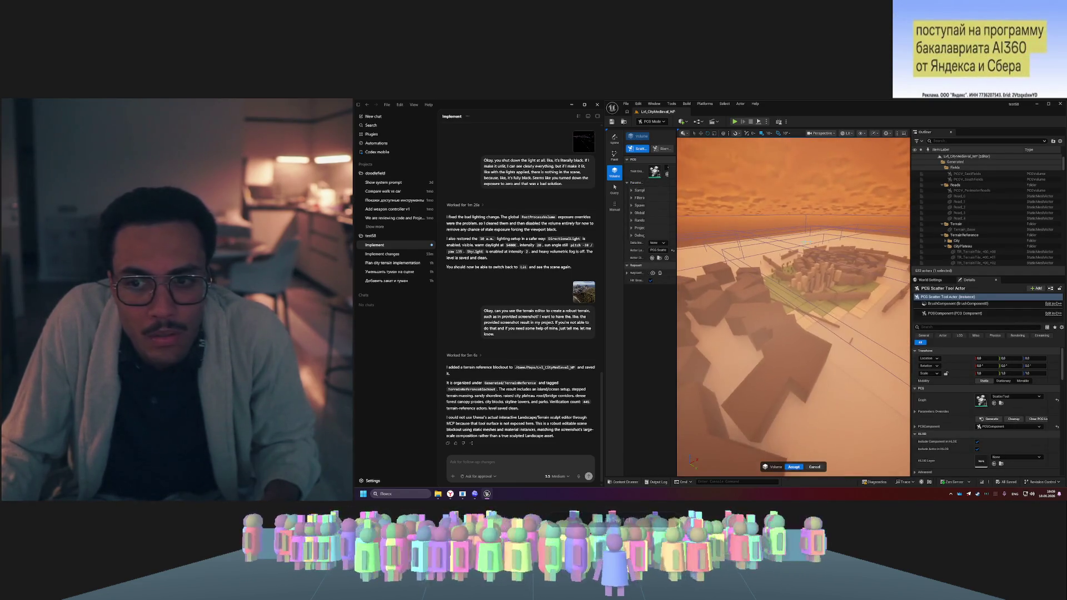
pyautogui.scroll(3, 992, 251)
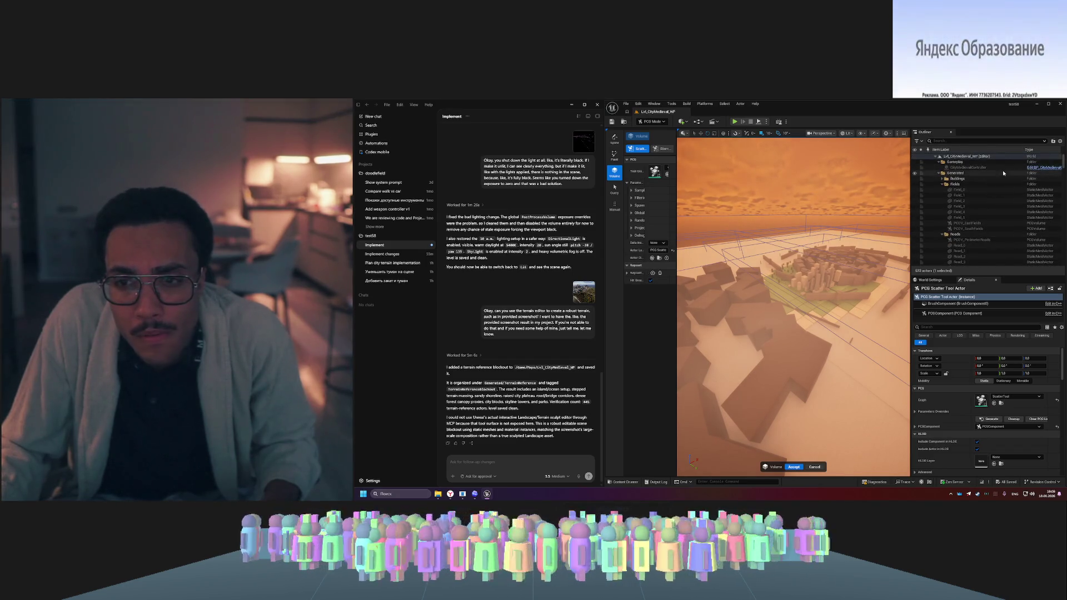
pyautogui.scroll(-10, 1058, 181)
pyautogui.moveTo(1057, 181); pyautogui.dragTo(1057, 261)
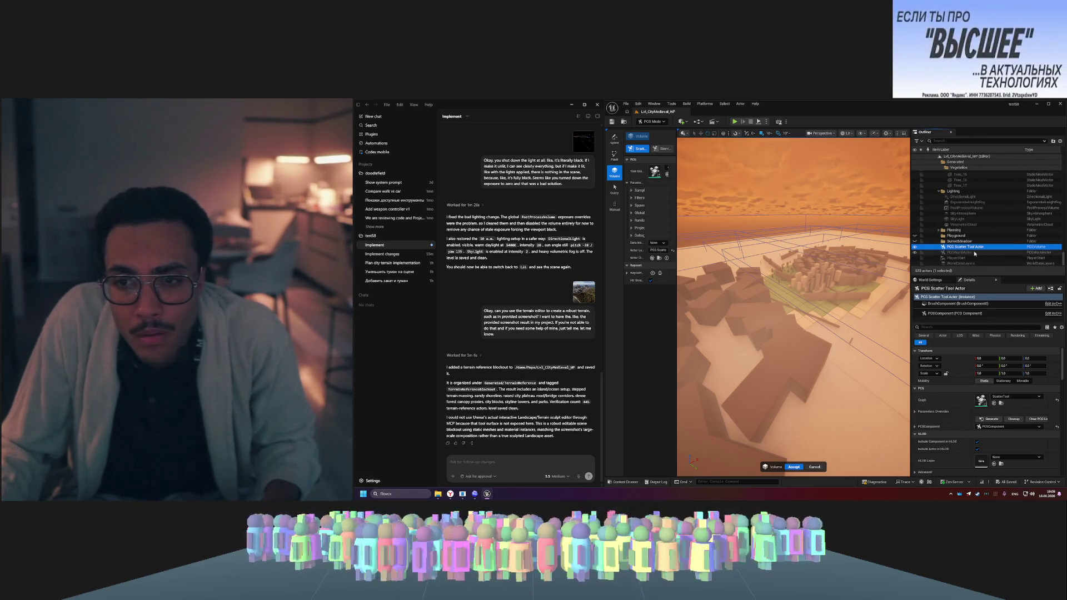
pyautogui.click(969, 248)
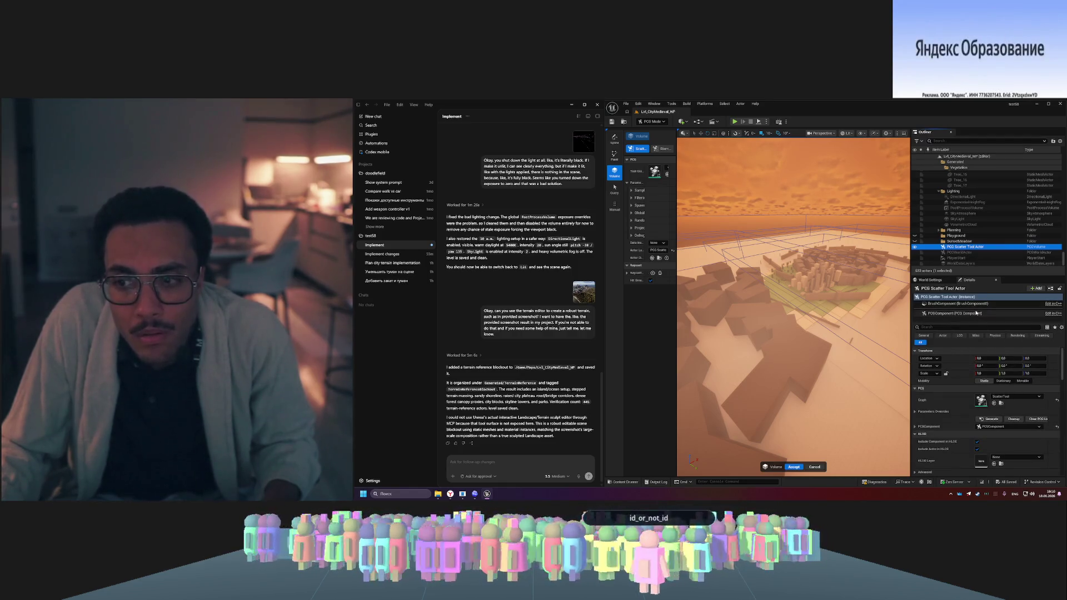
# - Fly closer to the city and place the scatter point beside the city wall
pyautogui.moveTo(800, 279); pyautogui.dragTo(800, 263)
pyautogui.moveTo(697, 233); pyautogui.dragTo(696, 221)
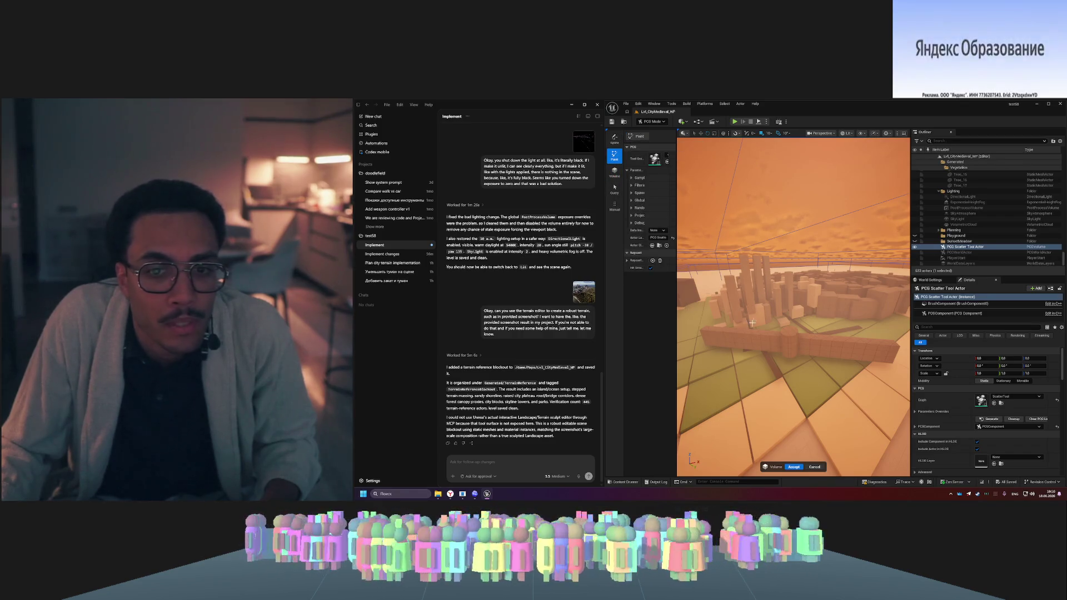
pyautogui.click(759, 368)
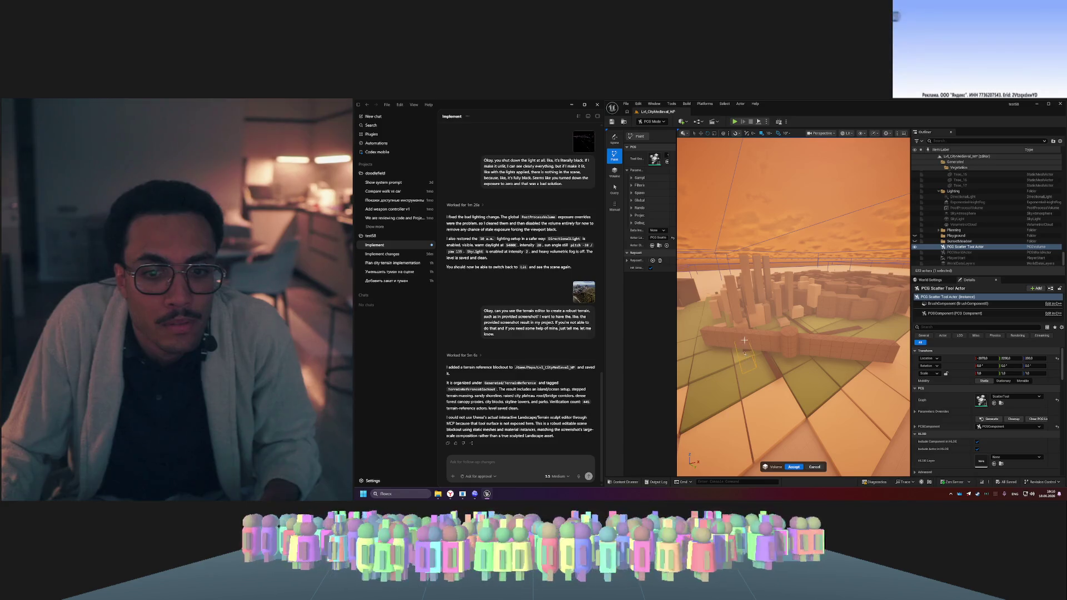
pyautogui.click(757, 336)
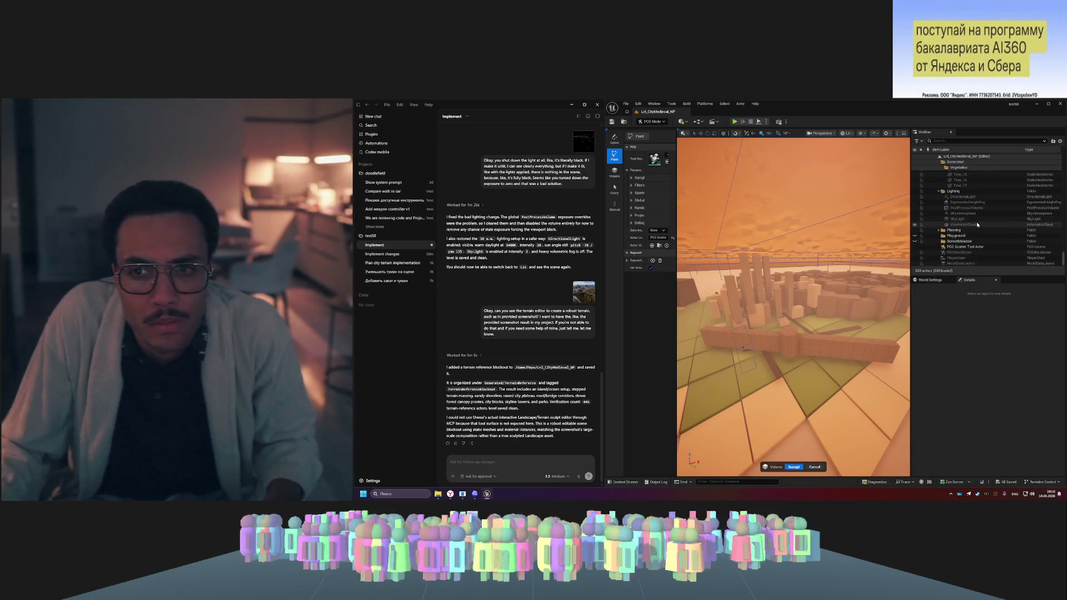
# - Select the Lvl_CityMedieval_WP world and bring up the Content Drawer with Ctrl+Space
pyautogui.scroll(5, 977, 225)
pyautogui.click(958, 157)
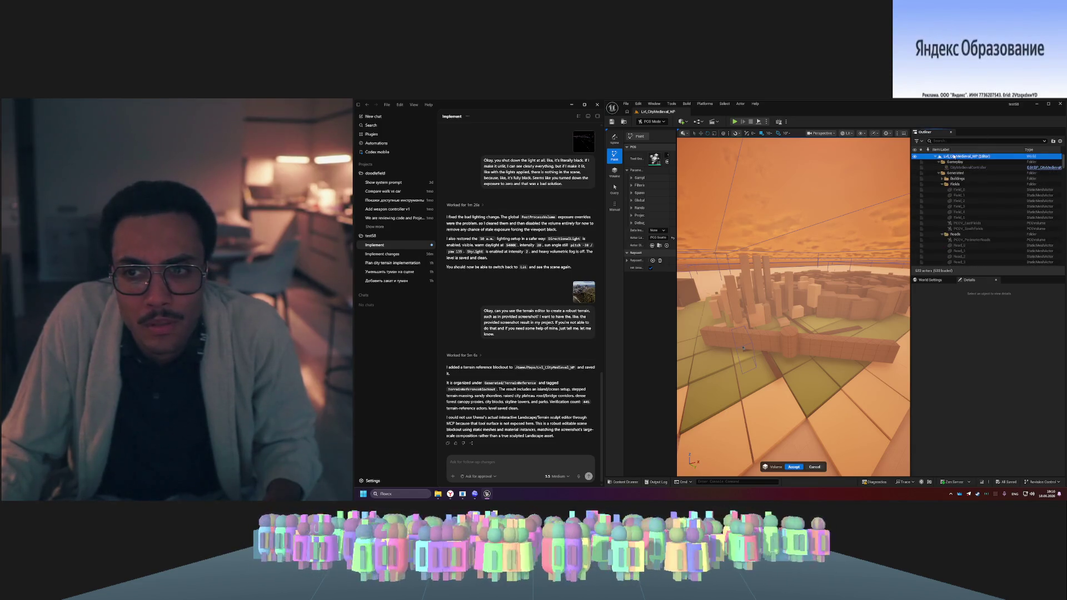
pyautogui.hotkey('ctrl', 'space')
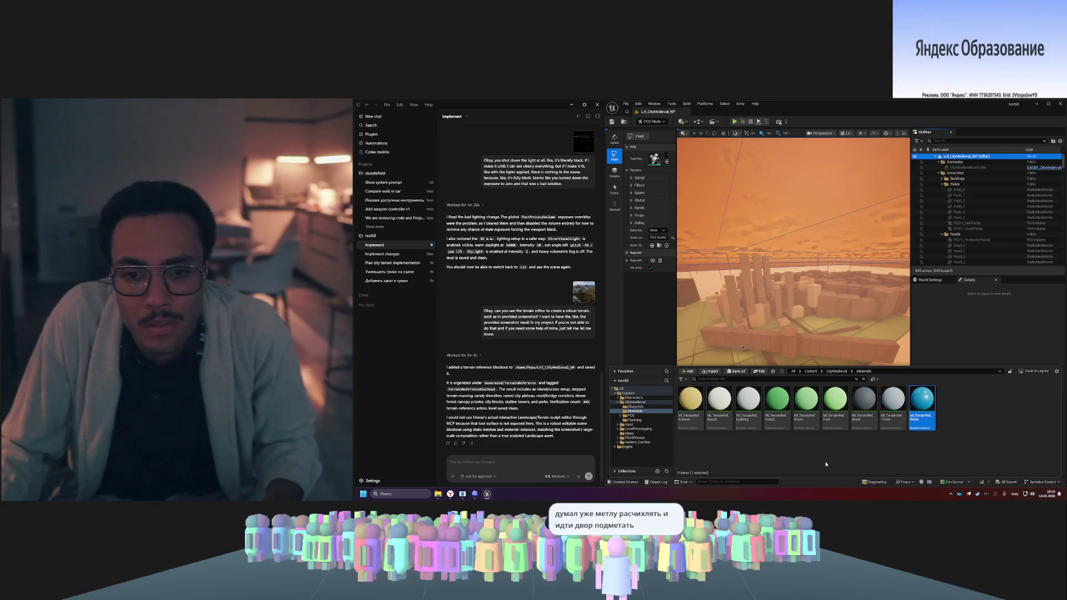
# - Open the PCG_City_Master graph from the CityMedieval > PCG folder
pyautogui.click(837, 372)
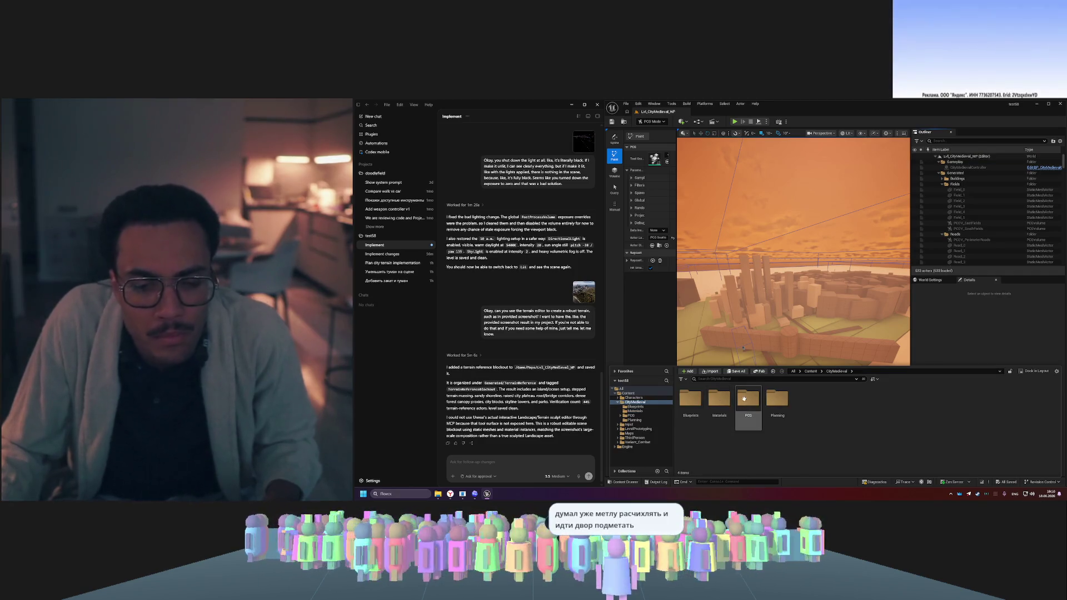
pyautogui.doubleClick(743, 404)
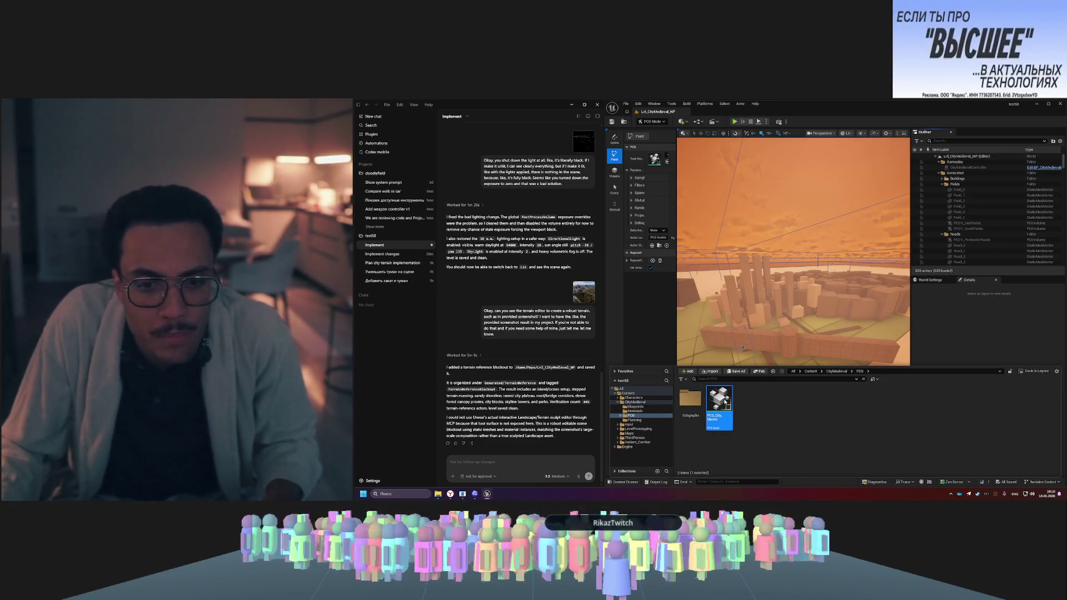
pyautogui.doubleClick(724, 401)
# - Zoom around the PCG_City_Master graph, then close its window
pyautogui.scroll(5, 627, 238)
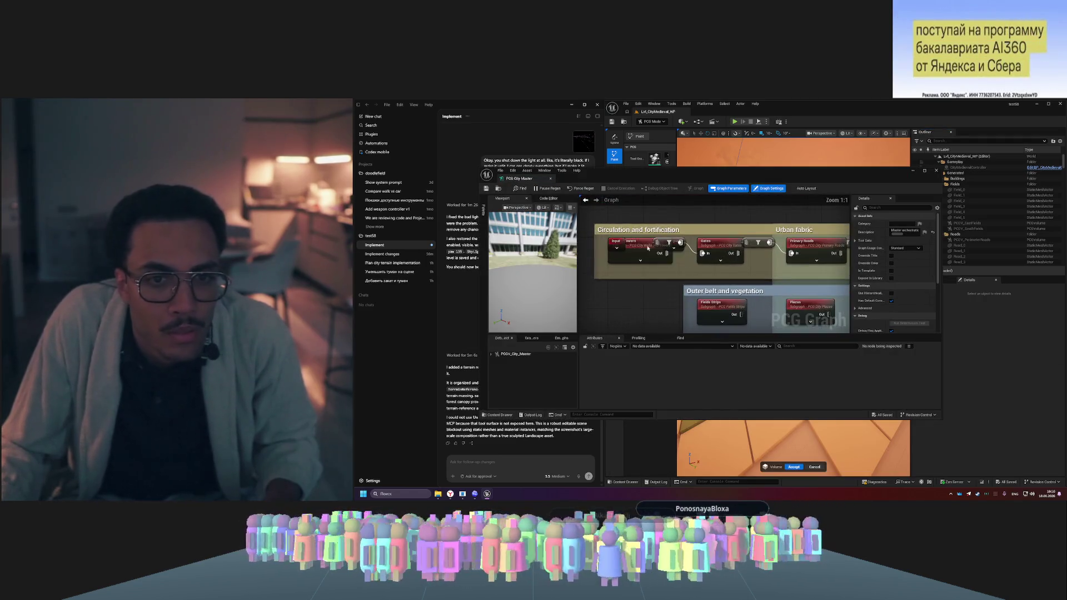
pyautogui.scroll(-4, 698, 274)
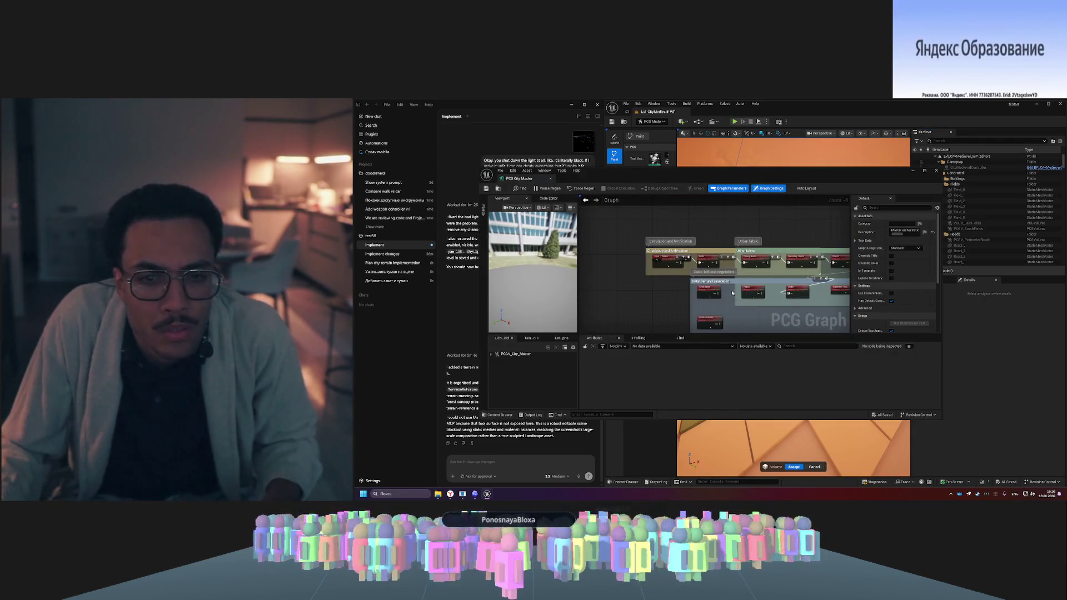
pyautogui.scroll(4, 776, 315)
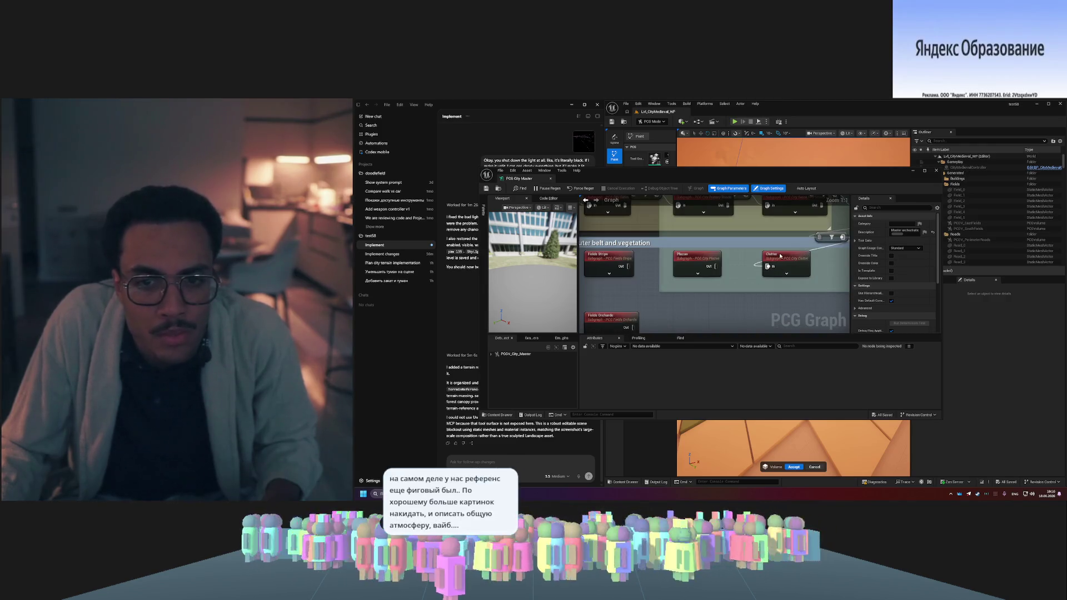
pyautogui.scroll(-11, 719, 308)
pyautogui.scroll(5, 719, 308)
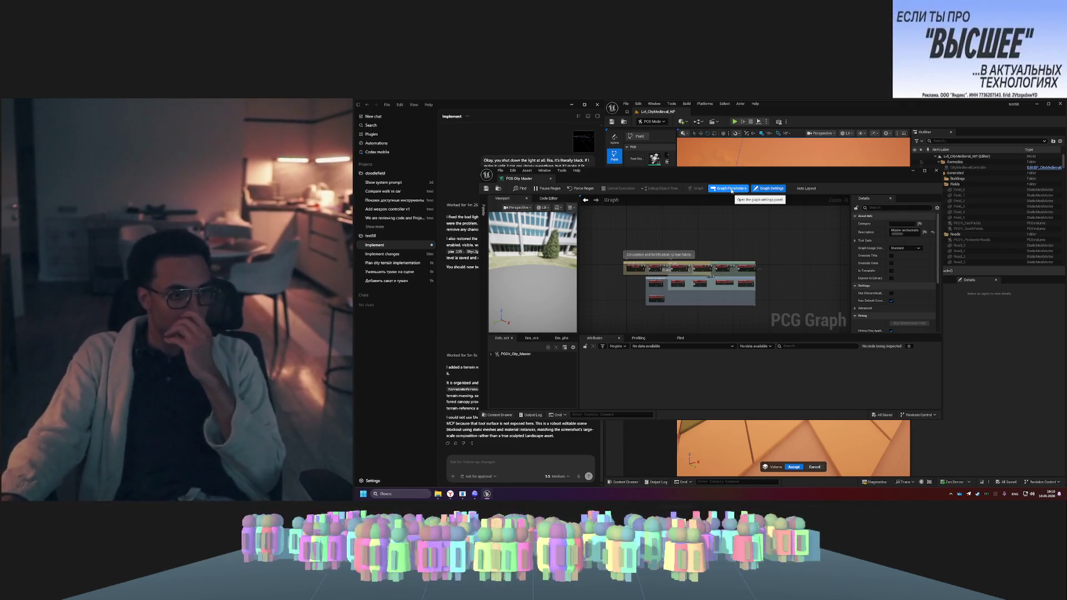
pyautogui.click(937, 170)
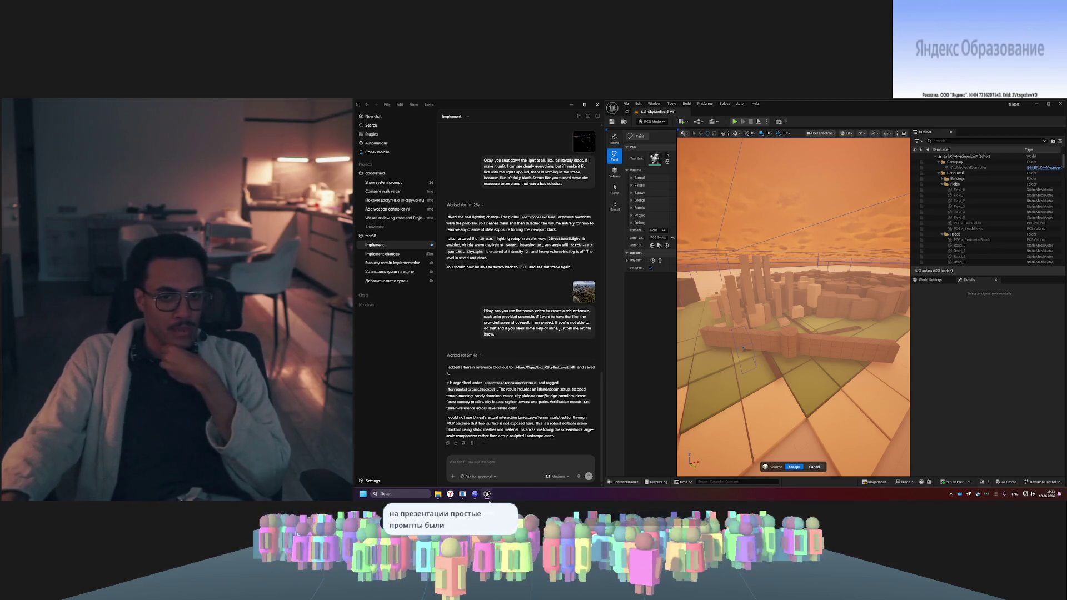
# - Switch from the taskbar to the browser showing the Unreal Engine 5.8 MCP walkthrough
pyautogui.click(451, 495)
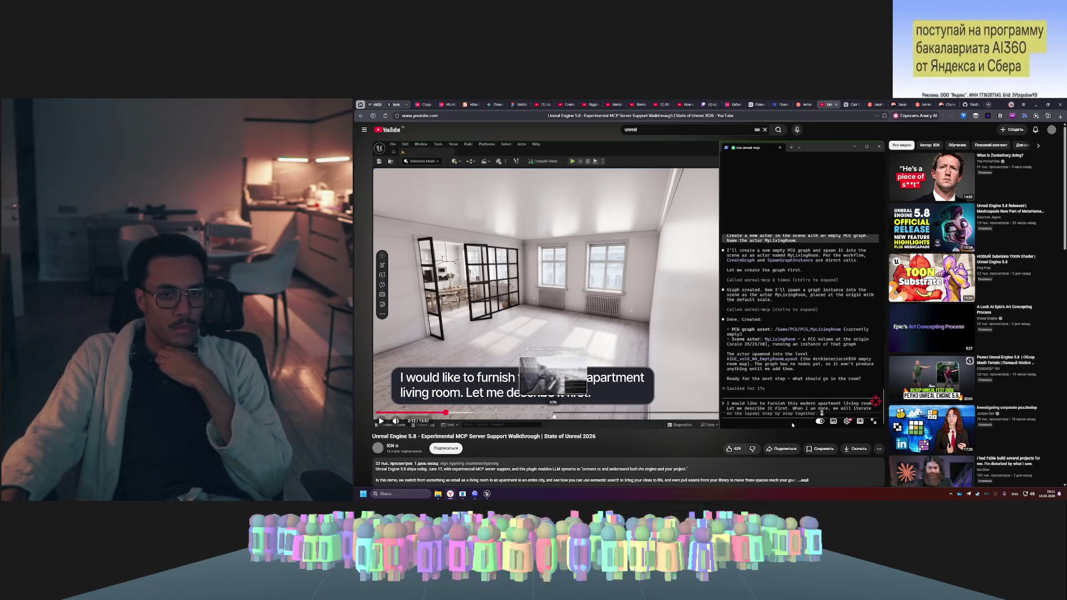
# - Jump the walkthrough to around 5:16 and resume playback
pyautogui.click(543, 414)
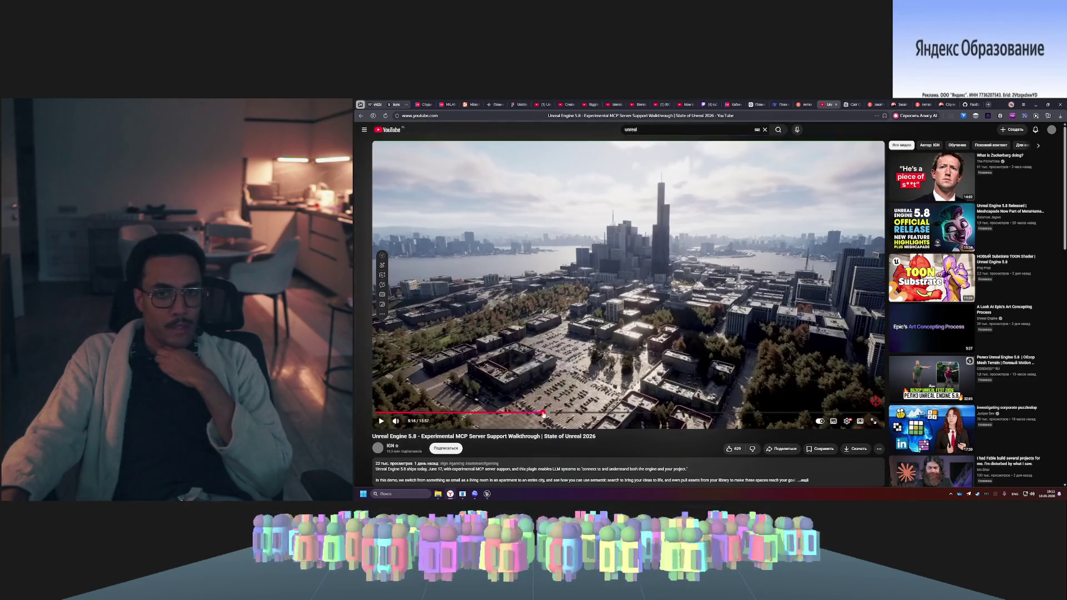
pyautogui.click(542, 414)
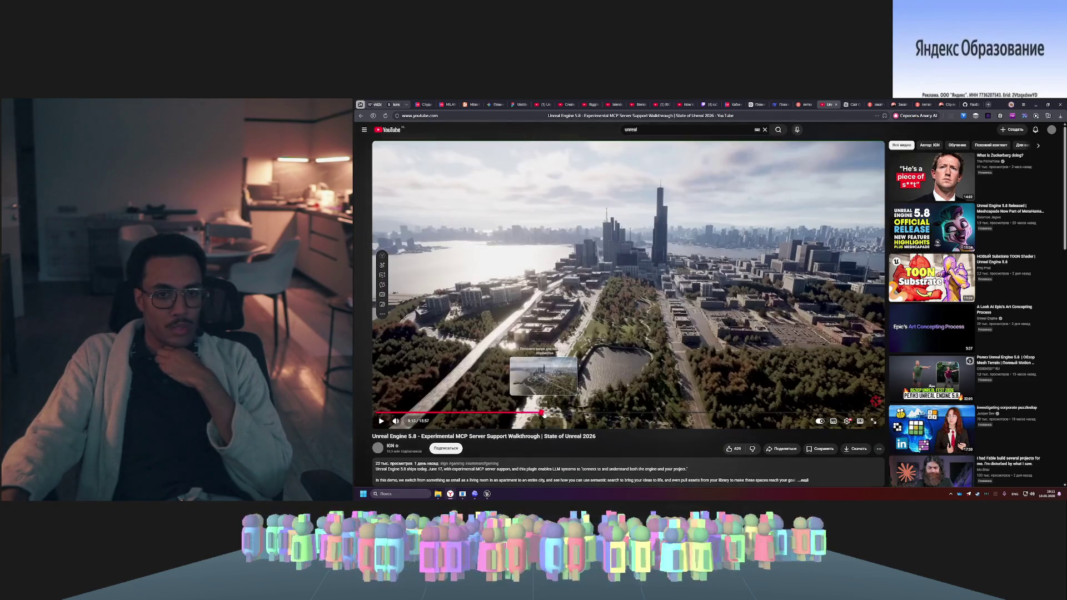
pyautogui.press('space')
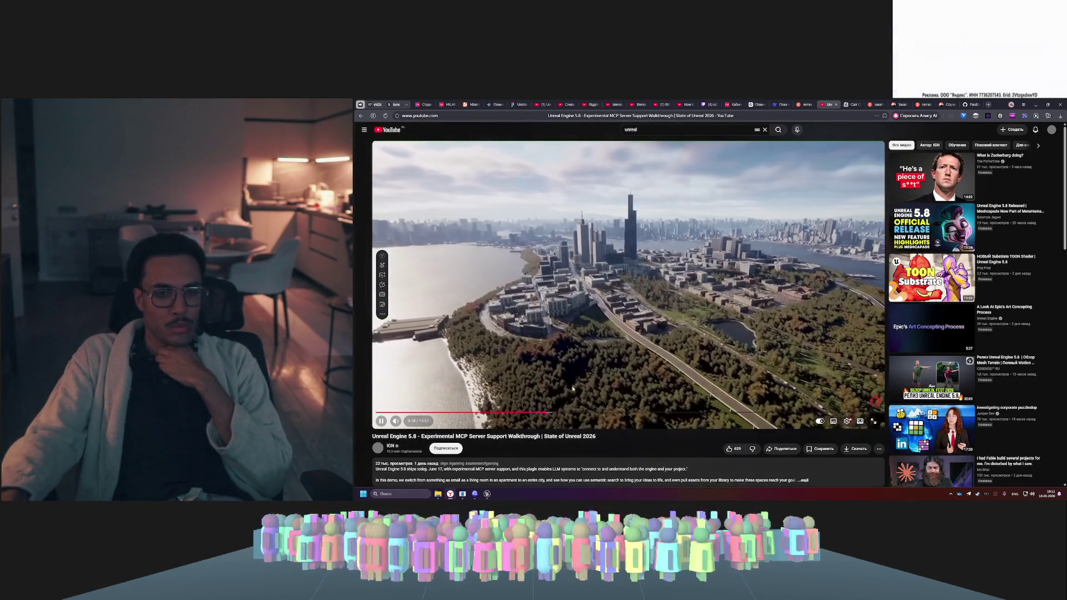
# - Skim forward through the video from 5:40 to the depth render at 10:39
pyautogui.click(558, 412)
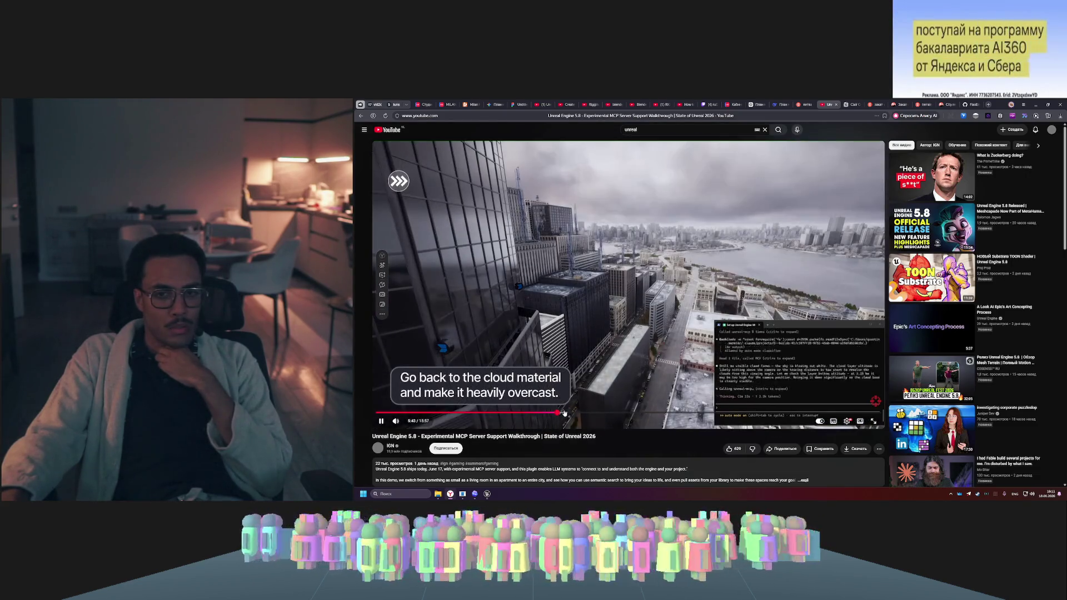
pyautogui.click(580, 413)
pyautogui.click(588, 413)
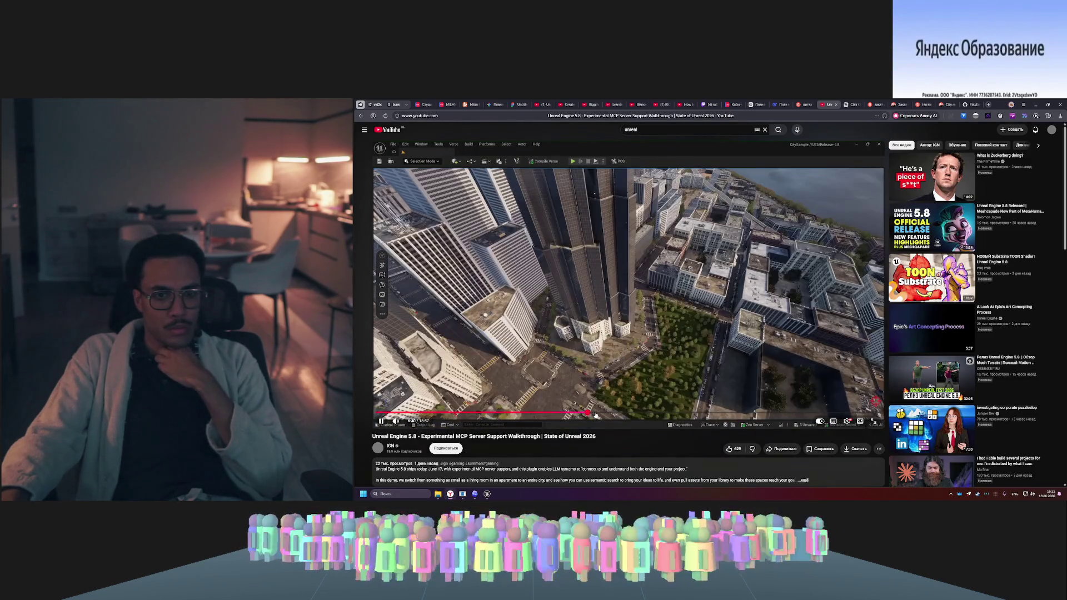
pyautogui.click(595, 413)
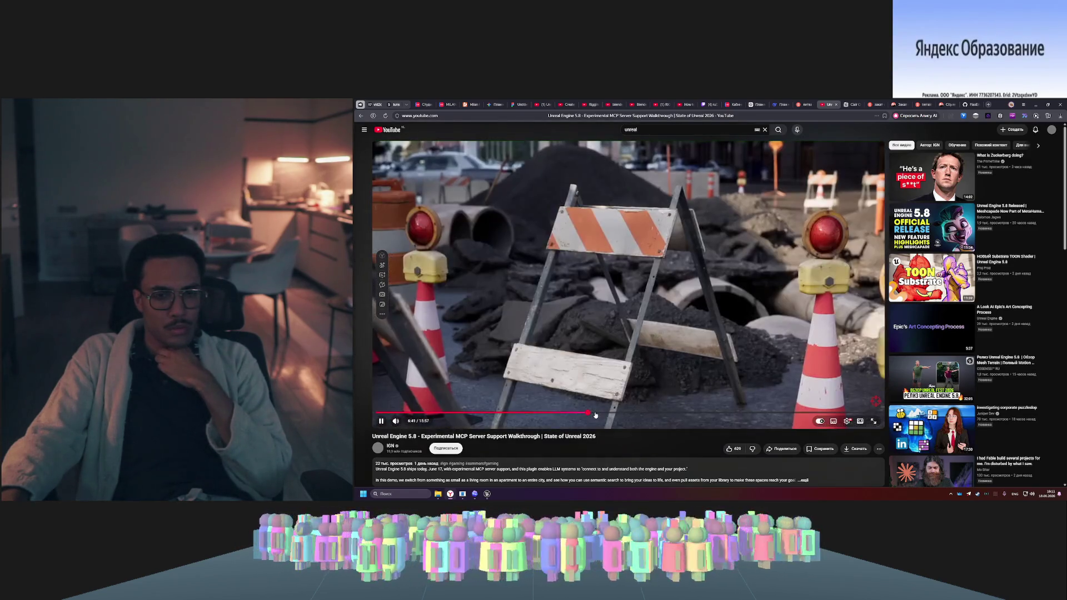
pyautogui.click(601, 413)
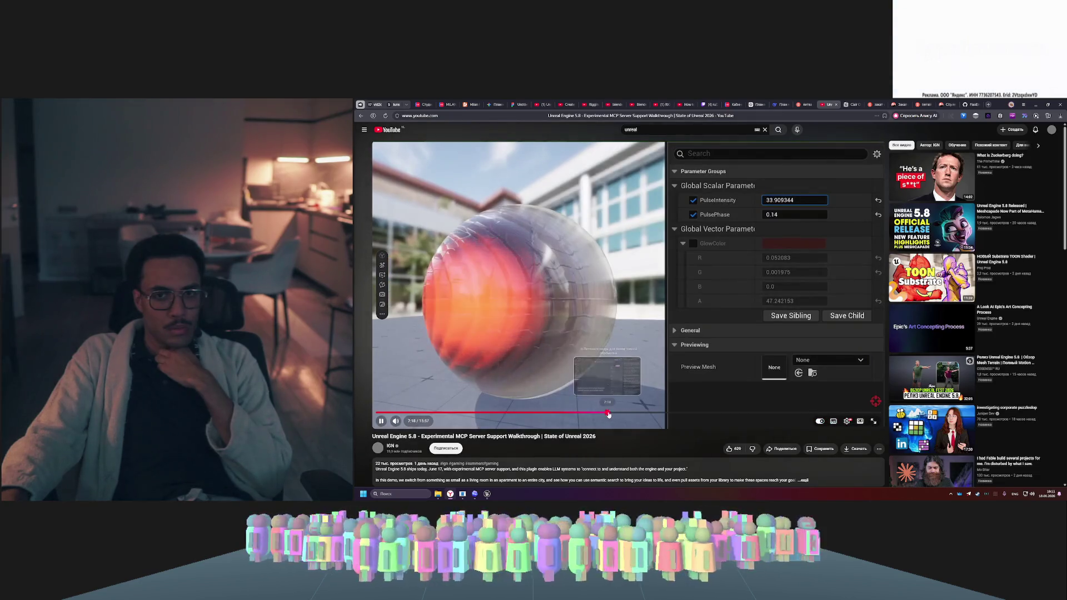
pyautogui.click(622, 413)
pyautogui.click(634, 413)
pyautogui.click(647, 414)
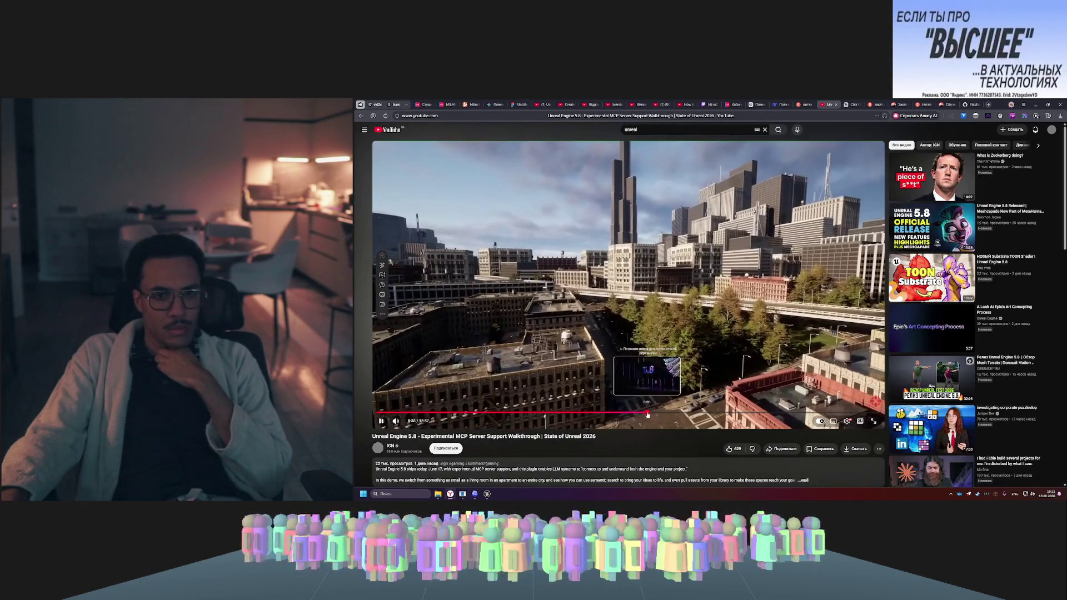
pyautogui.click(654, 414)
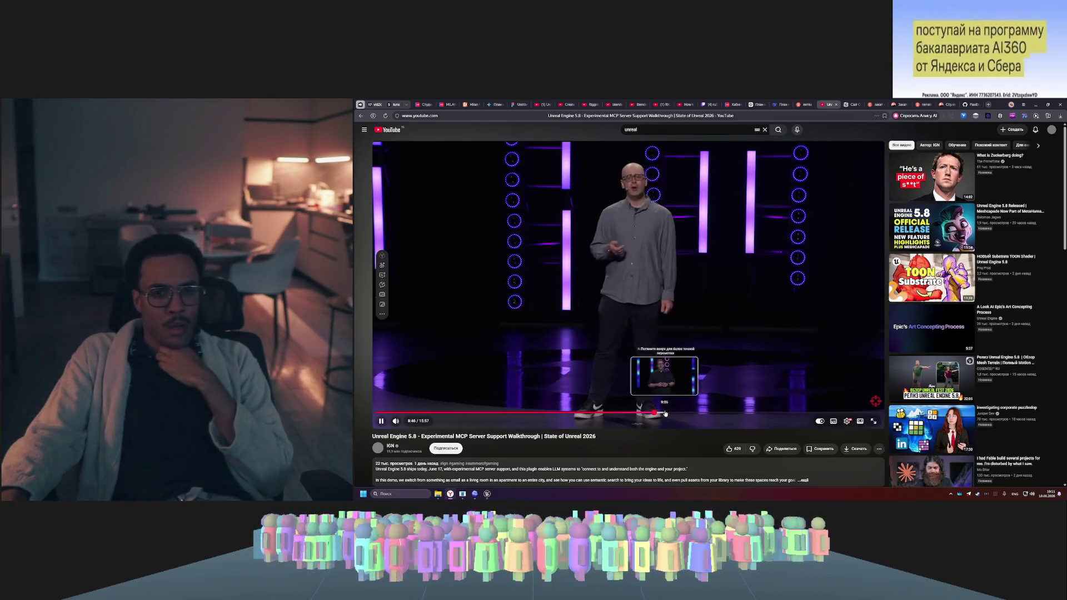
pyautogui.click(675, 414)
pyautogui.click(686, 414)
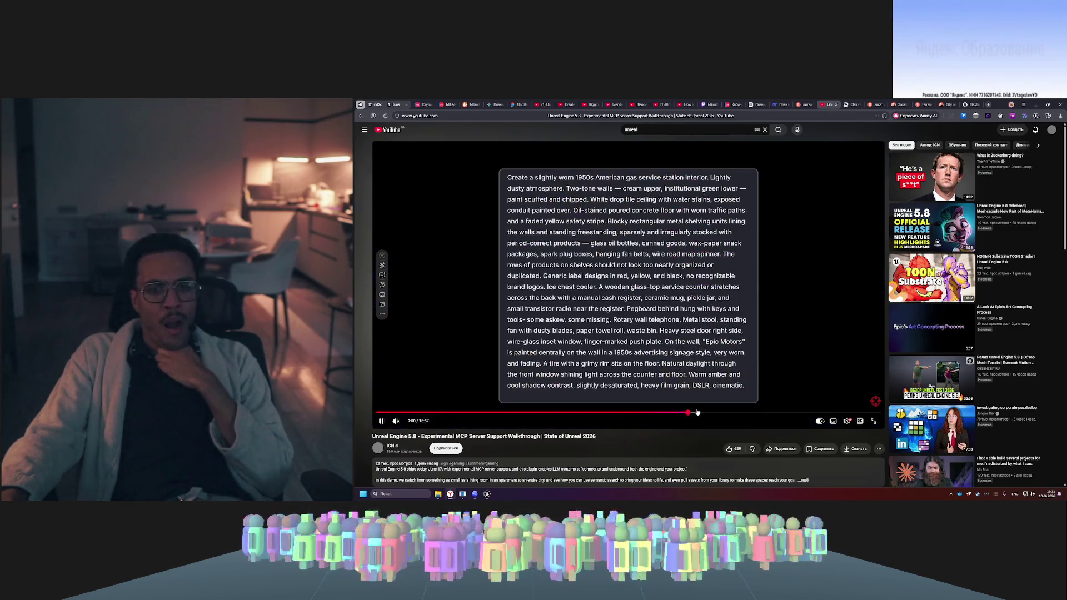
pyautogui.click(714, 413)
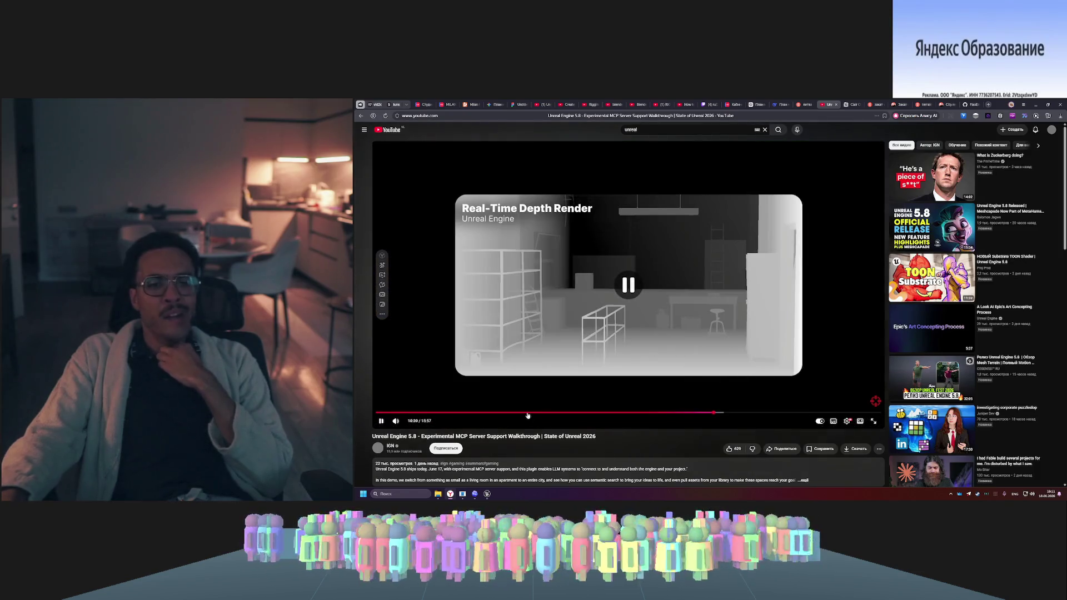
# - Return to the sunset city flyover, pause there, and focus the YouTube search box
pyautogui.click(543, 413)
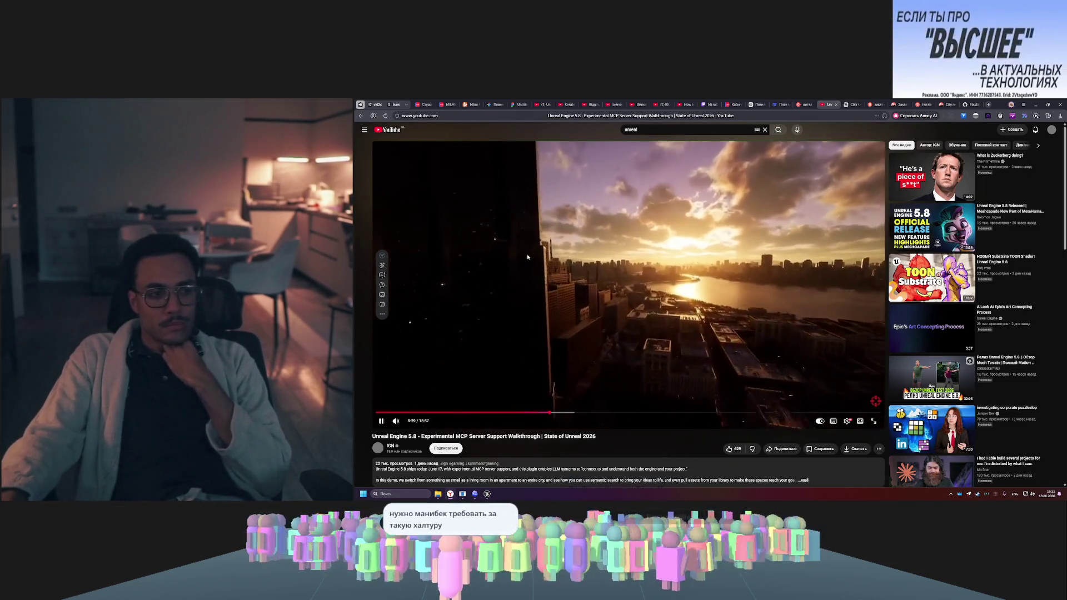
pyautogui.click(546, 260)
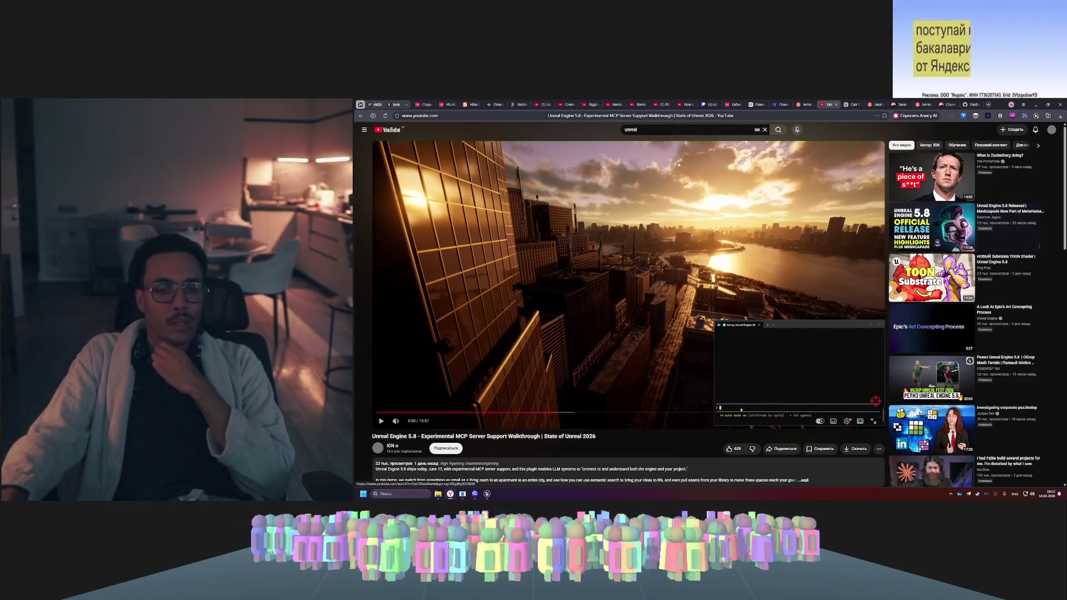
pyautogui.click(629, 129)
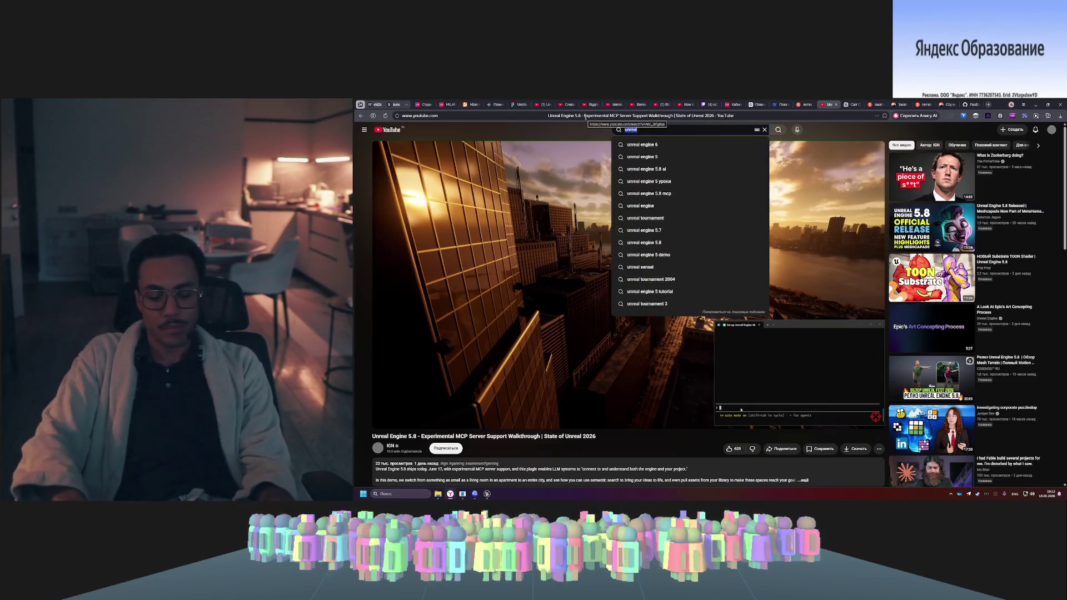
# - Search 'unreal engine 5 metahuman', reopen the MCP walkthrough, and bring Codex's chat forward
pyautogui.press('Down')
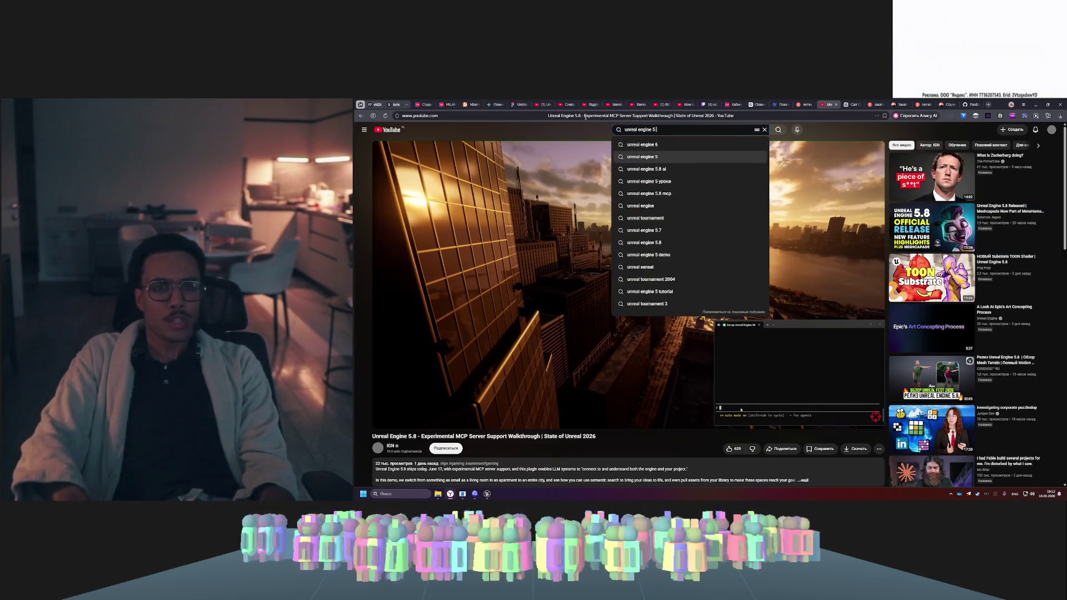
pyautogui.press('Down')
pyautogui.press('Return')
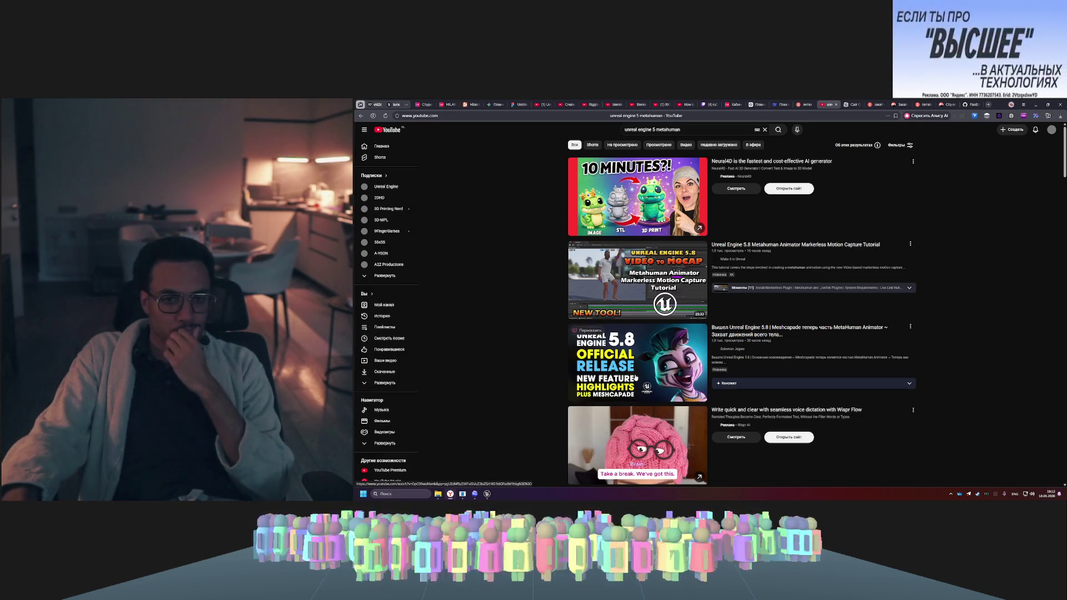
pyautogui.click(645, 361)
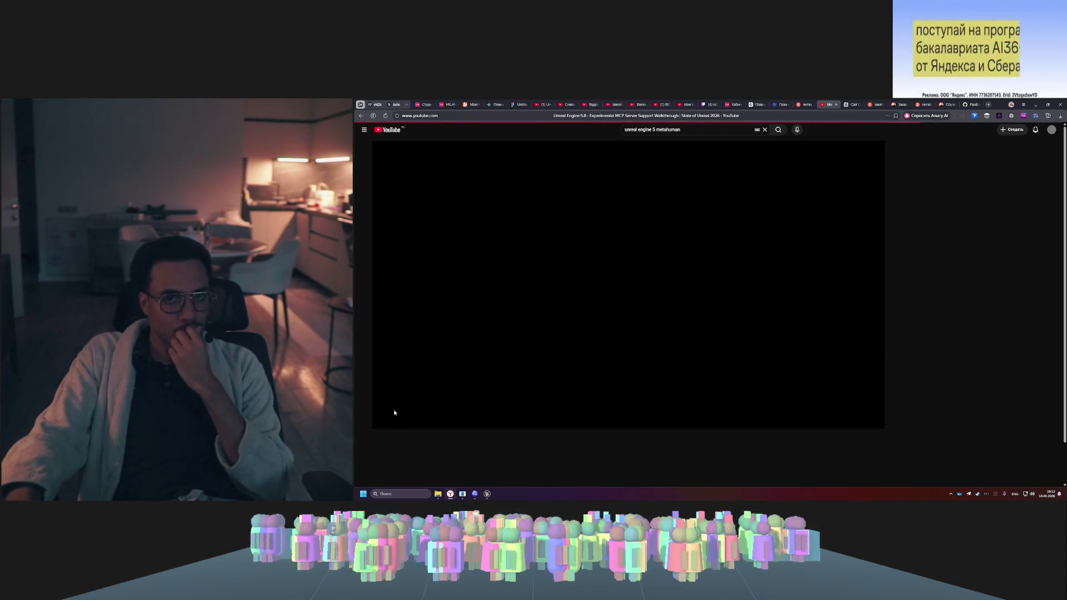
pyautogui.click(476, 495)
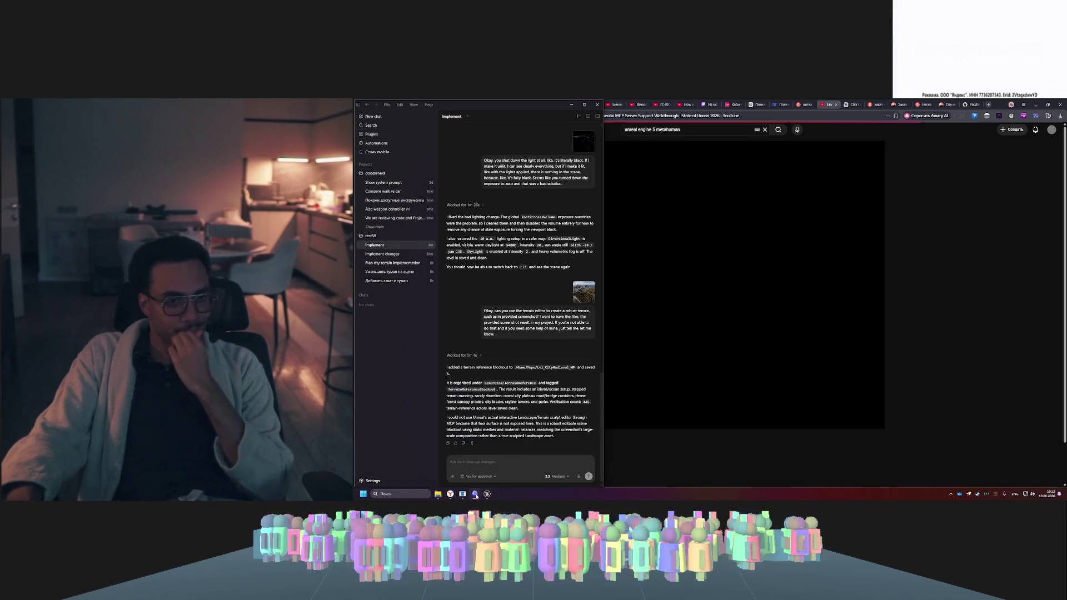
# - Return to Unreal Editor, cancel the pending PCG paint volume, and switch to Landscape mode
pyautogui.click(476, 494)
pyautogui.click(487, 494)
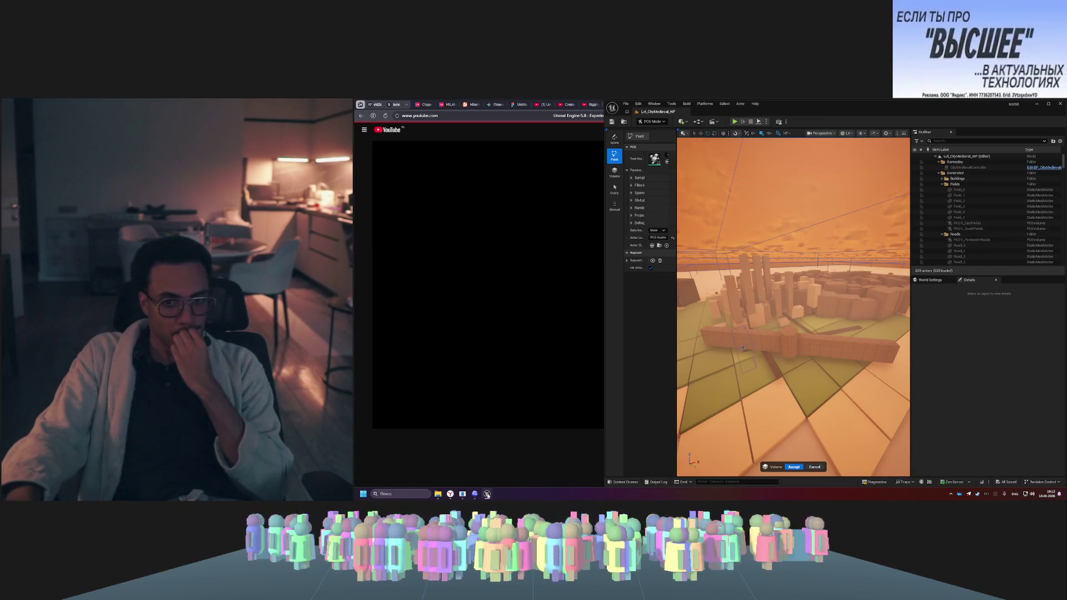
pyautogui.click(816, 465)
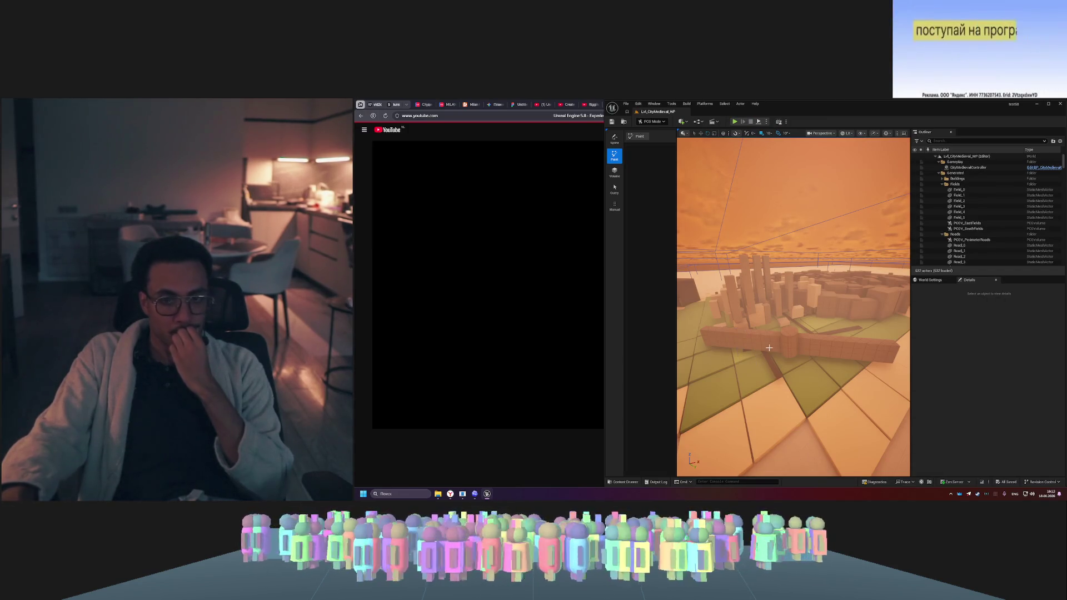
pyautogui.click(650, 122)
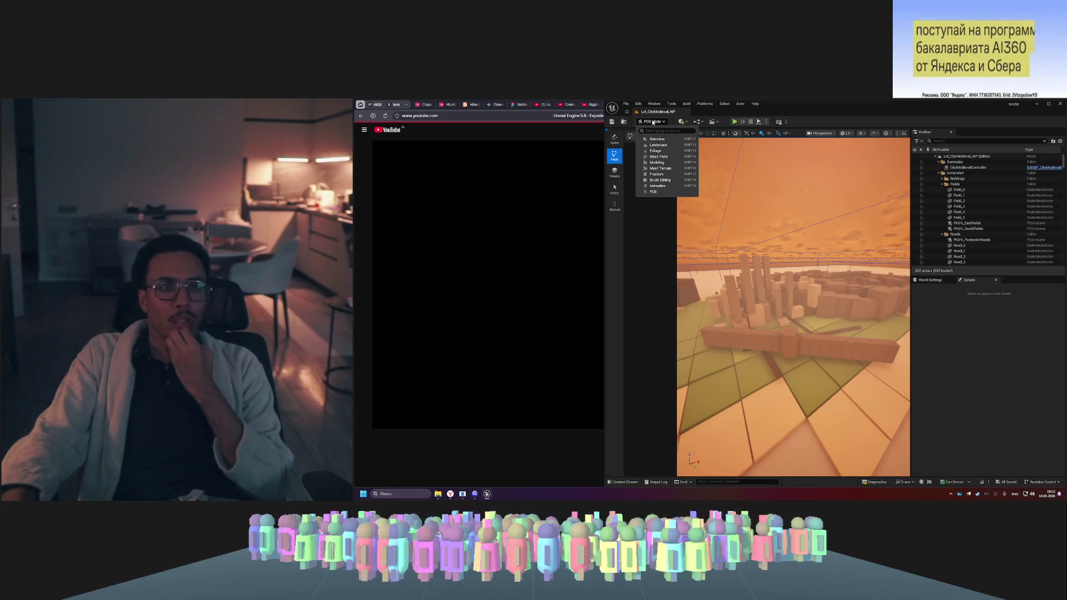
pyautogui.click(658, 145)
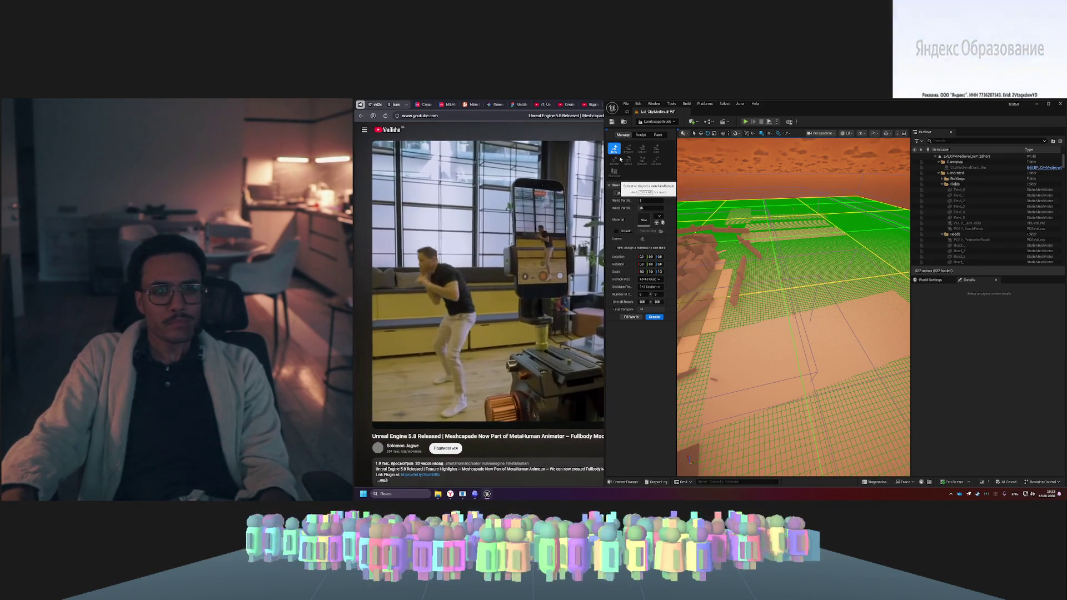
# - Create the new landscape from the New Landscape panel's previewed grid
pyautogui.click(654, 317)
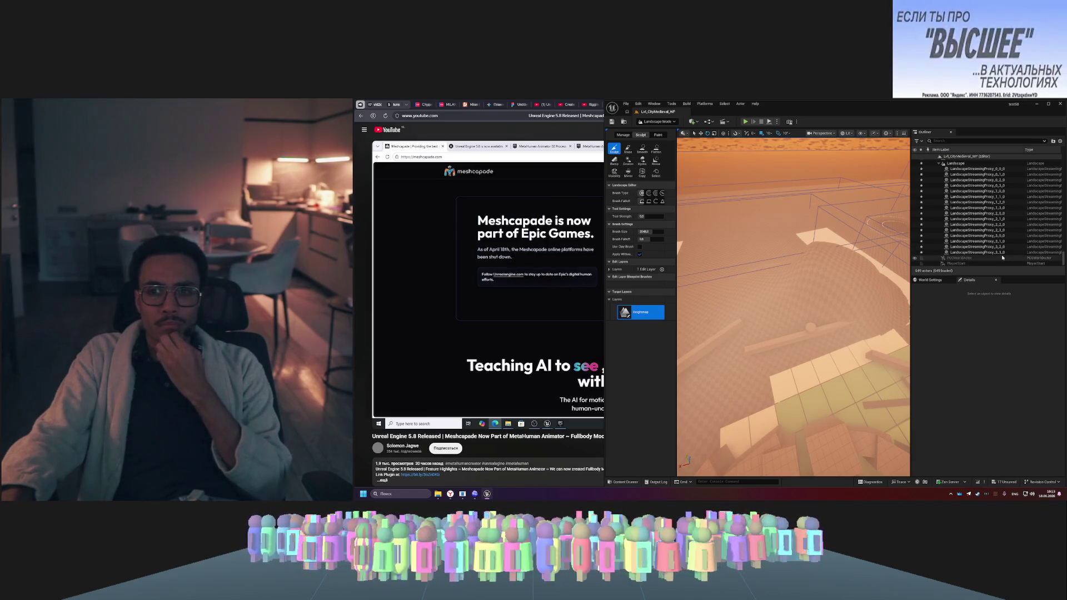
# - Select LandscapeStreamingProxy_2_2_0 and pick the Flatten sculpt tool, orbiting to view the landscape
pyautogui.click(978, 225)
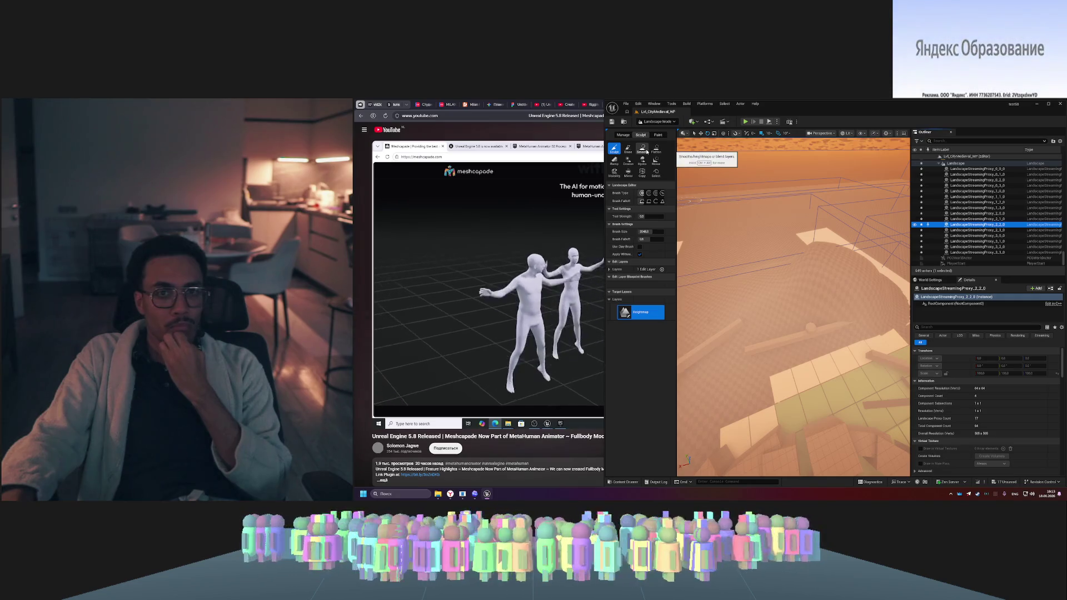
pyautogui.click(656, 148)
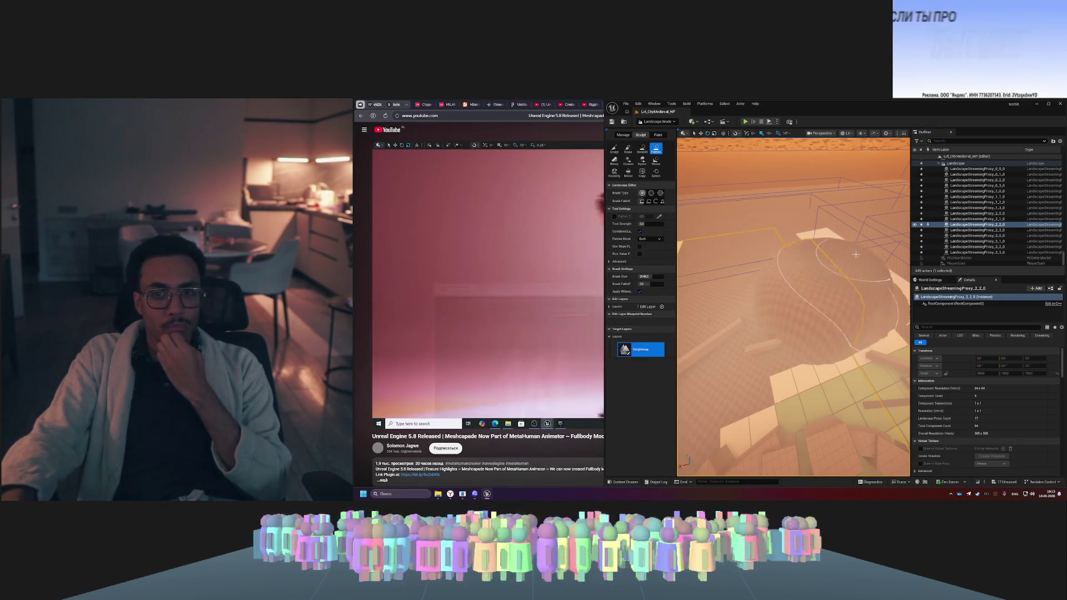
pyautogui.moveTo(856, 254); pyautogui.dragTo(856, 227)
pyautogui.moveTo(750, 223); pyautogui.dragTo(751, 223)
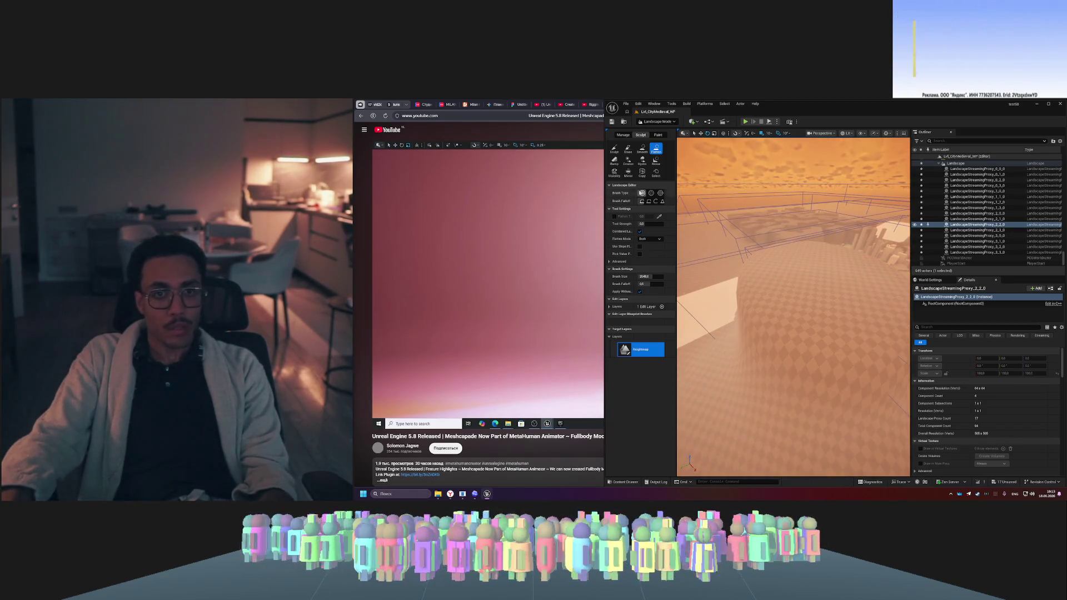
# - Browse the Paint and Manage tools, pick Add, then switch the editor to Animation mode
pyautogui.click(659, 135)
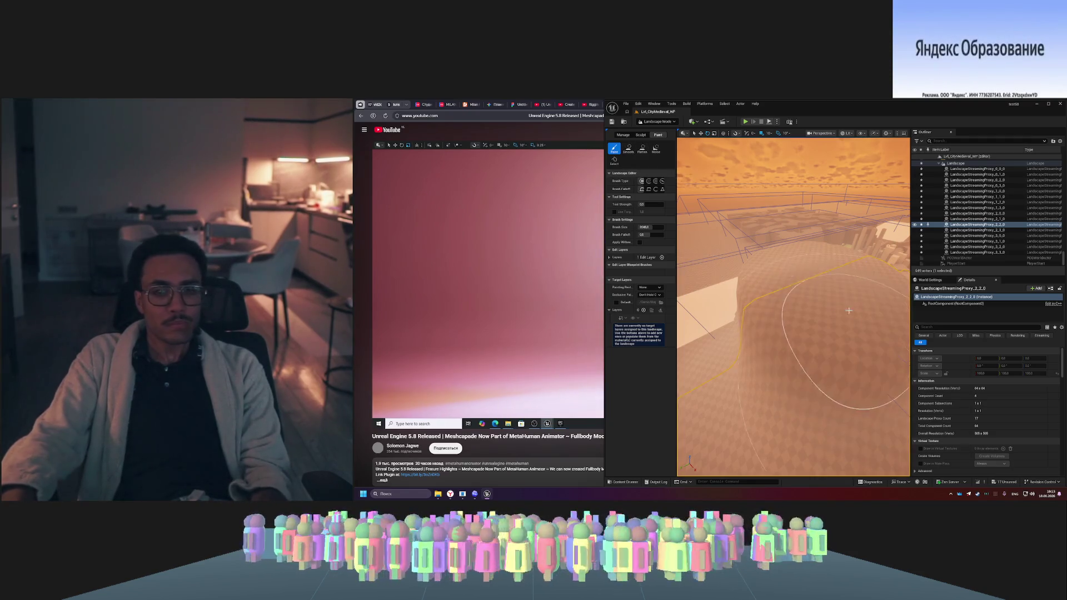
pyautogui.click(628, 136)
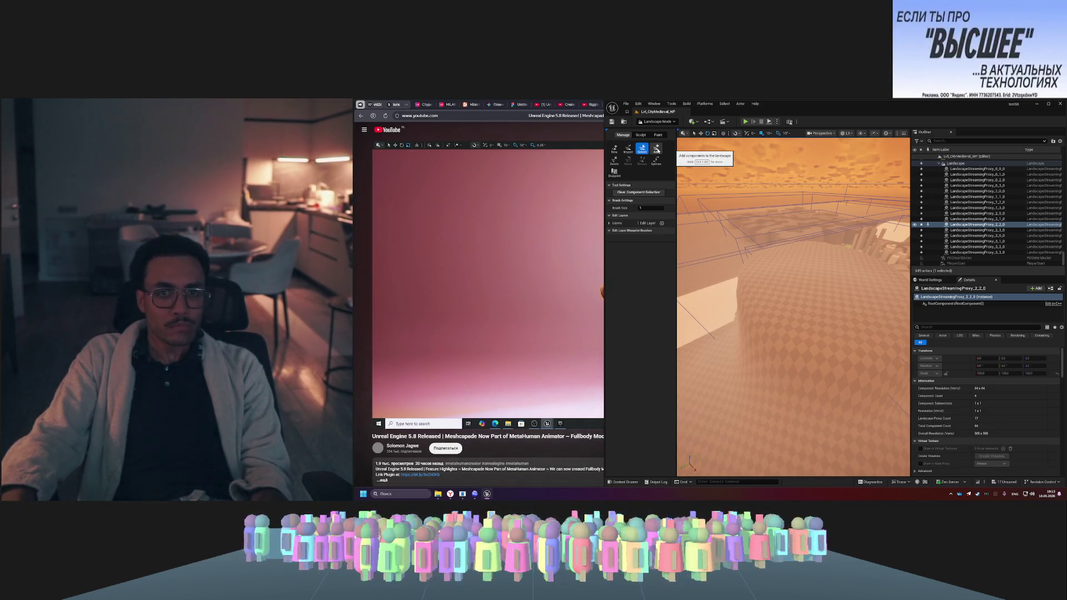
pyautogui.click(657, 149)
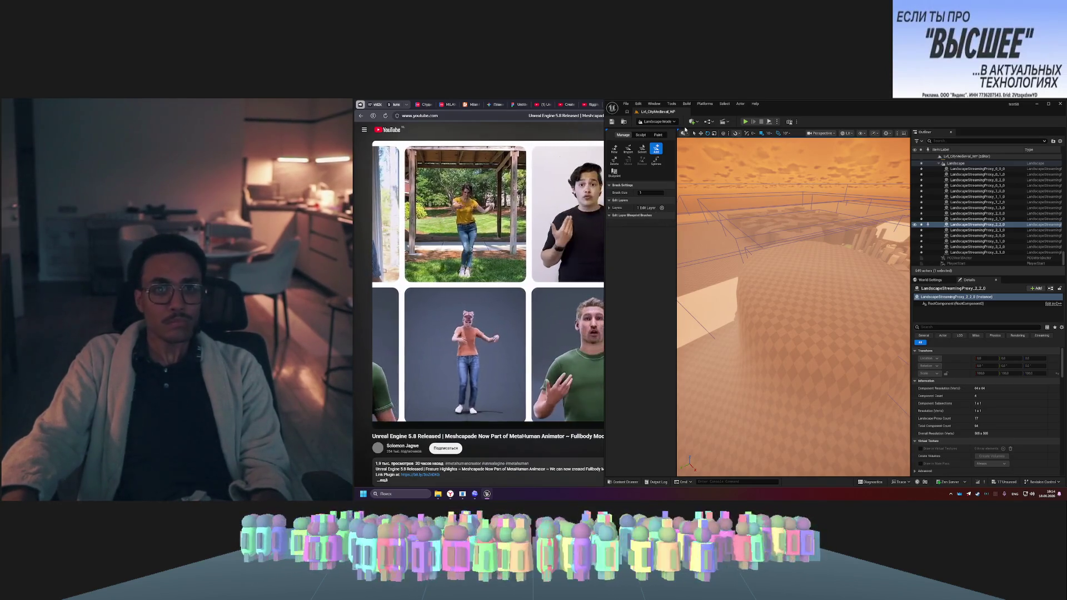
pyautogui.click(655, 122)
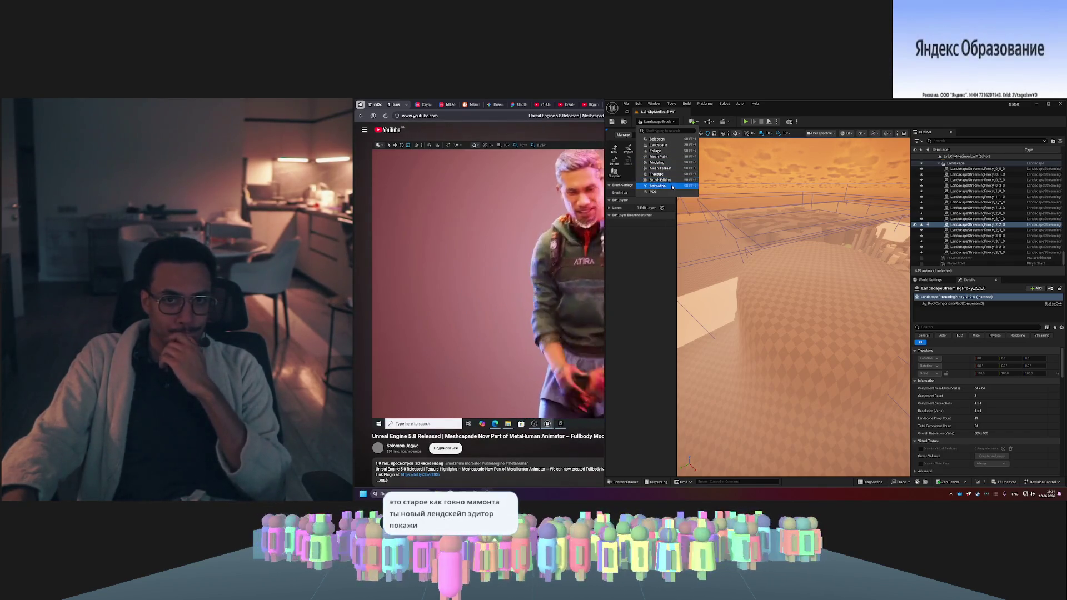
pyautogui.click(673, 187)
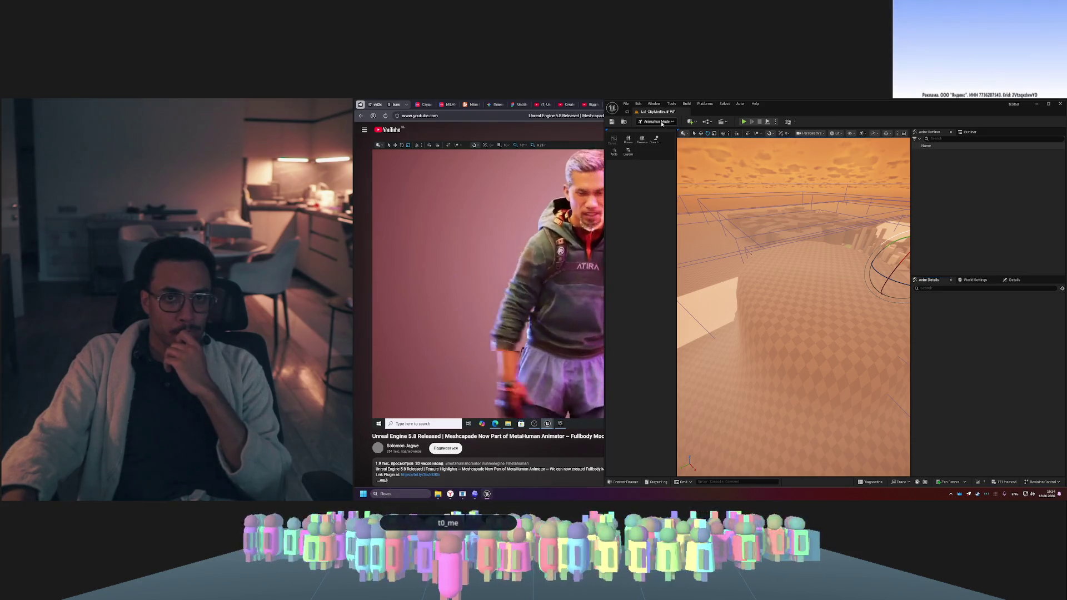
# - Switch to Mesh Terrain mode and maximize the Unreal Editor window
pyautogui.click(661, 123)
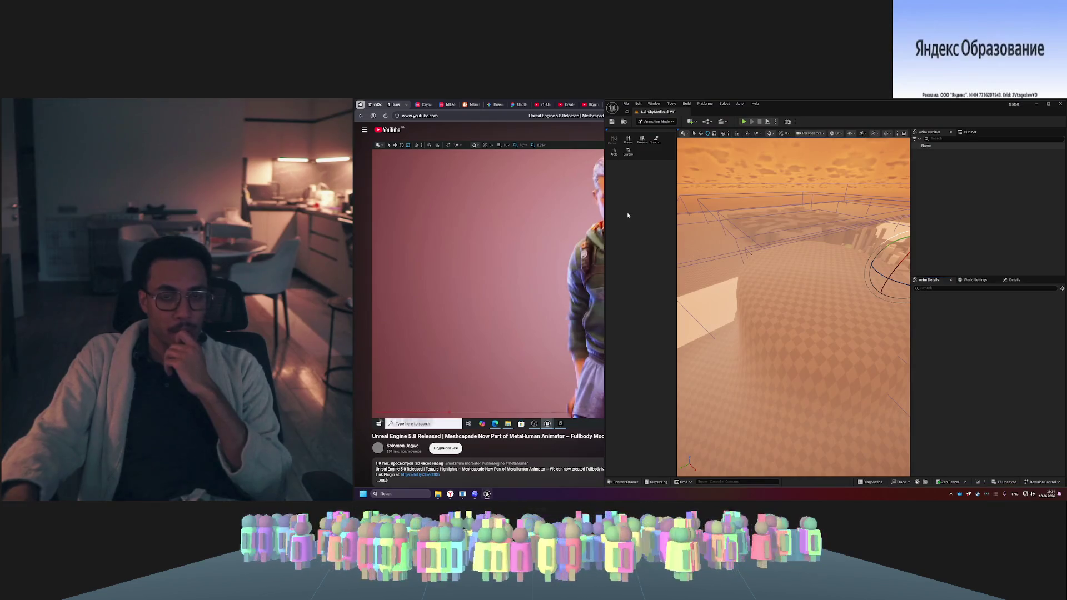
pyautogui.click(662, 123)
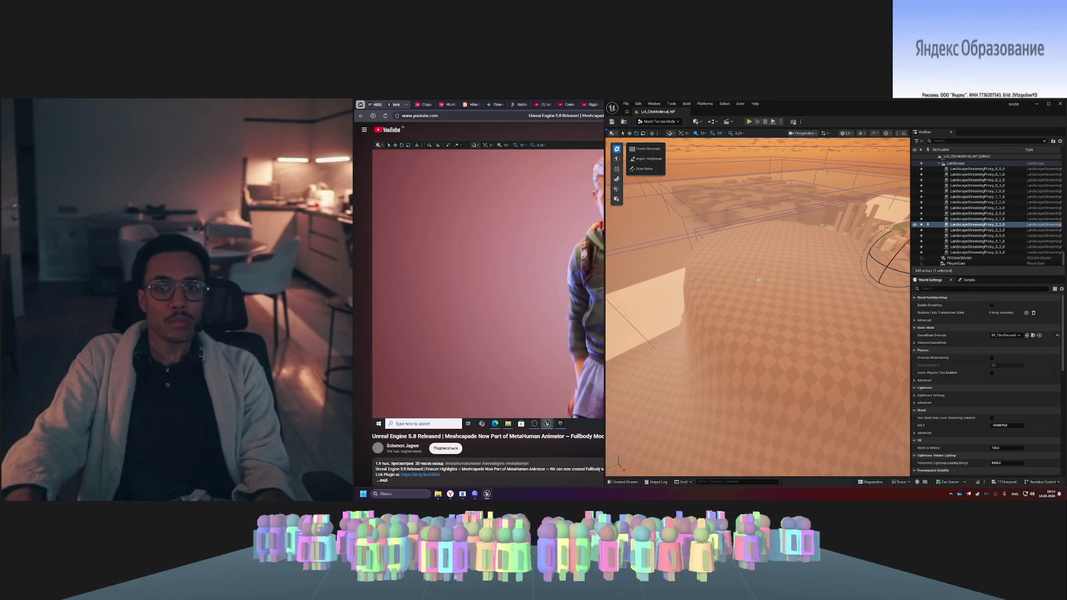
pyautogui.doubleClick(882, 118)
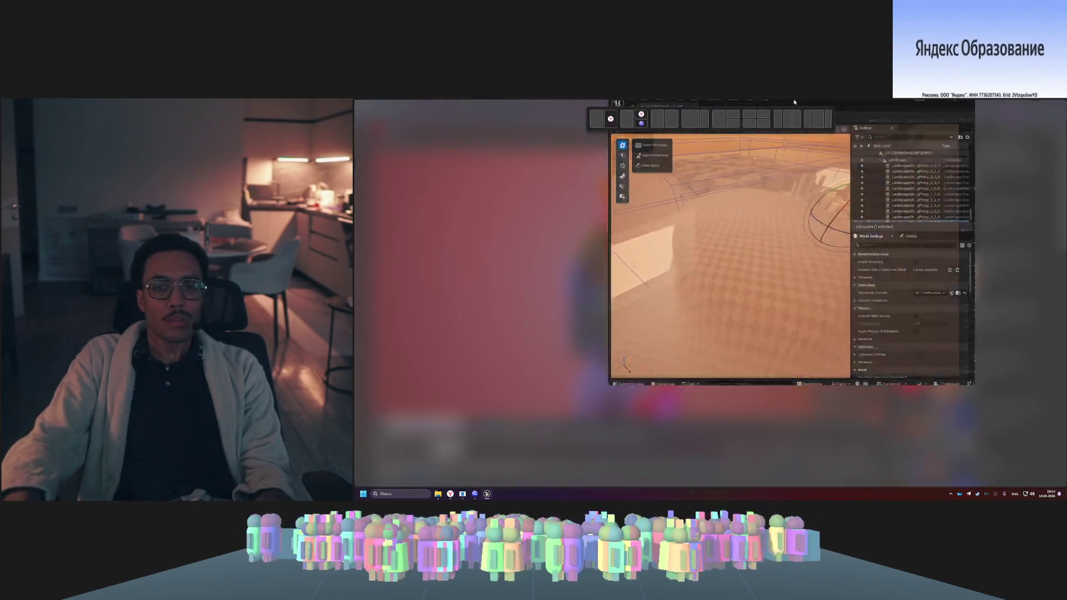
# - Start a Create Mesh Partition Rectangle on the terrain and open the Content Drawer at CityMedieval PCG
pyautogui.moveTo(611, 314); pyautogui.dragTo(398, 184)
pyautogui.click(386, 150)
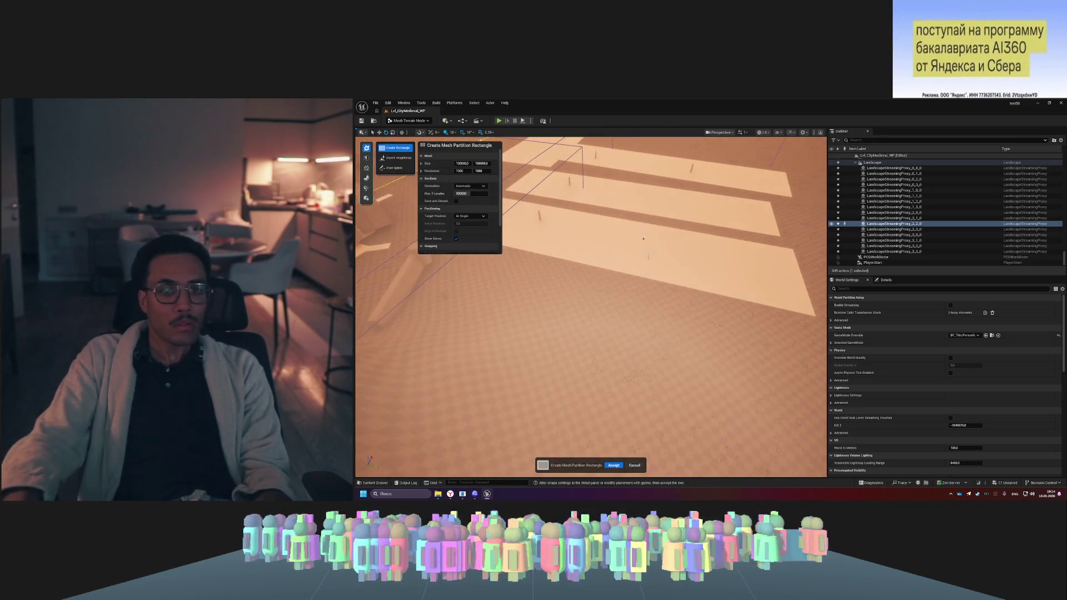
pyautogui.moveTo(644, 239); pyautogui.dragTo(647, 120)
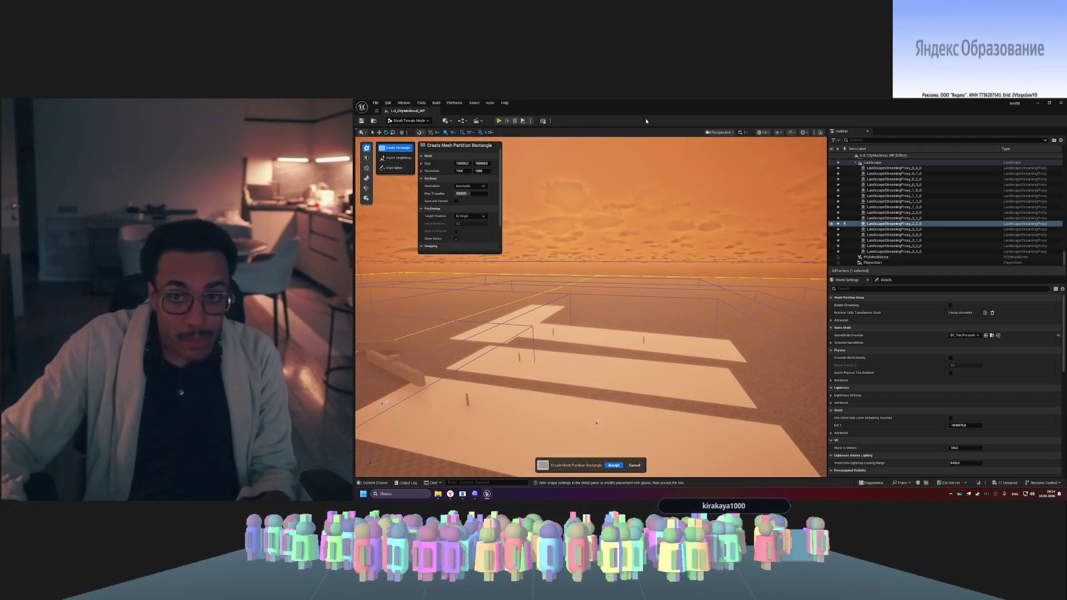
pyautogui.hotkey('ctrl', 'space')
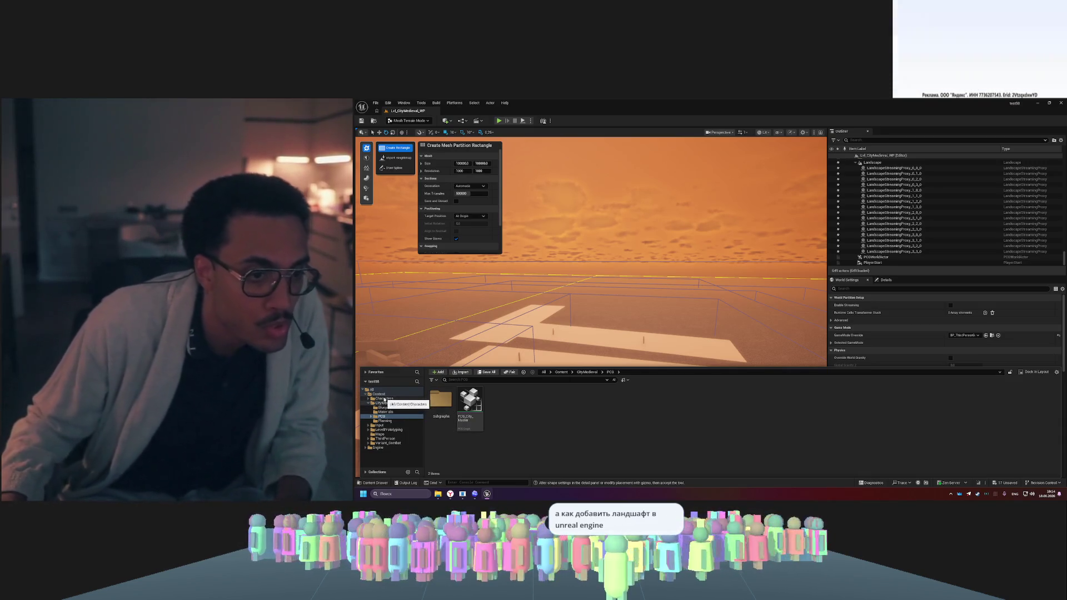
# - Browse through the Level Prototyping and ThirdPerson folders, then return to the top-level Content folder
pyautogui.doubleClick(379, 394)
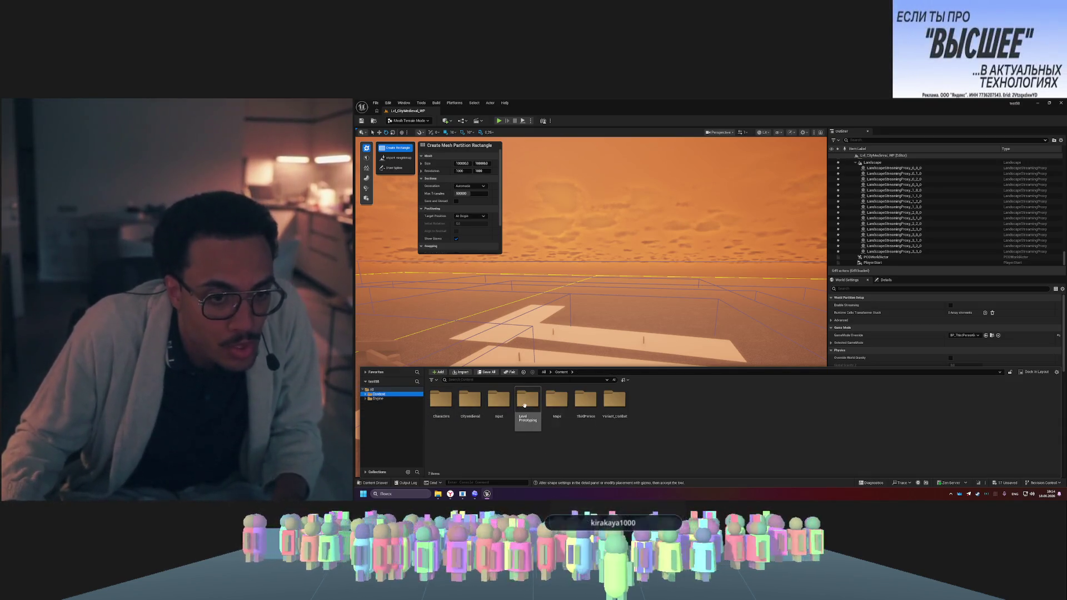
pyautogui.doubleClick(524, 405)
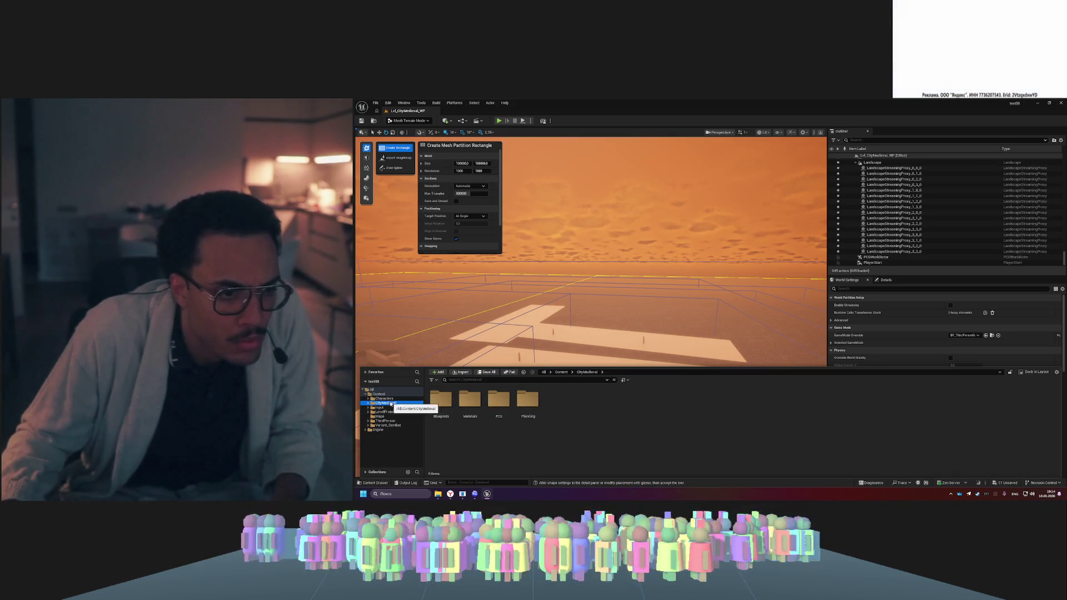
pyautogui.doubleClick(397, 421)
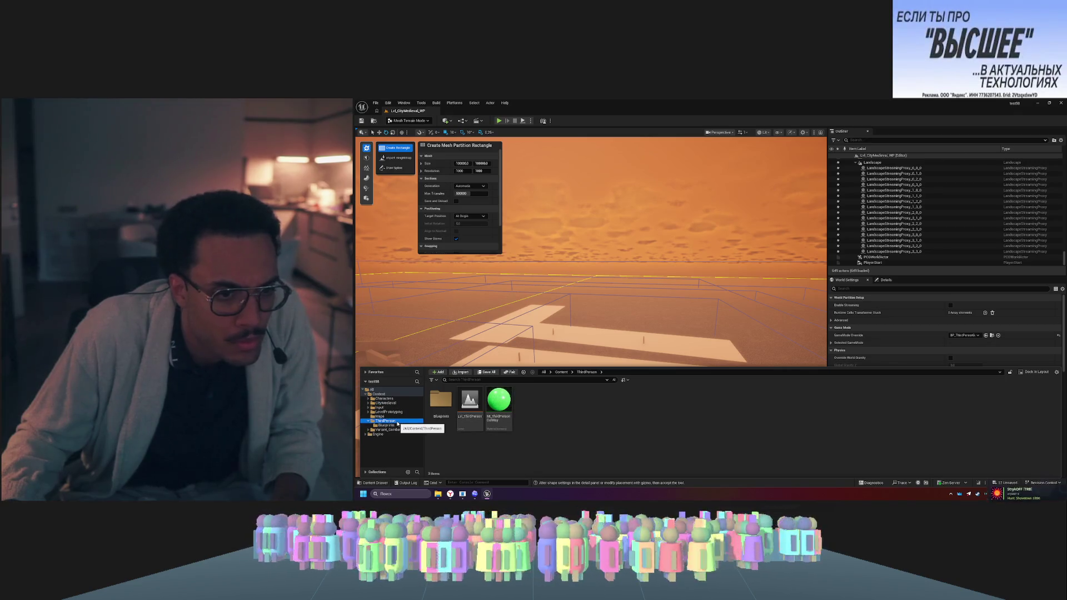
pyautogui.doubleClick(392, 395)
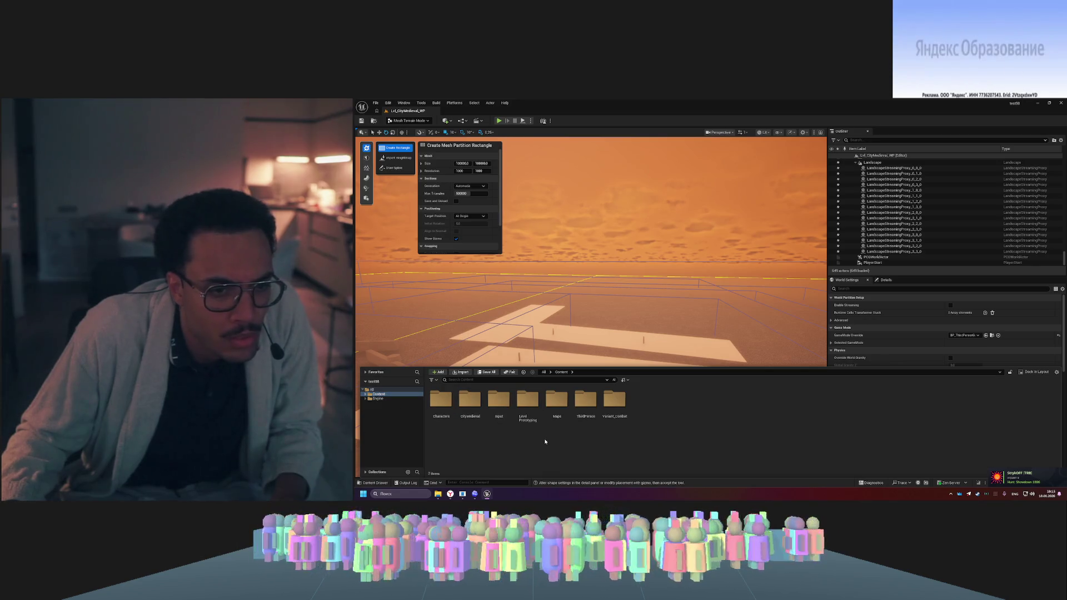
# - Select the CityMedieval folder and bring up the create-asset context menu in the Content listing
pyautogui.rightClick(477, 442)
pyautogui.click(441, 402)
pyautogui.click(468, 408)
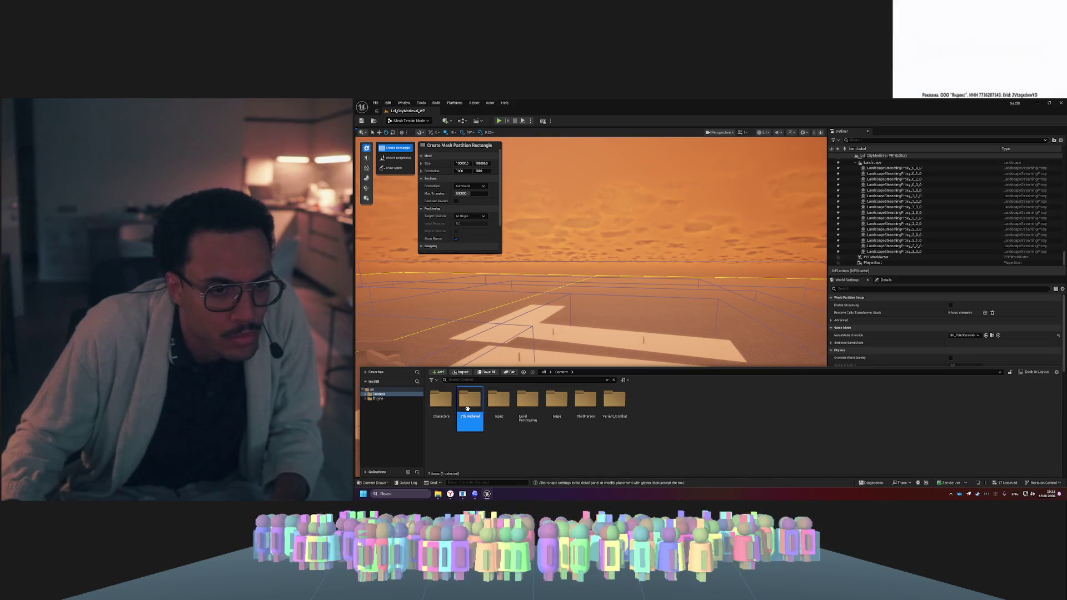
pyautogui.rightClick(479, 439)
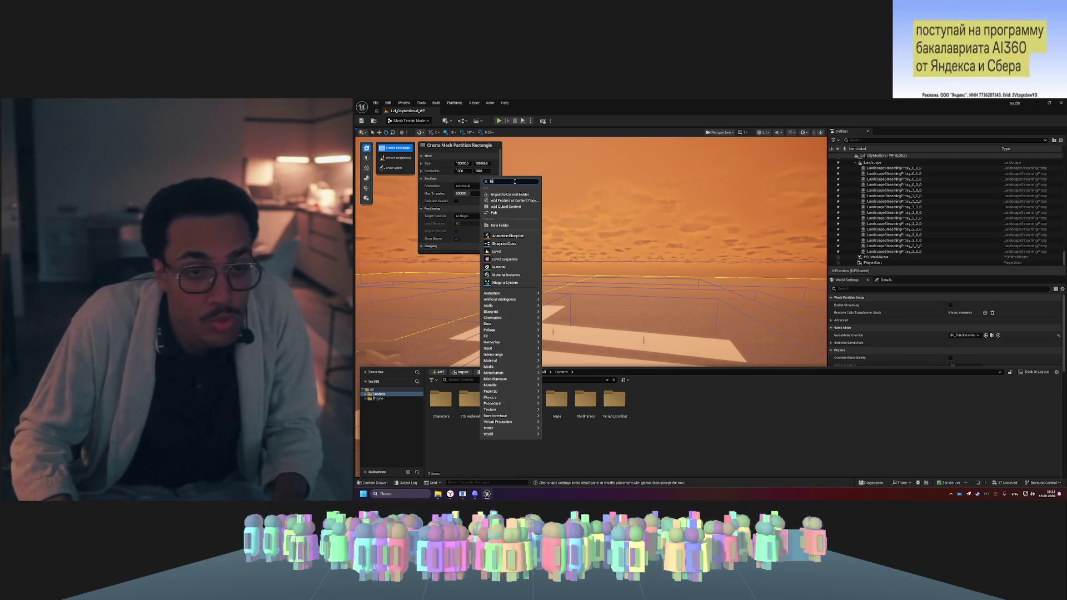
# - Create a new Level asset named NewWorld in the Content folder
pyautogui.write('level')
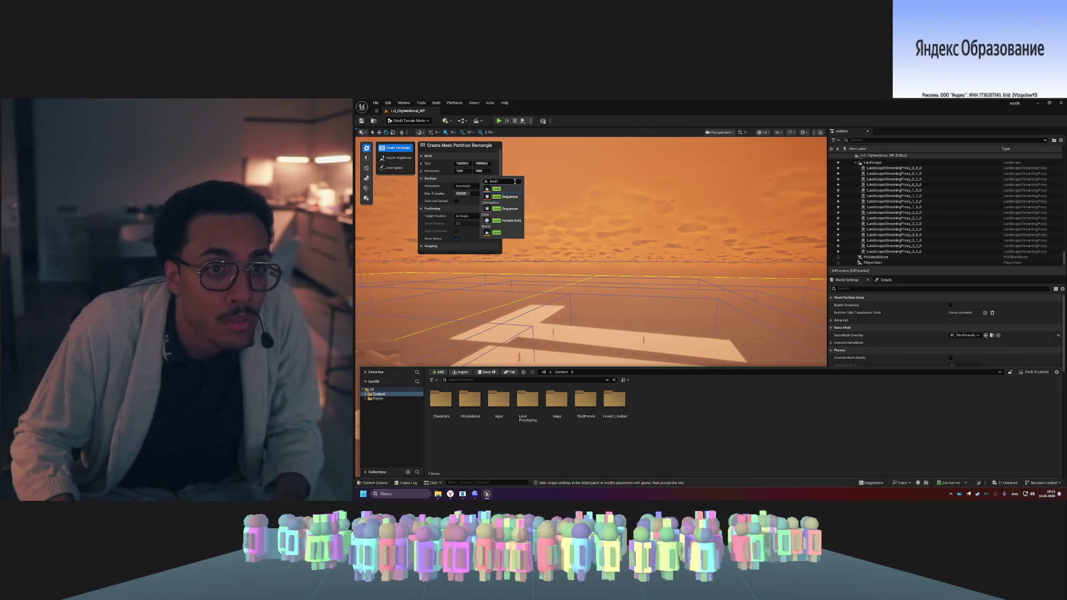
pyautogui.click(494, 189)
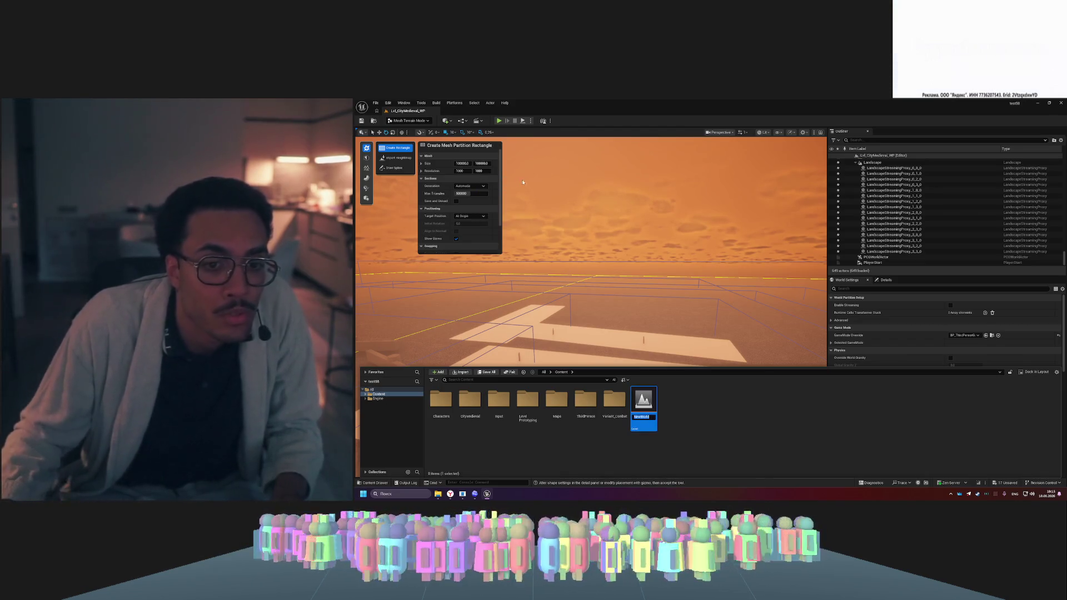
pyautogui.click(705, 432)
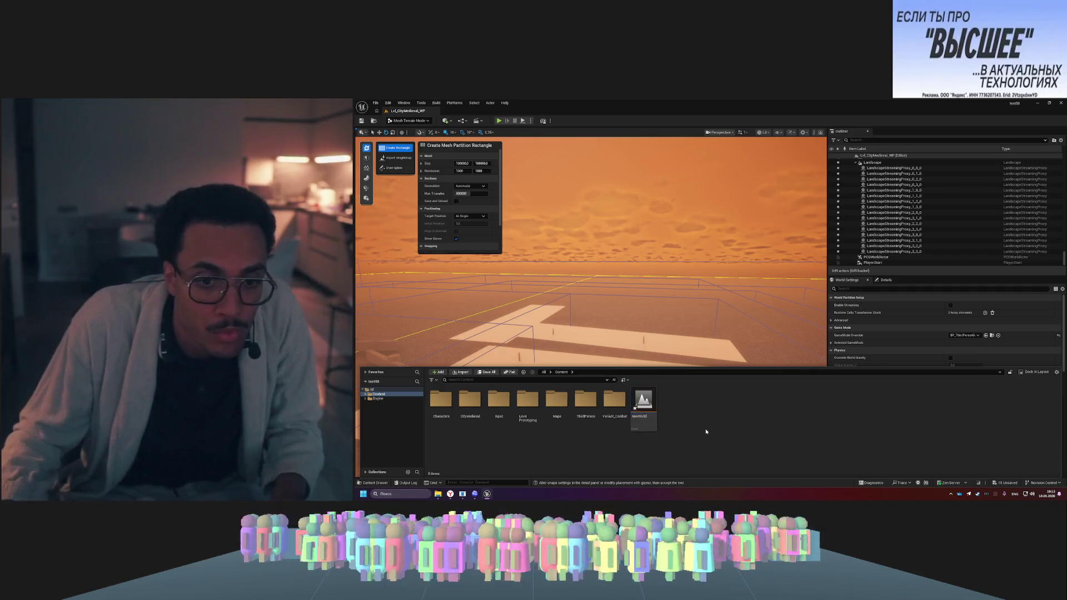
# - Open the NewWorld level, saving the pending landscape changes when prompted
pyautogui.doubleClick(643, 400)
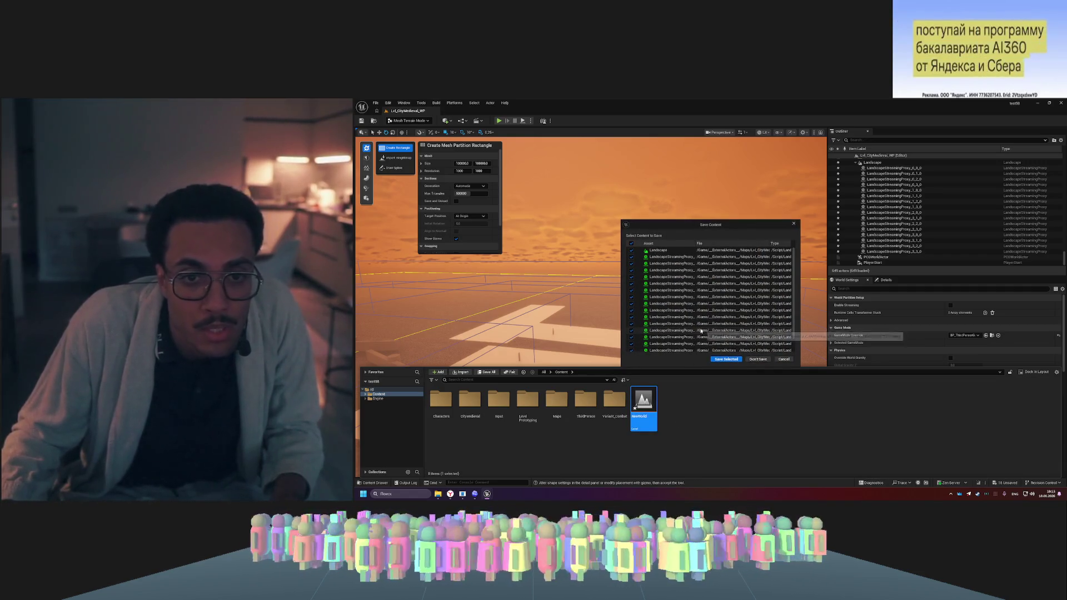
pyautogui.click(757, 360)
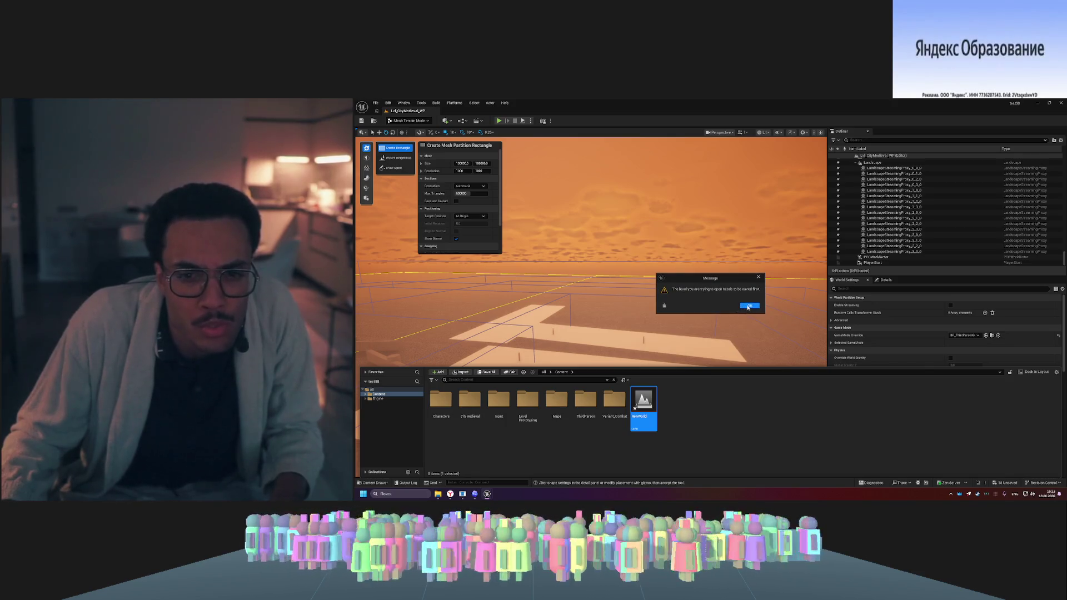
pyautogui.click(748, 306)
pyautogui.click(643, 403)
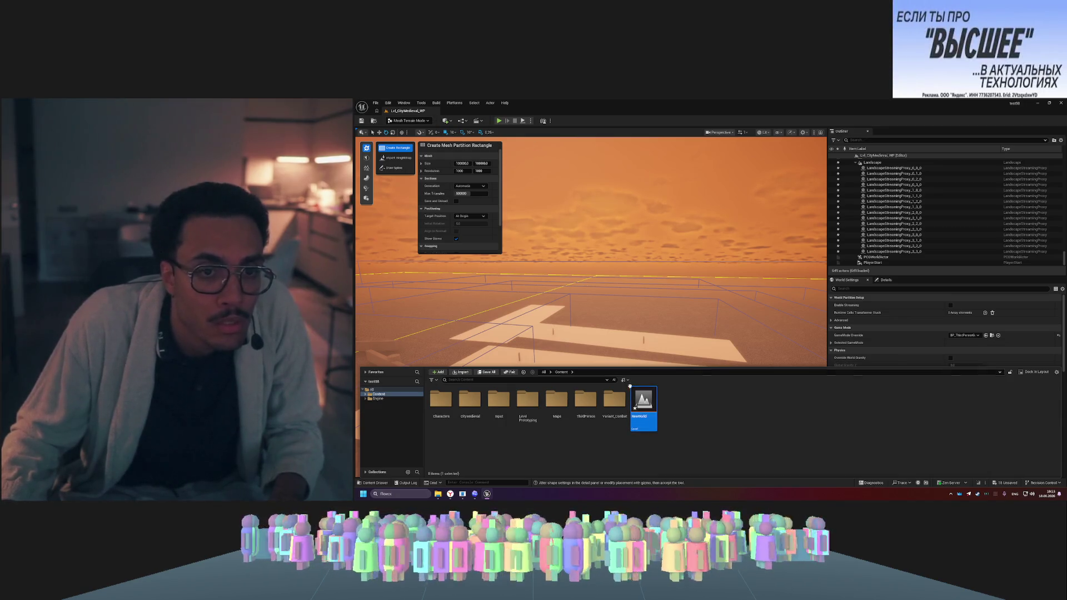
pyautogui.doubleClick(650, 401)
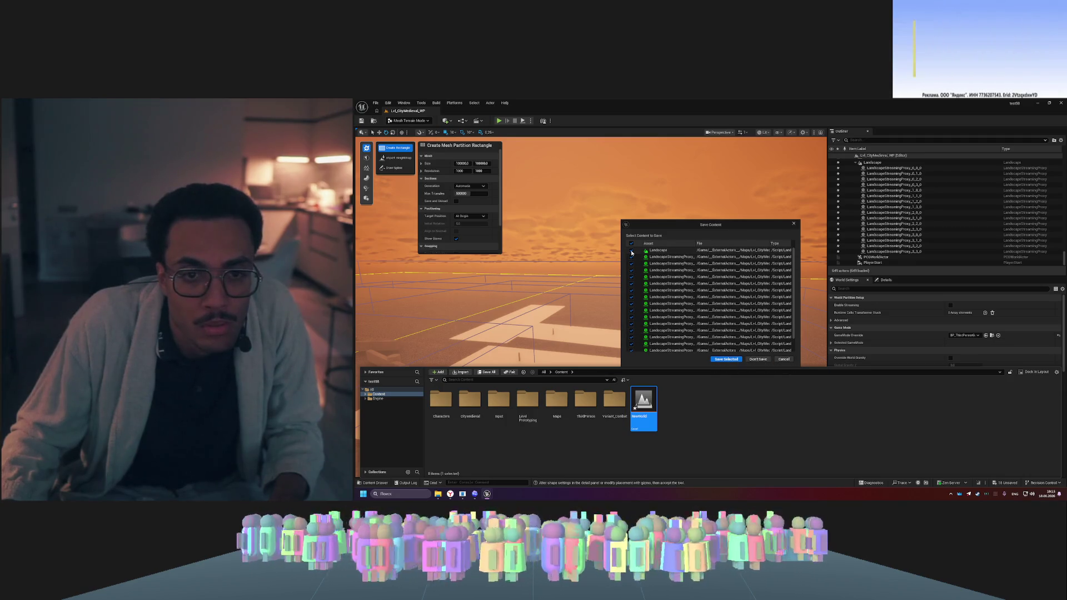
pyautogui.click(732, 360)
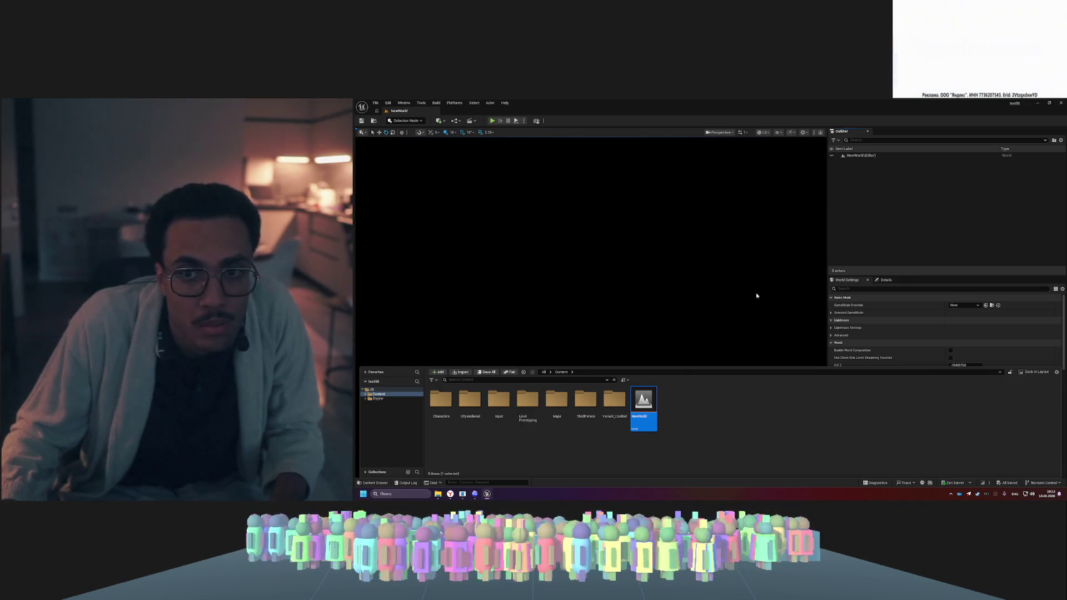
# - Inspect the empty Outliner and Content Drawer create menu, closing both without adding anything
pyautogui.rightClick(850, 202)
pyautogui.click(845, 205)
pyautogui.hotkey('ctrl', 'space')
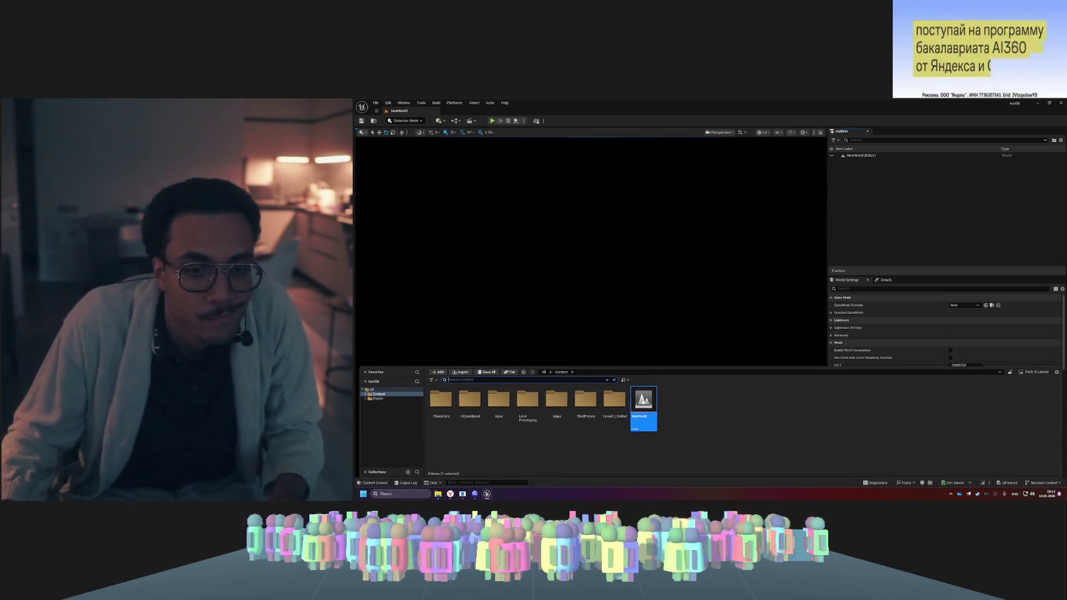
pyautogui.rightClick(691, 420)
pyautogui.moveTo(710, 414)
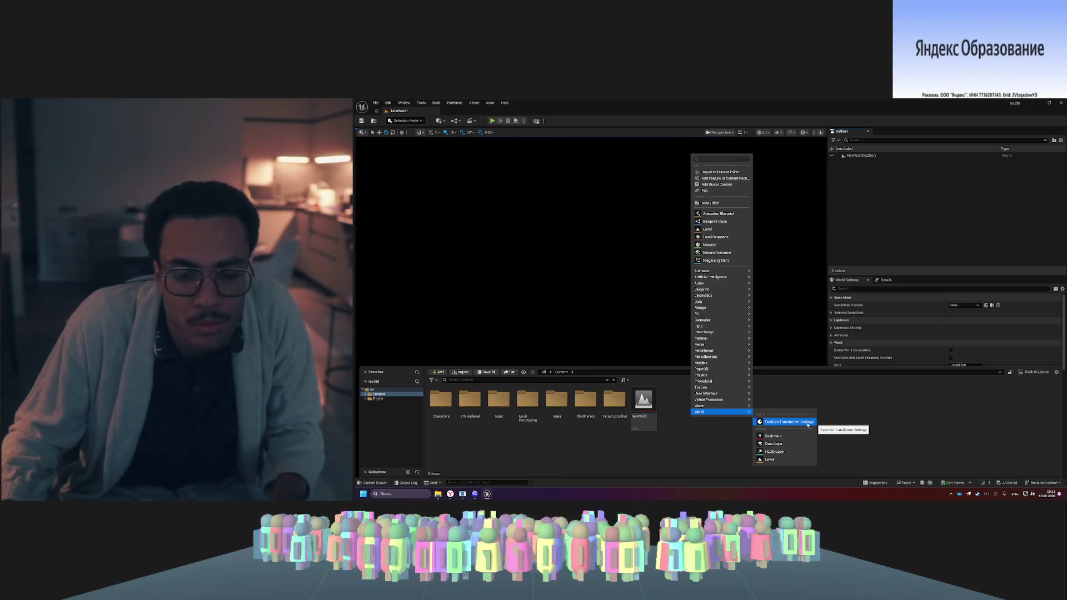
pyautogui.click(793, 460)
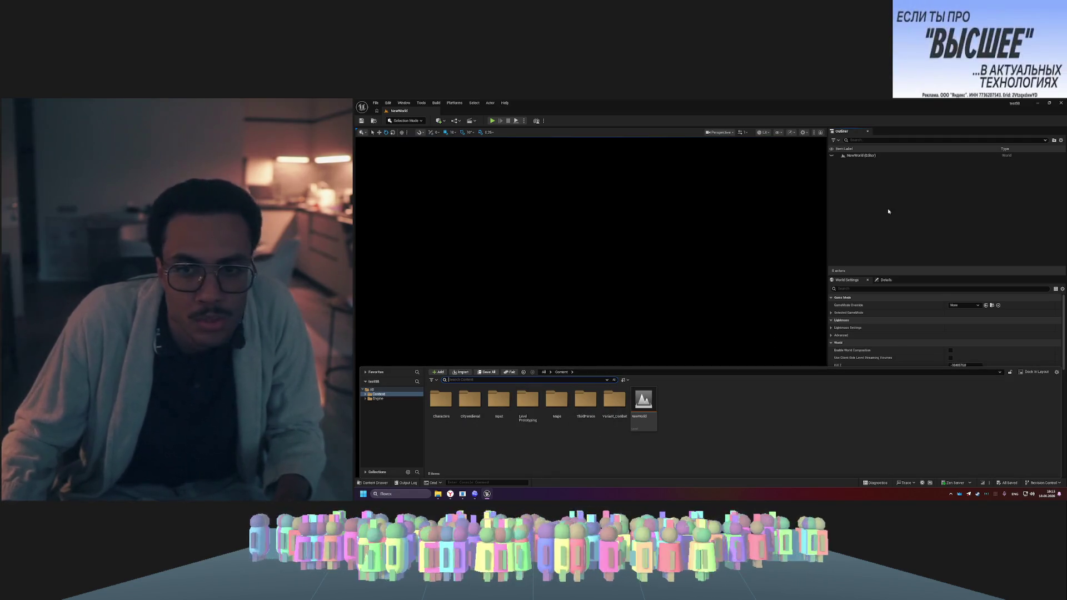
pyautogui.rightClick(888, 203)
pyautogui.click(851, 187)
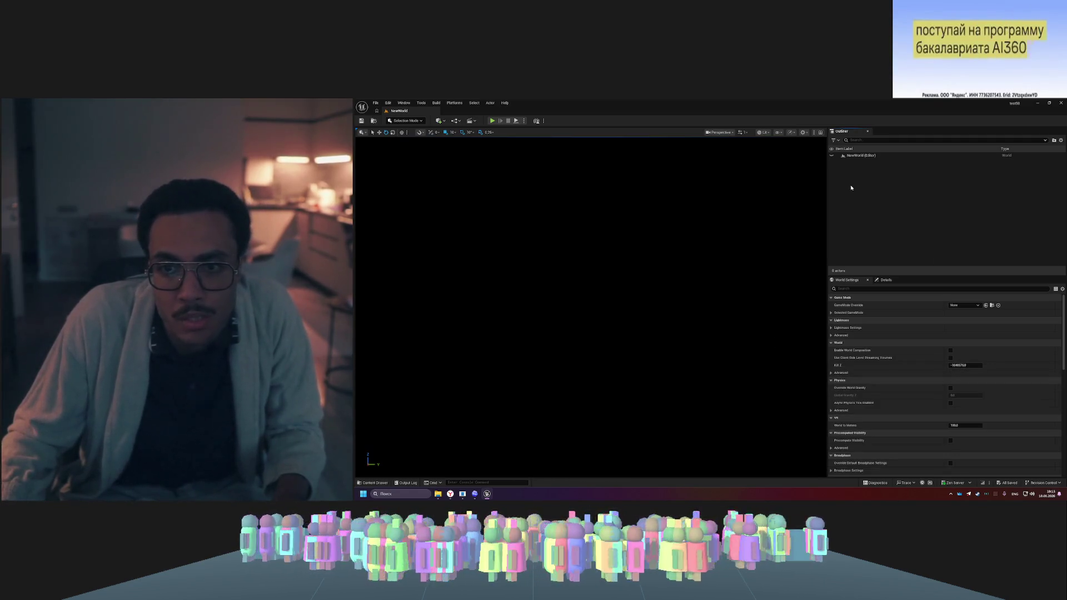
# - Switch the NewWorld viewport to Unlit and bring up the editor modes list
pyautogui.click(422, 142)
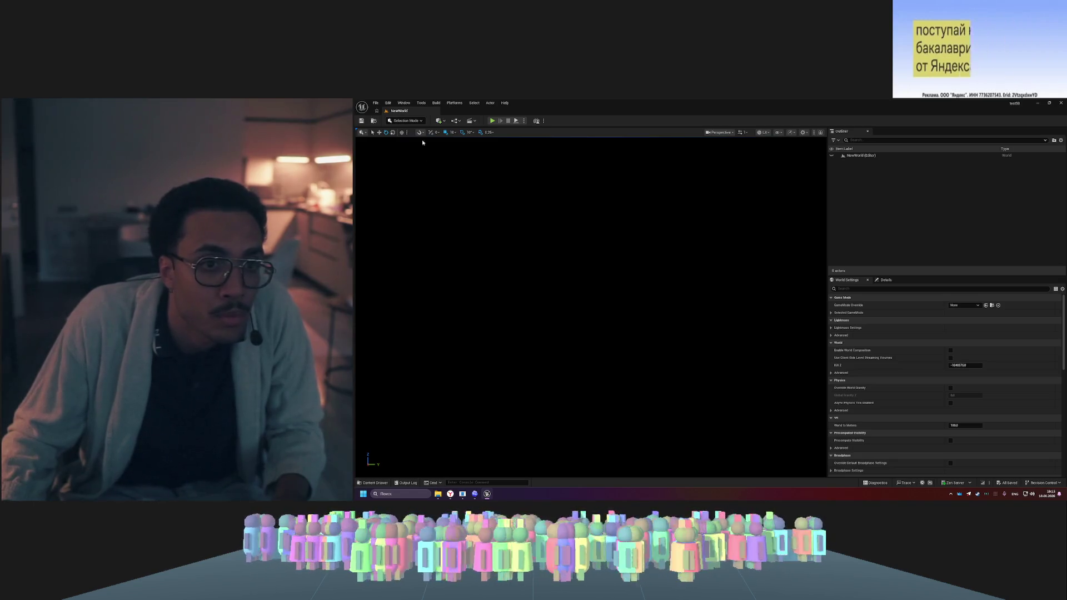
pyautogui.click(766, 132)
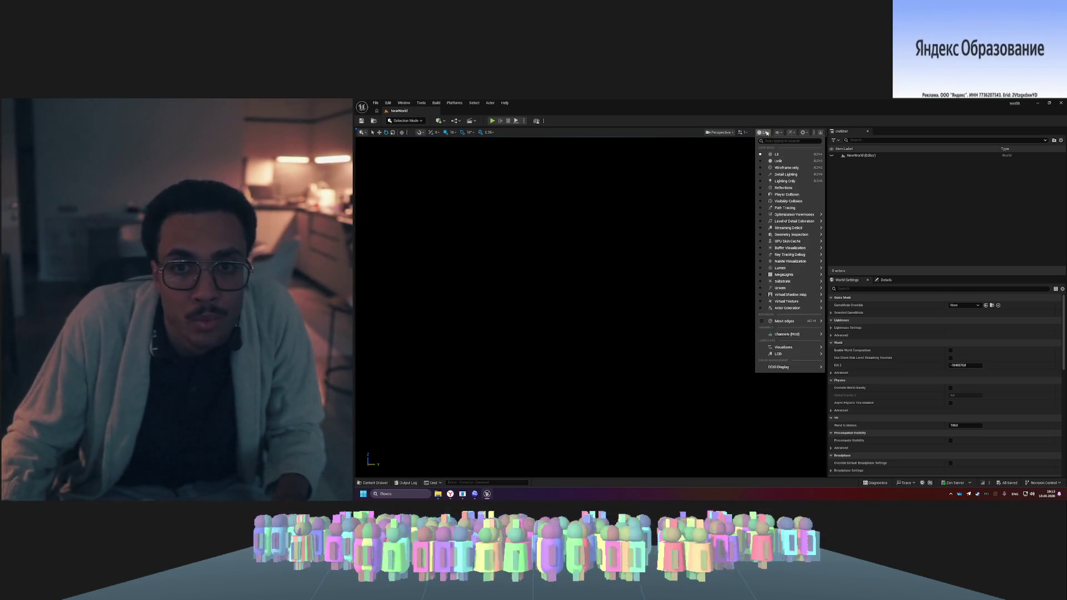
pyautogui.click(779, 161)
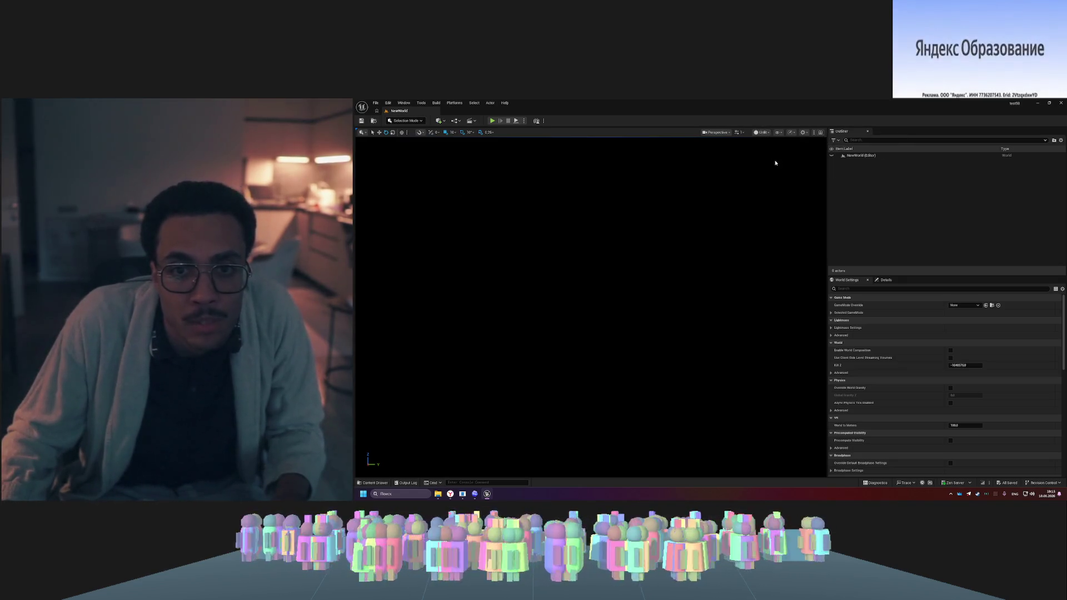
pyautogui.click(421, 121)
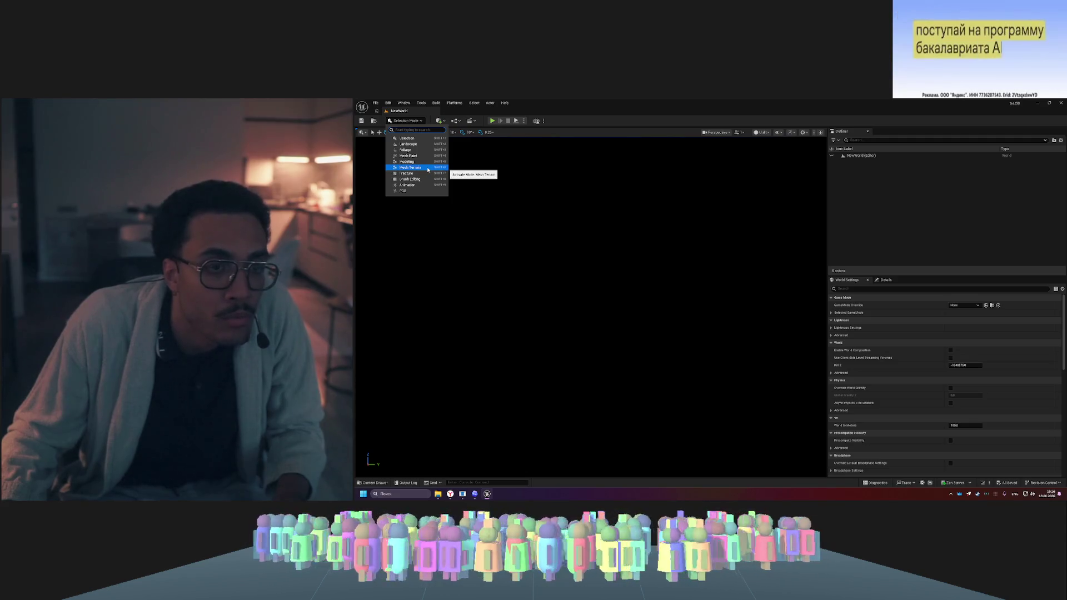
# - Switch NewWorld to Mesh Terrain mode and select Lvl_ThirdPerson in the Content Drawer's ThirdPerson folder
pyautogui.click(428, 169)
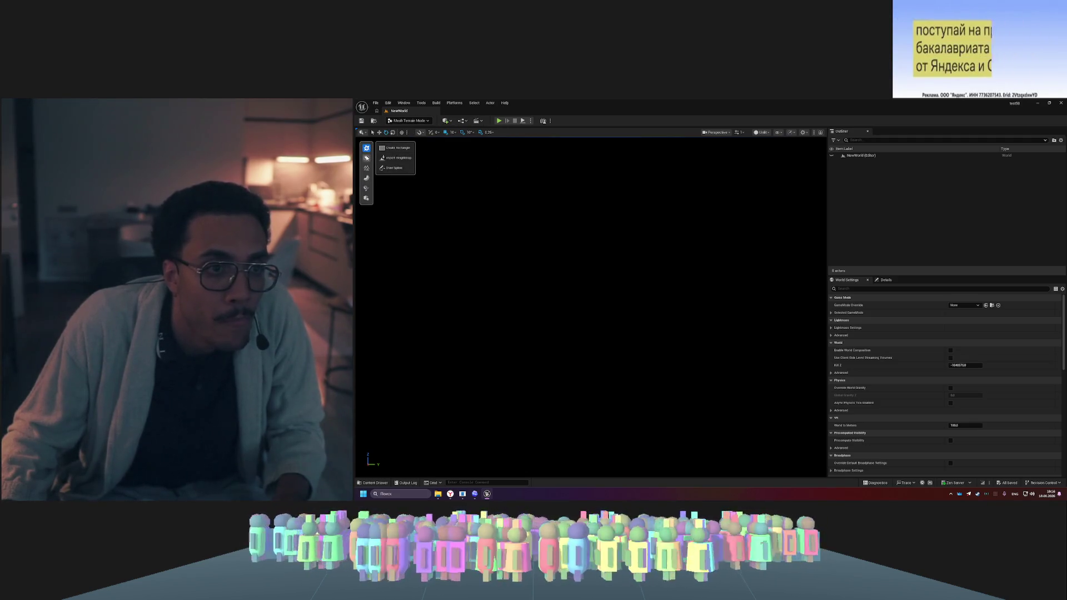
pyautogui.click(856, 158)
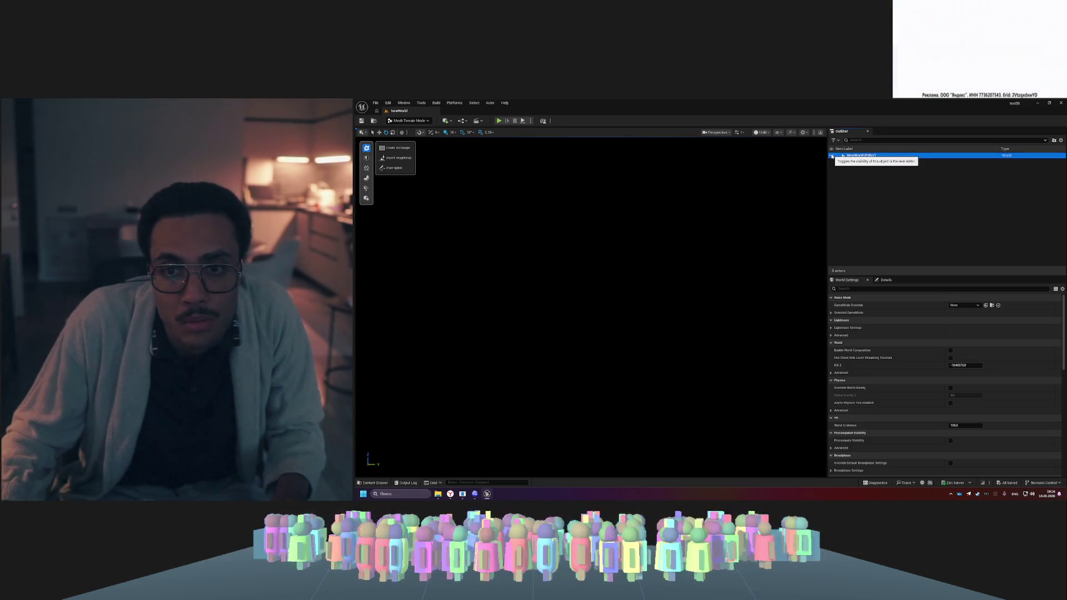
pyautogui.hotkey('ctrl', 'space')
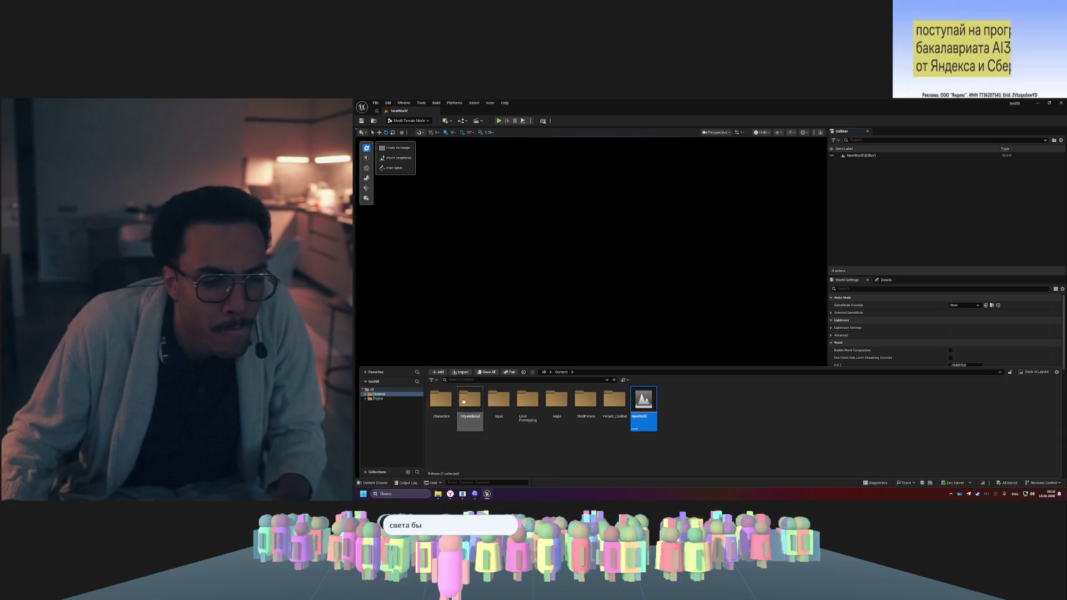
pyautogui.doubleClick(586, 399)
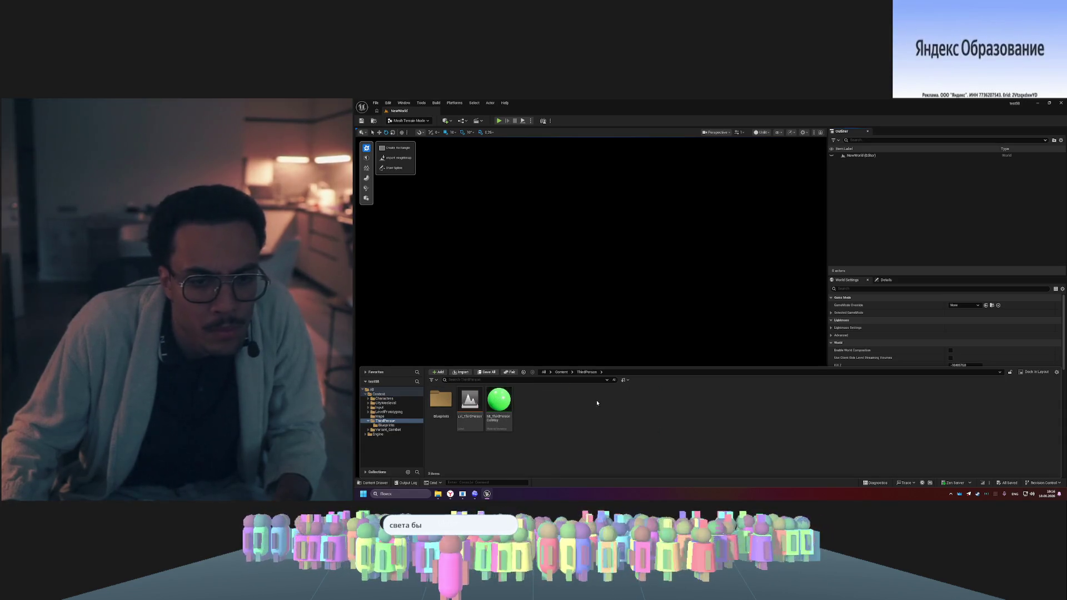
pyautogui.click(467, 400)
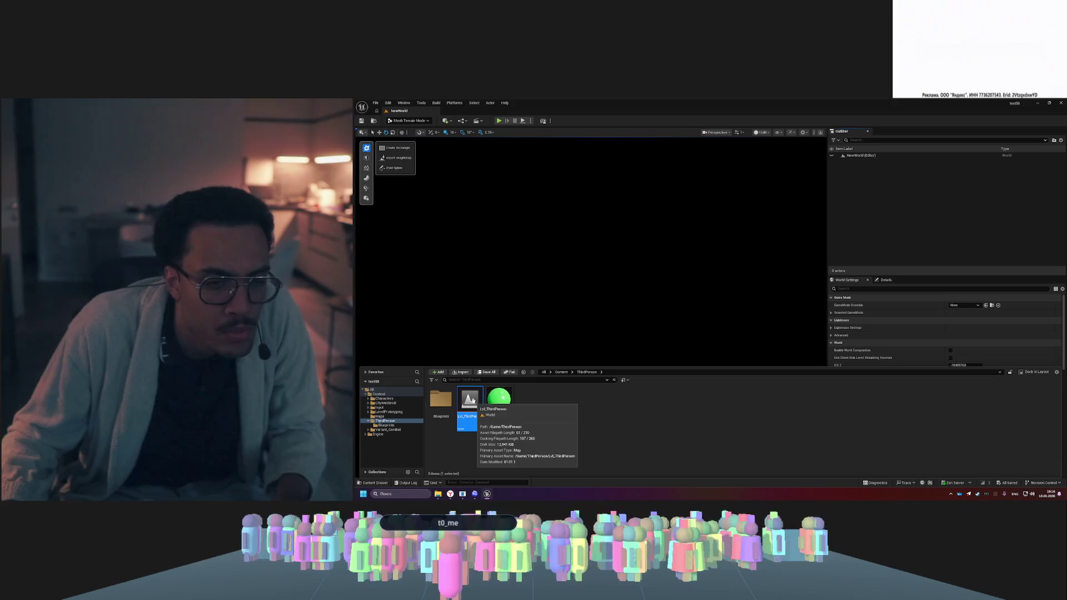
# - Open Lvl_ThirdPerson and collapse the Playground and SunsetMeadow folders in the Outliner
pyautogui.doubleClick(473, 400)
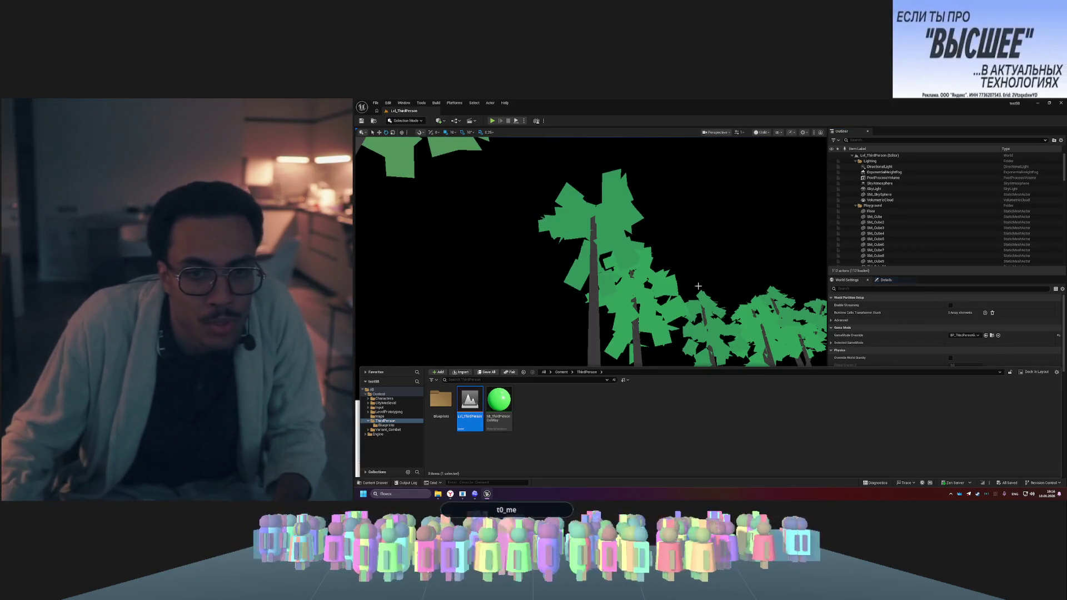
pyautogui.press('w')
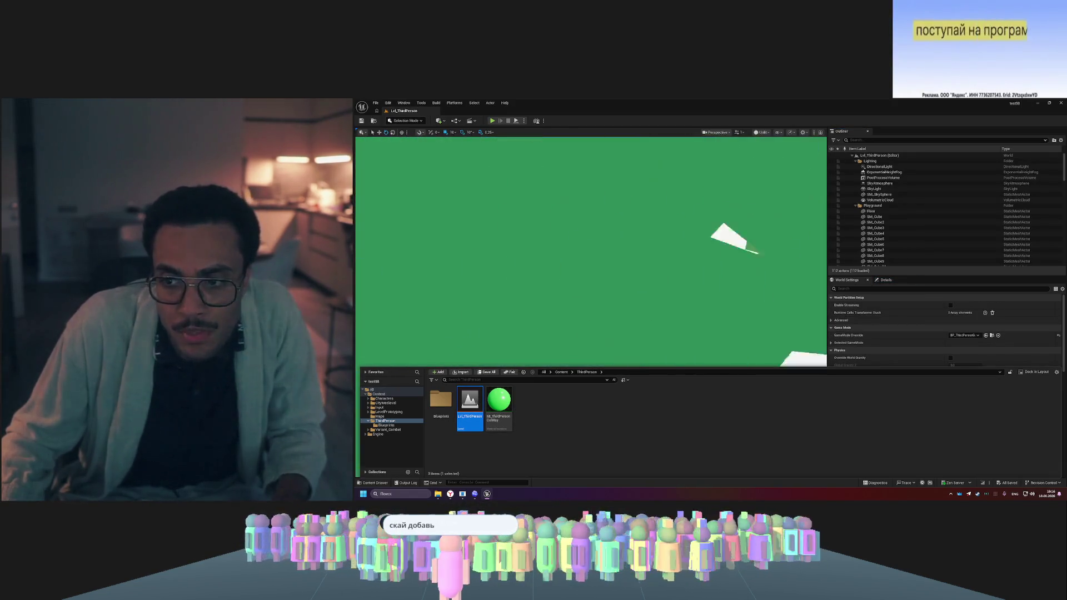
pyautogui.click(856, 160)
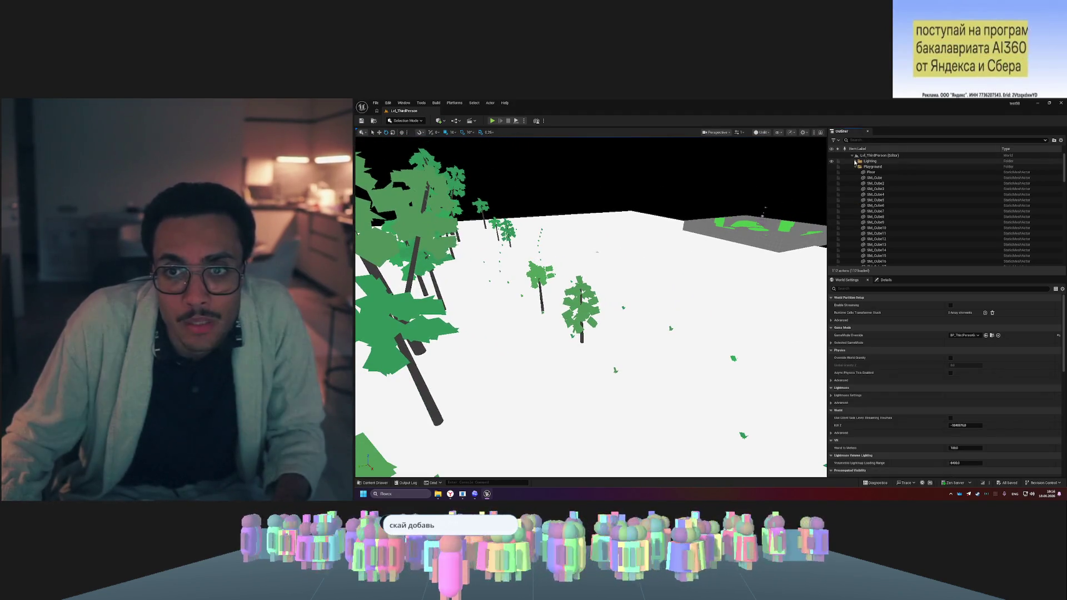
pyautogui.click(854, 167)
pyautogui.click(854, 166)
pyautogui.click(856, 172)
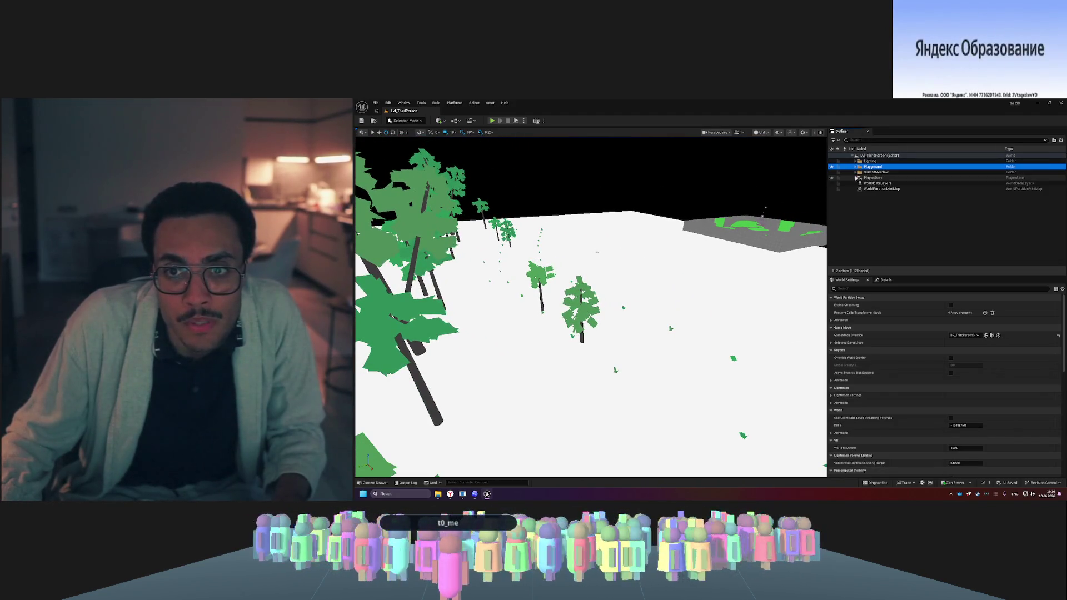
pyautogui.click(900, 189)
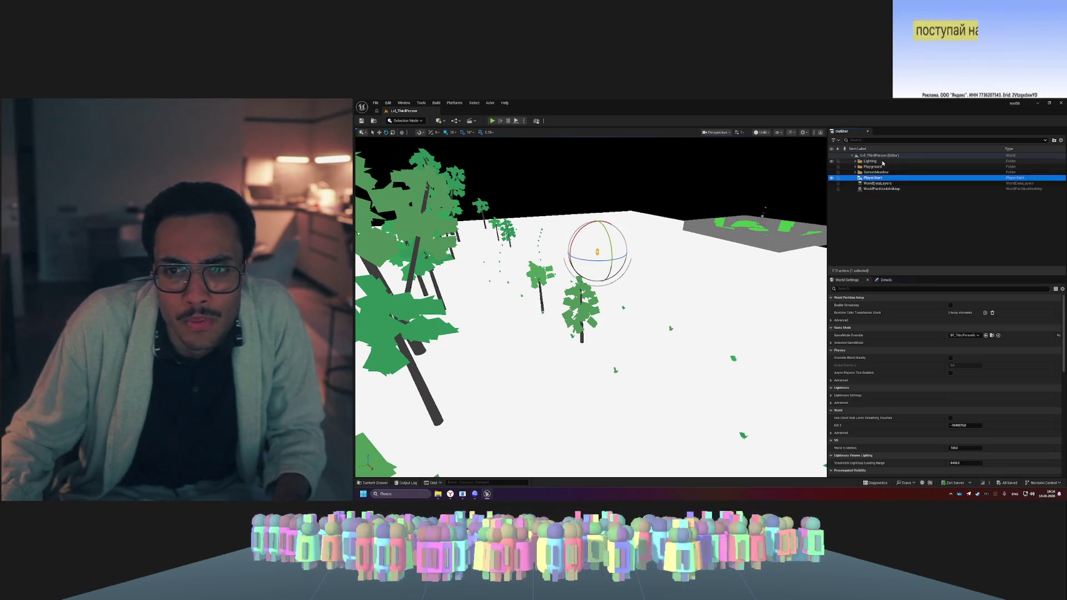
# - Expand the Lighting folder, frame the whole level, and switch the viewport to Lit
pyautogui.click(865, 161)
pyautogui.click(856, 162)
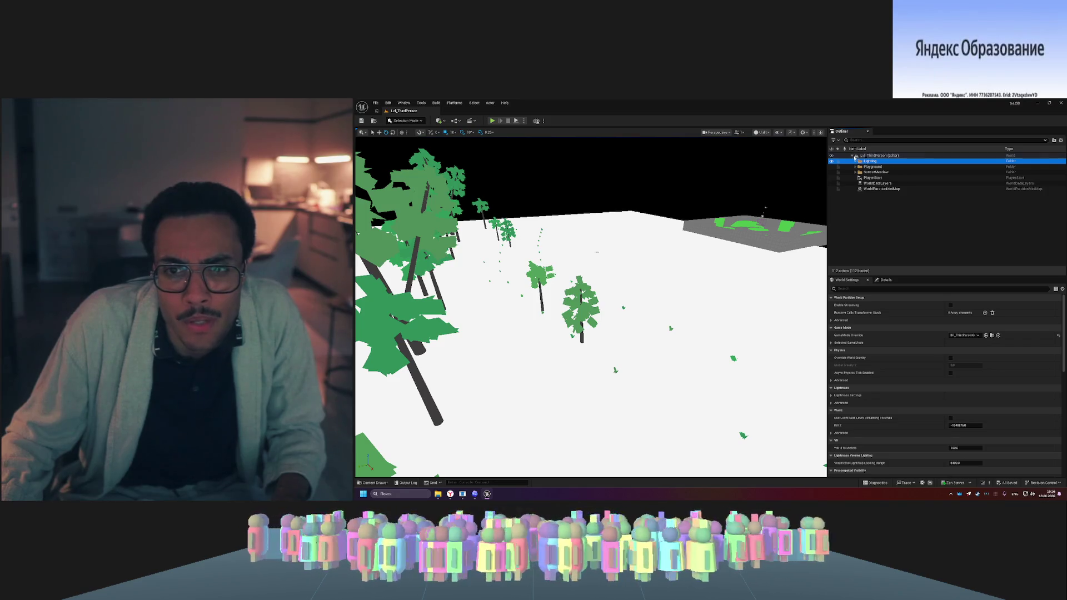
pyautogui.click(865, 156)
pyautogui.press('f')
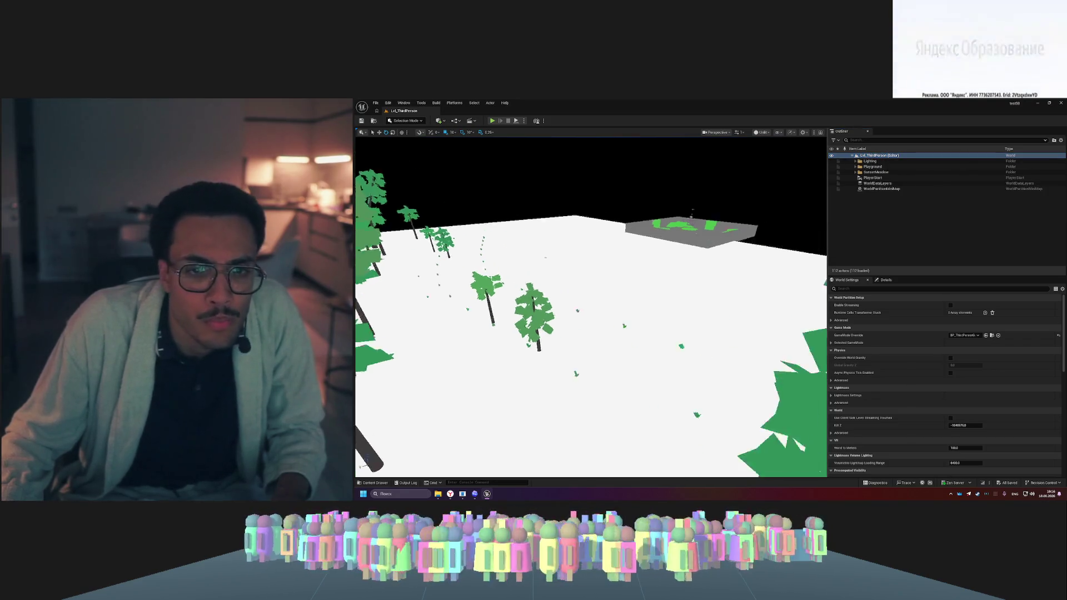
pyautogui.click(759, 132)
pyautogui.click(770, 160)
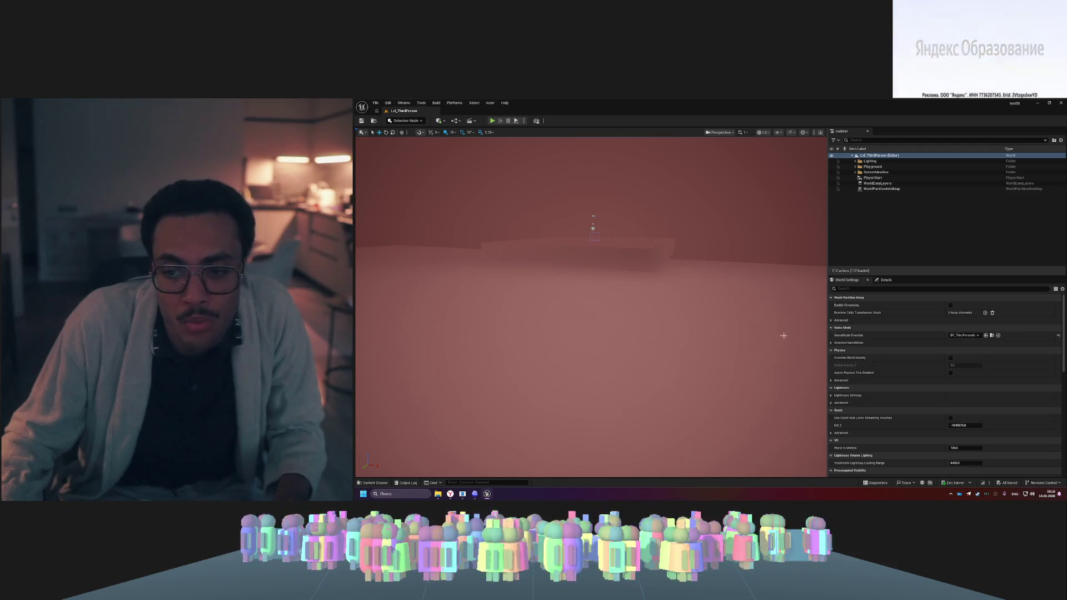
pyautogui.hotkey('ctrl', 'space')
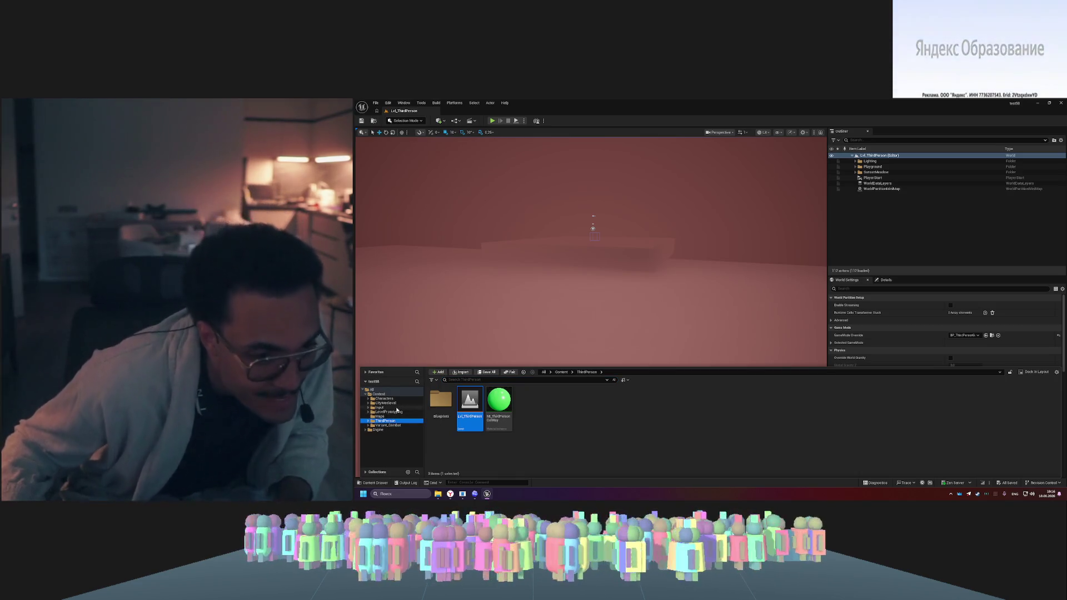
# - Open the NewWorld map and check its World Settings and editing modes list
pyautogui.doubleClick(378, 394)
pyautogui.doubleClick(643, 403)
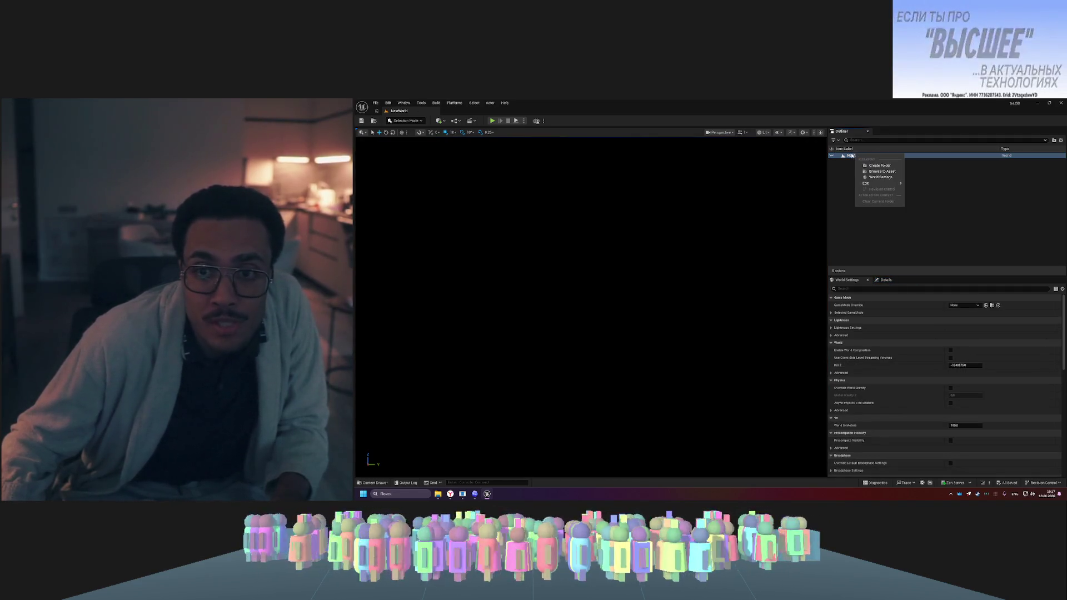
pyautogui.hotkey('ctrl', 'space')
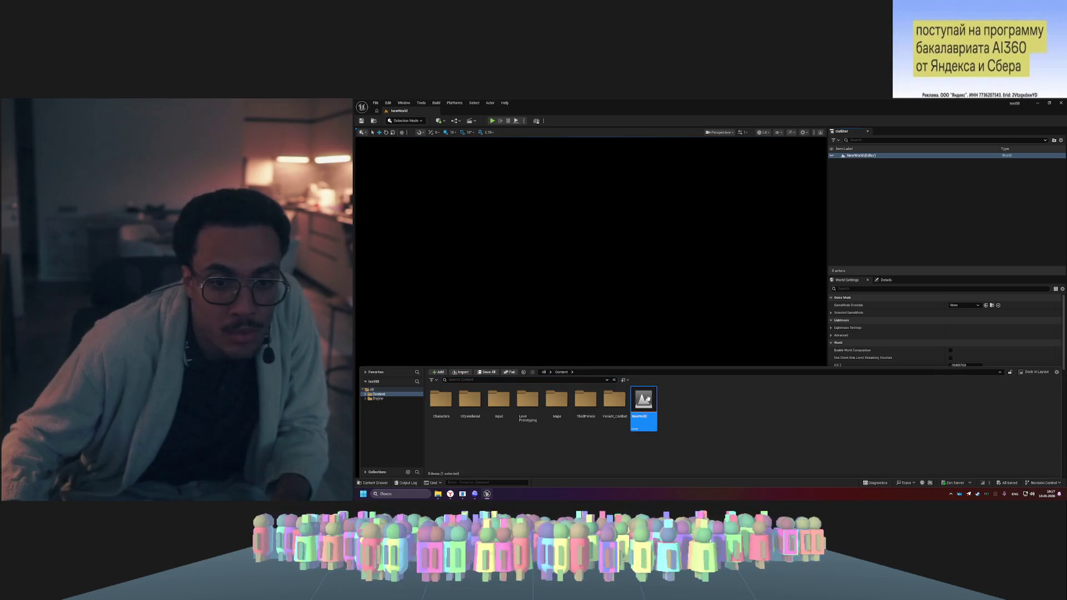
pyautogui.click(884, 280)
pyautogui.click(855, 279)
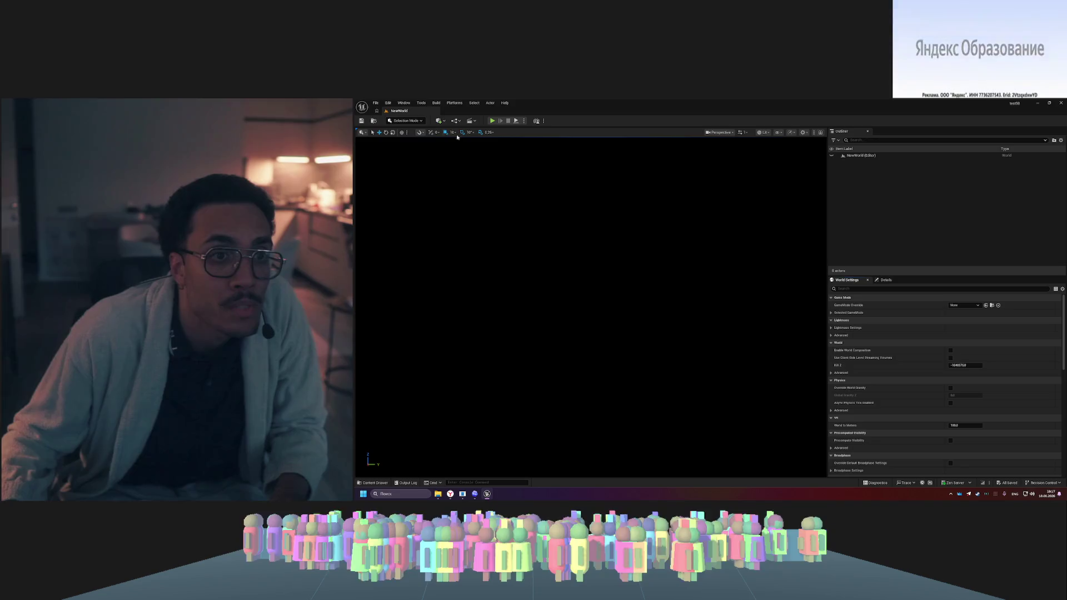
pyautogui.click(405, 121)
pyautogui.click(405, 121)
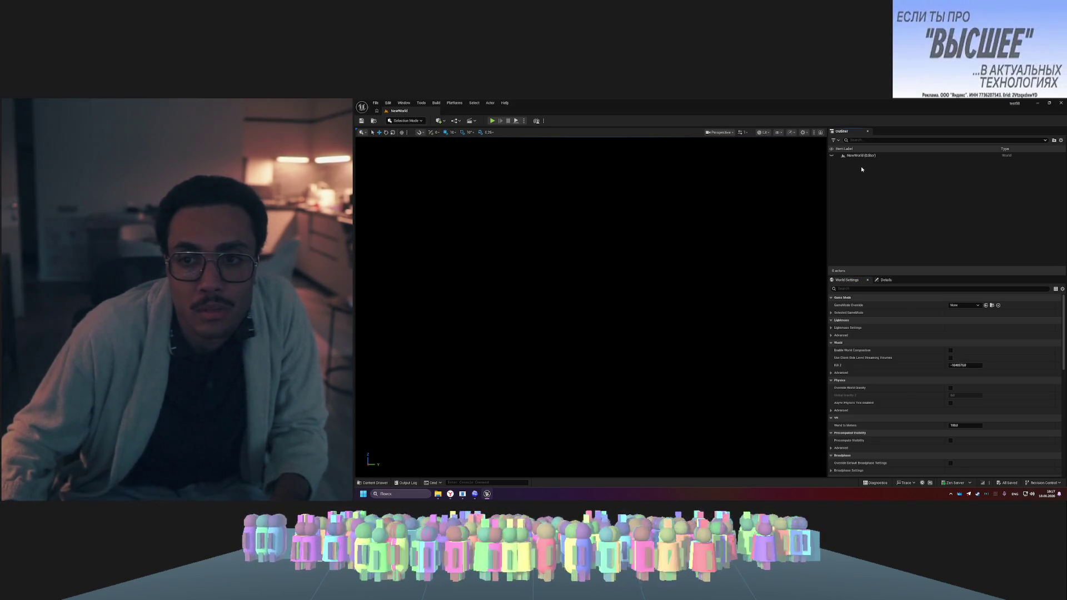
# - Browse the project's Maps, LevelPrototyping and Input folders in the Content Drawer
pyautogui.hotkey('ctrl', 'space')
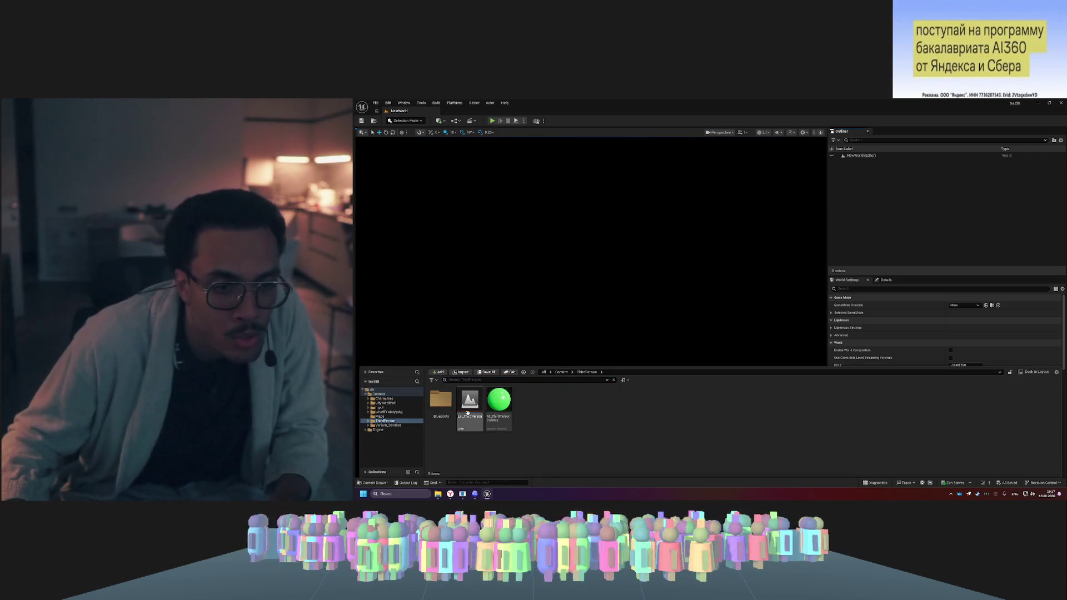
pyautogui.moveTo(467, 409)
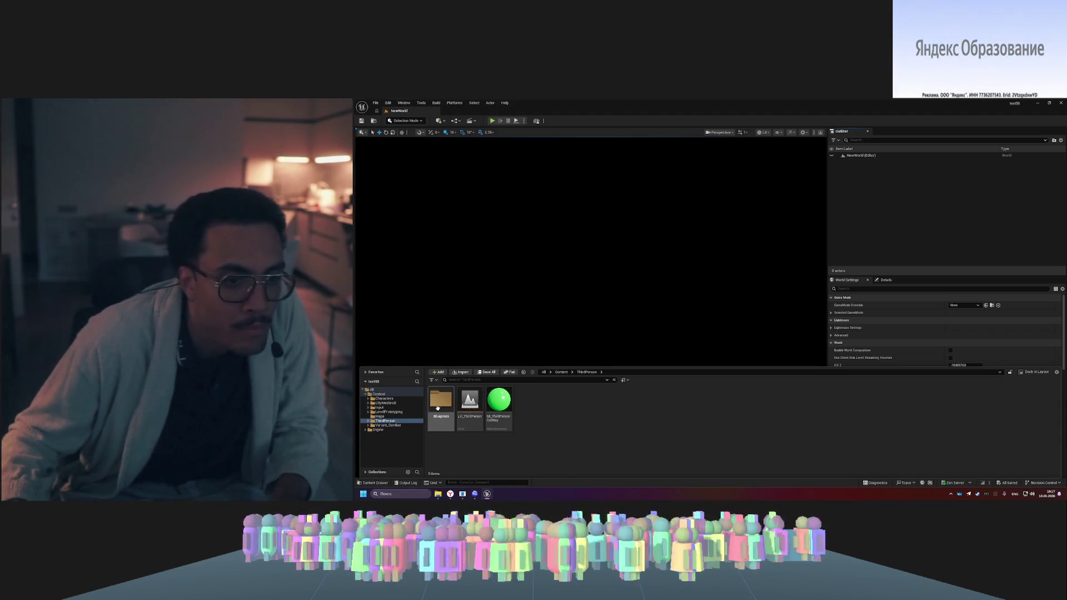
pyautogui.click(379, 416)
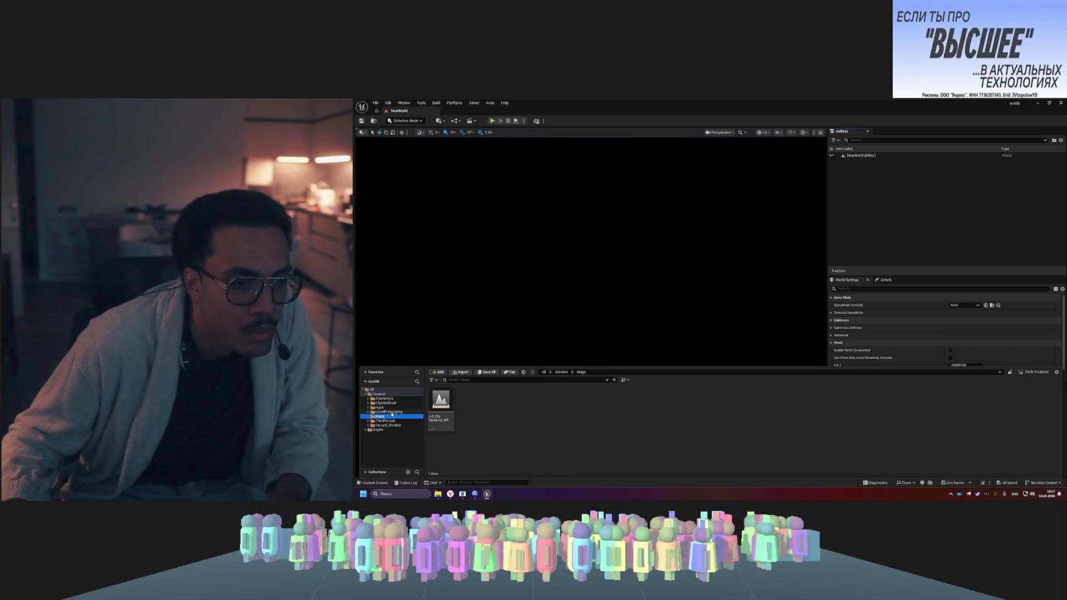
pyautogui.click(394, 412)
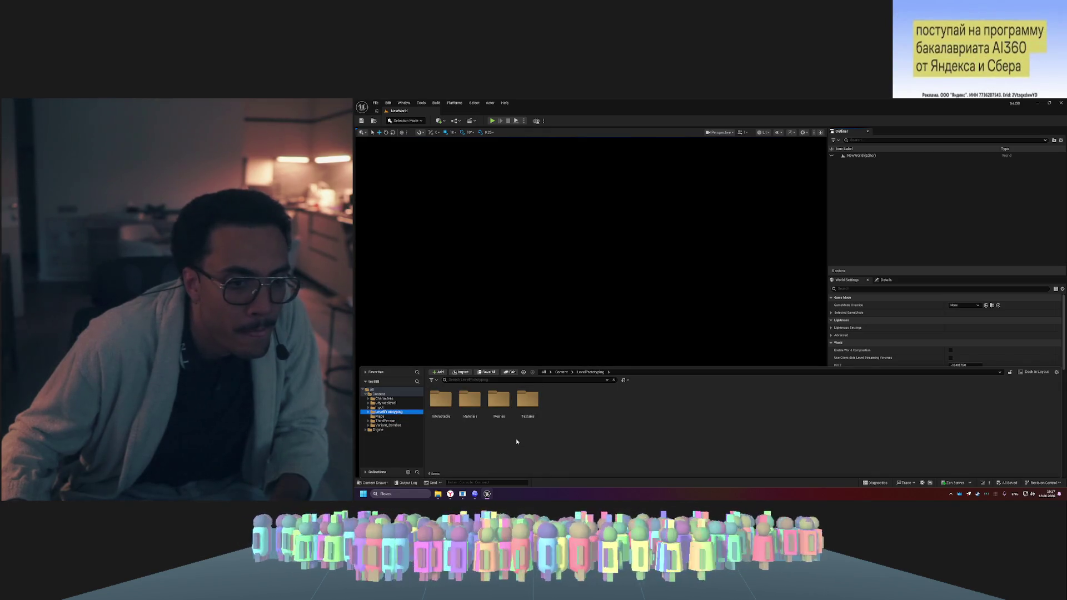
pyautogui.click(391, 409)
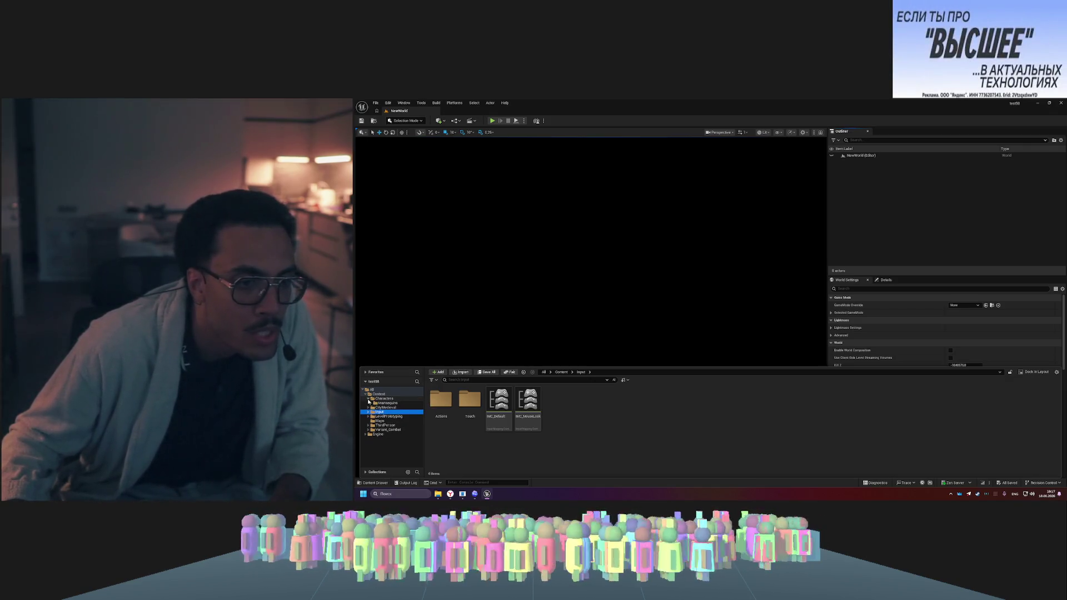
pyautogui.click(368, 399)
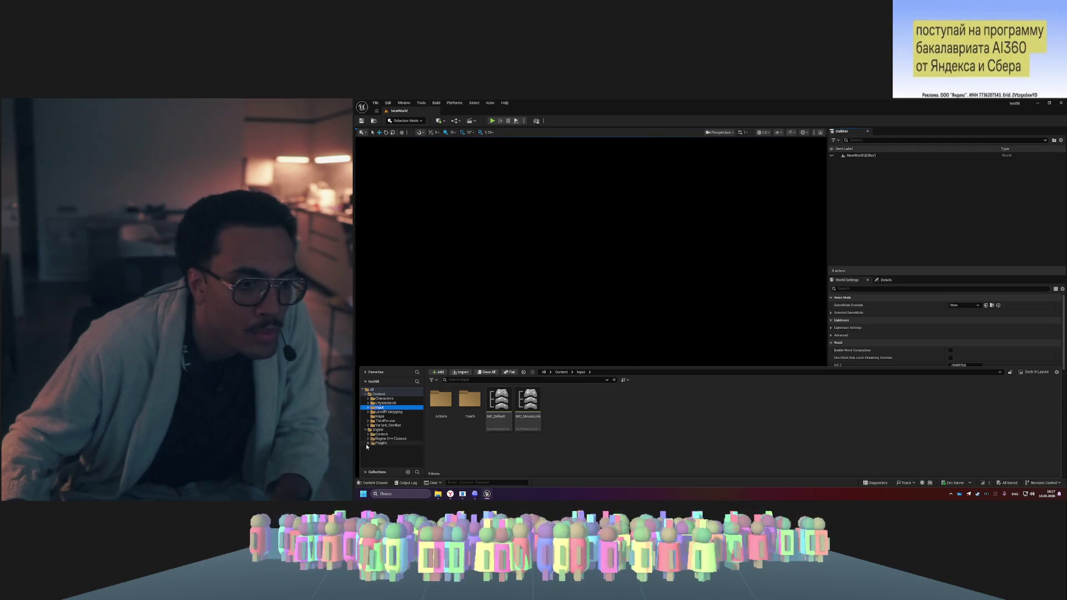
# - Expand Plugins and StarterContent, then open the engine's Entry map from Engine > Content > Maps
pyautogui.click(368, 443)
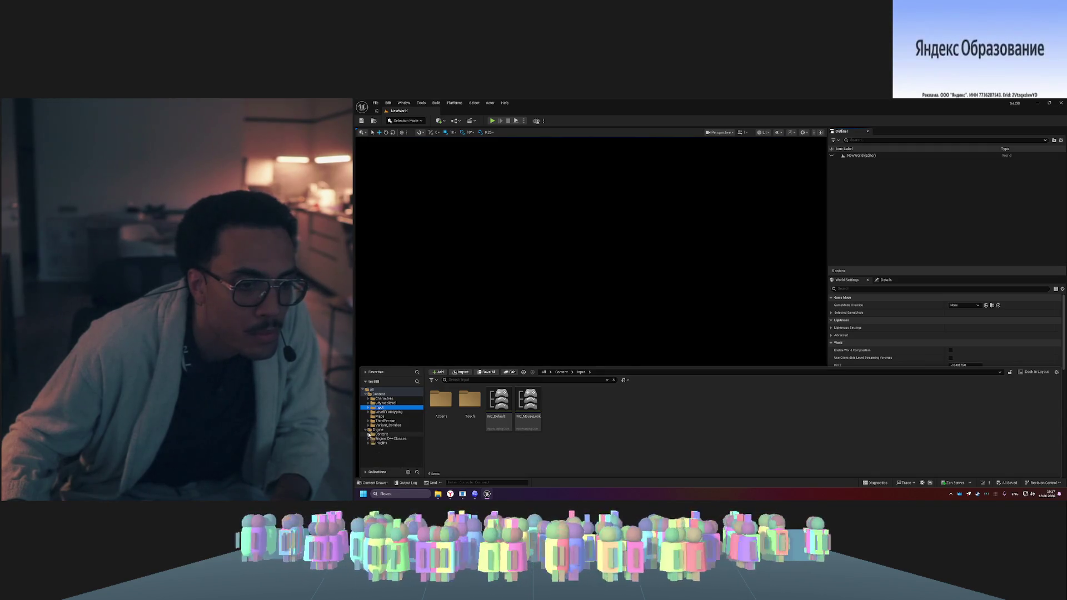
pyautogui.scroll(-3, 374, 439)
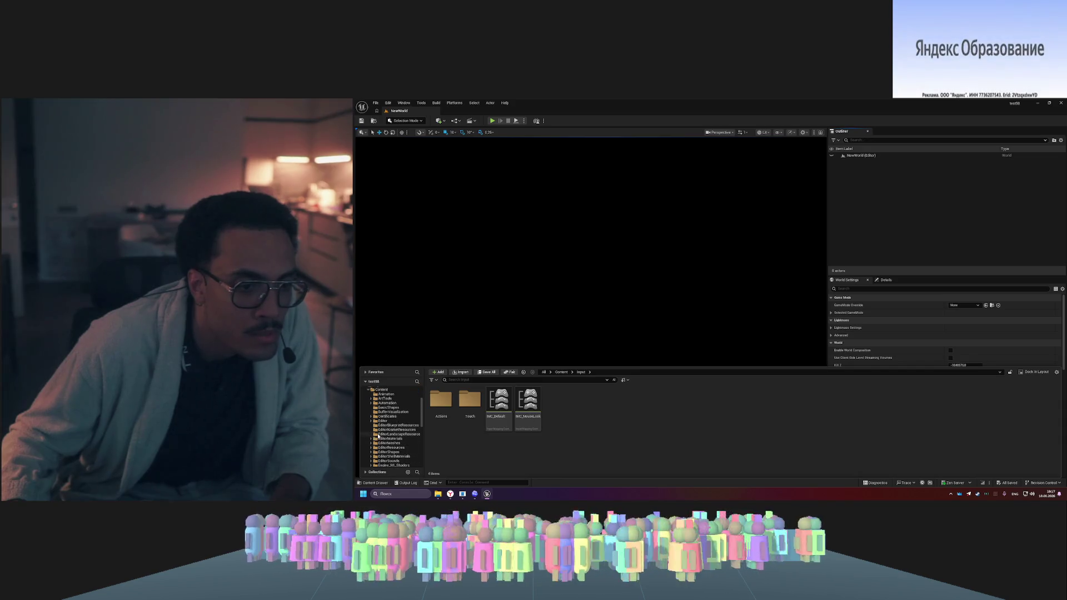
pyautogui.scroll(-5, 375, 417)
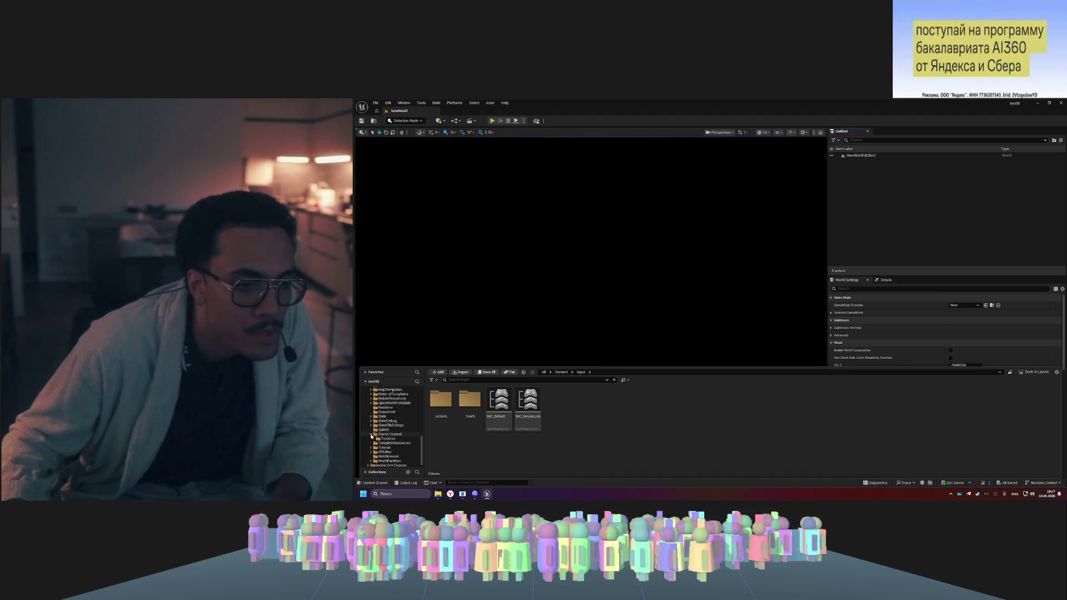
pyautogui.click(376, 439)
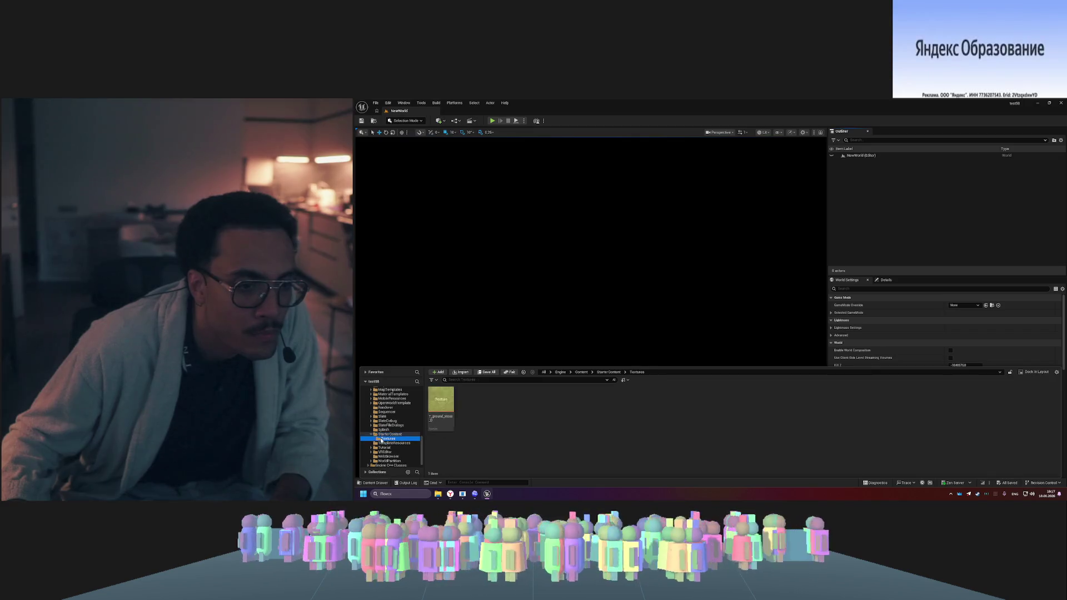
pyautogui.click(371, 434)
pyautogui.scroll(2, 371, 418)
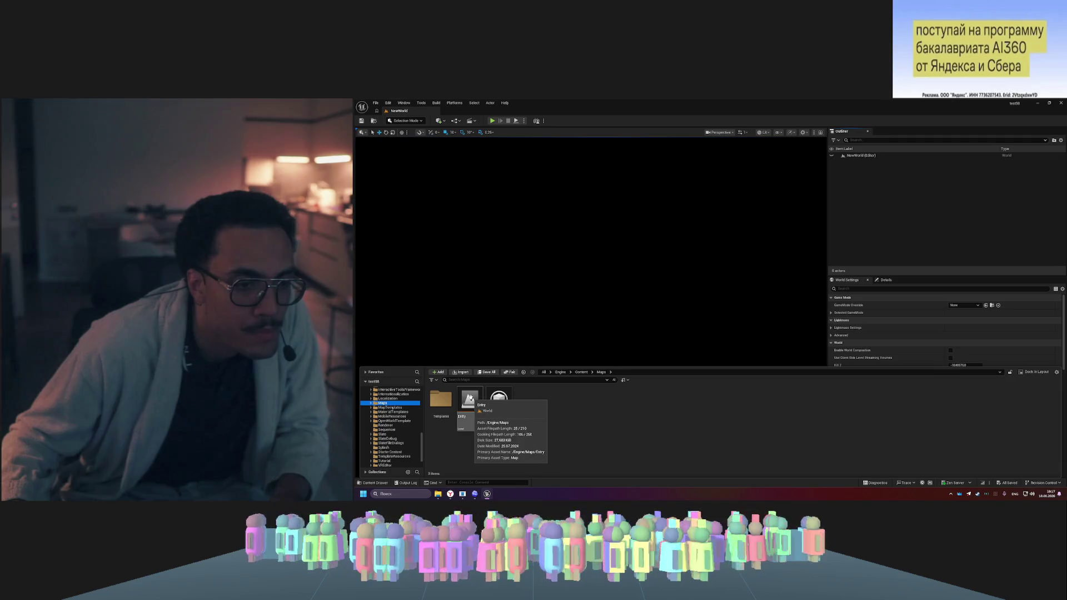
pyautogui.doubleClick(470, 398)
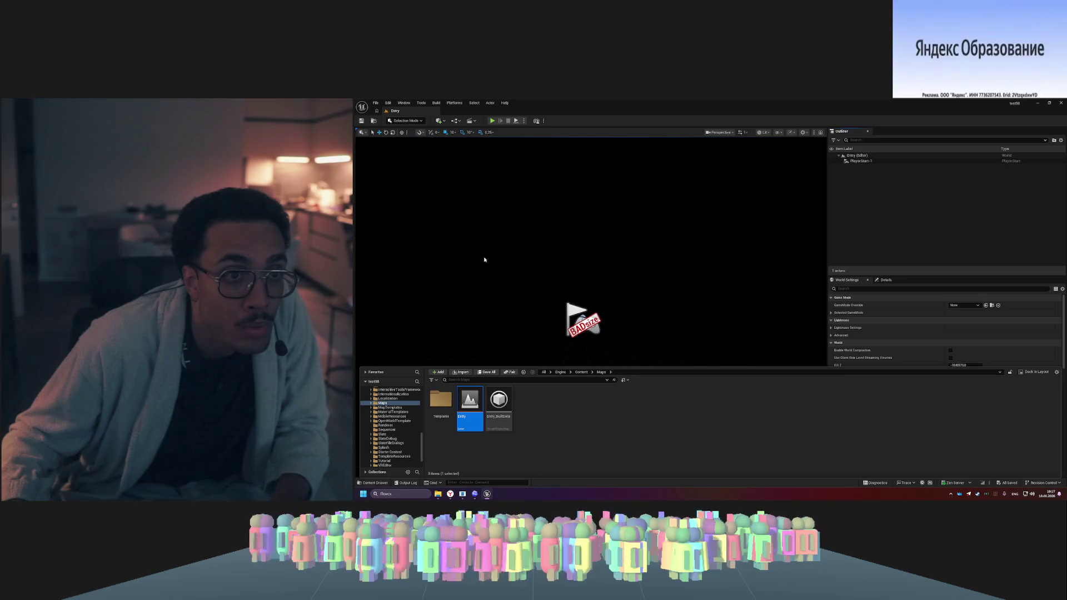
# - Go back to the project's Content > Maps folder and open Lvl_CityMedieval_WP
pyautogui.scroll(2, 403, 401)
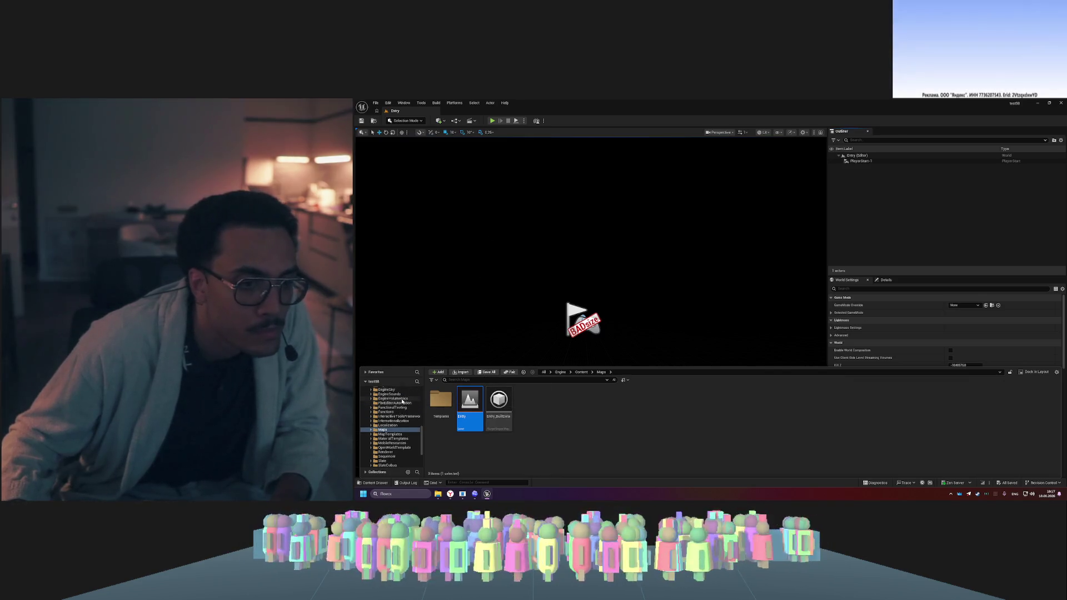
pyautogui.scroll(3, 398, 444)
pyautogui.click(371, 443)
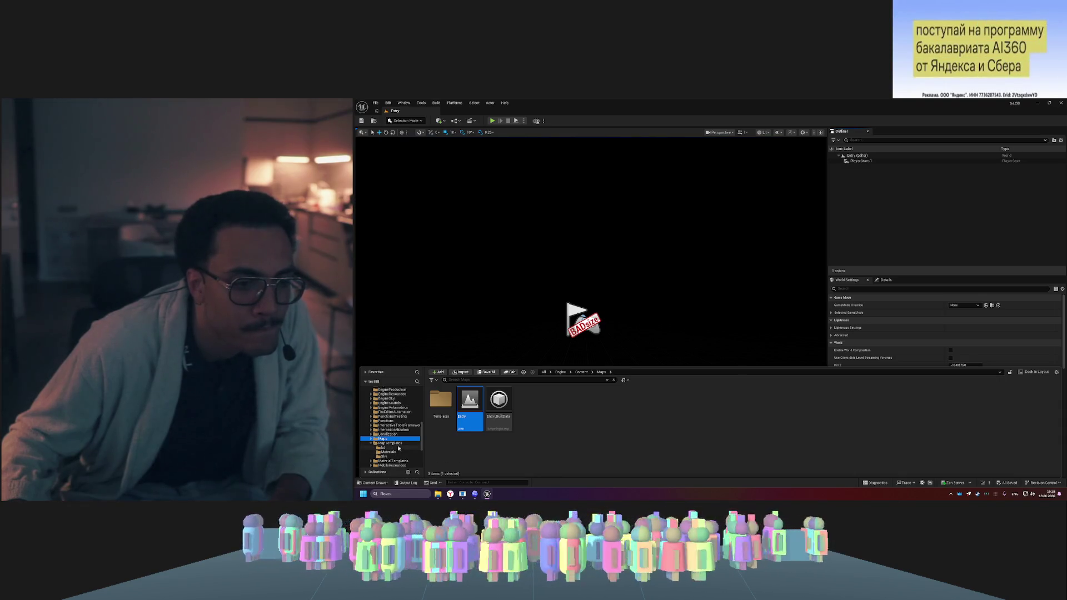
pyautogui.scroll(8, 371, 445)
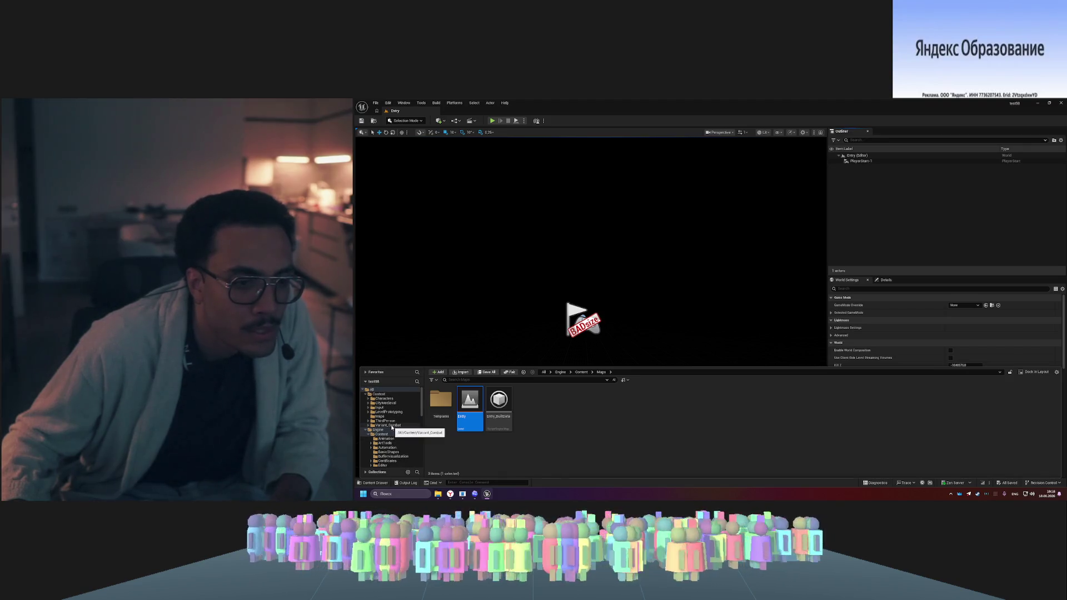
pyautogui.click(382, 417)
pyautogui.doubleClick(441, 403)
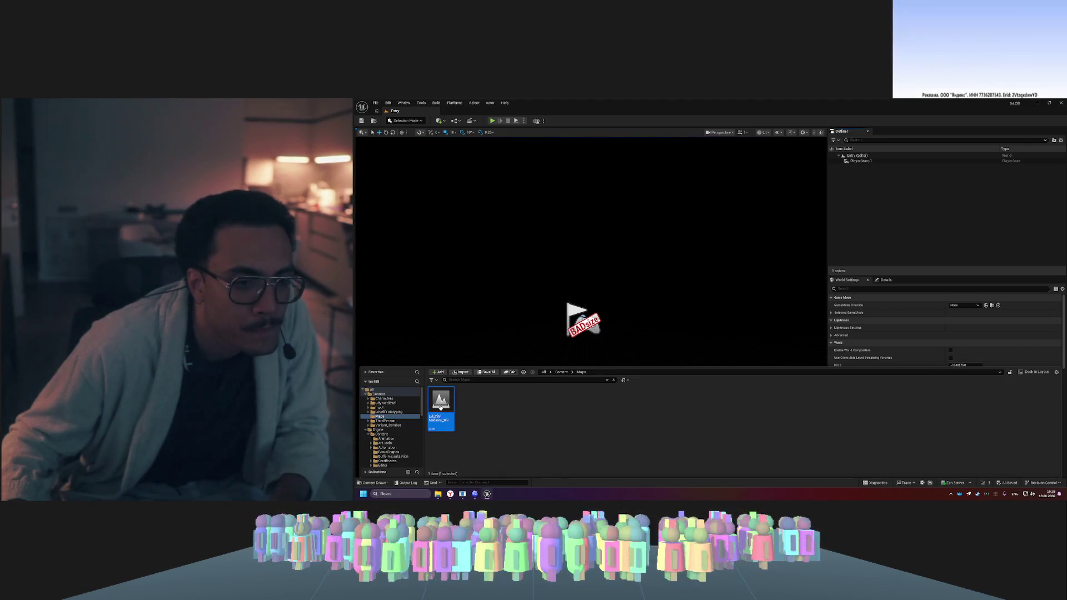
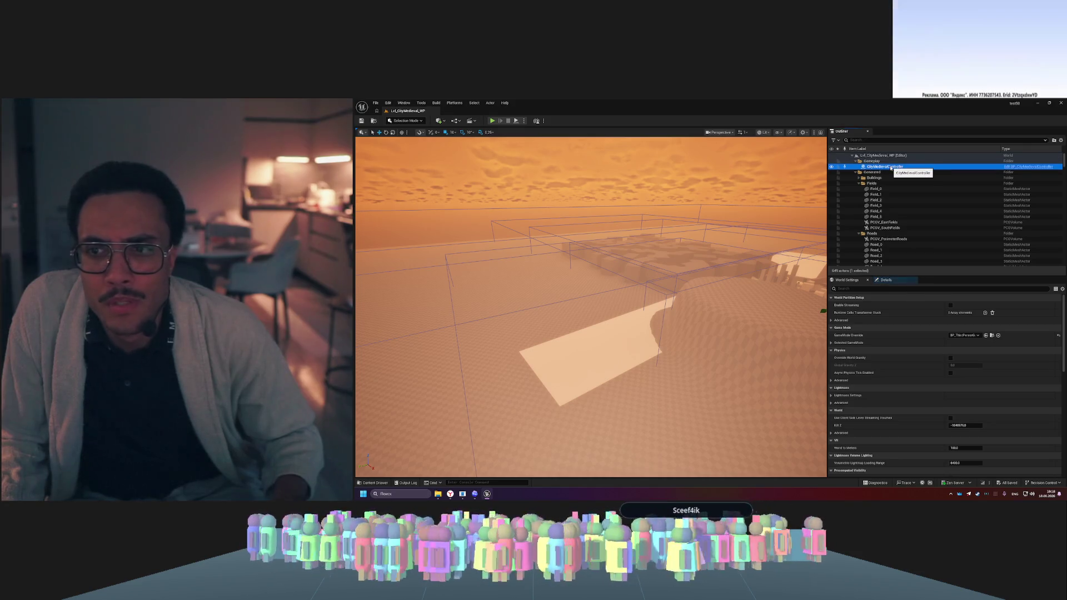
# - Select the Generated and Planning folders, then the Landscape actor, in the Outliner
pyautogui.click(859, 172)
pyautogui.click(856, 178)
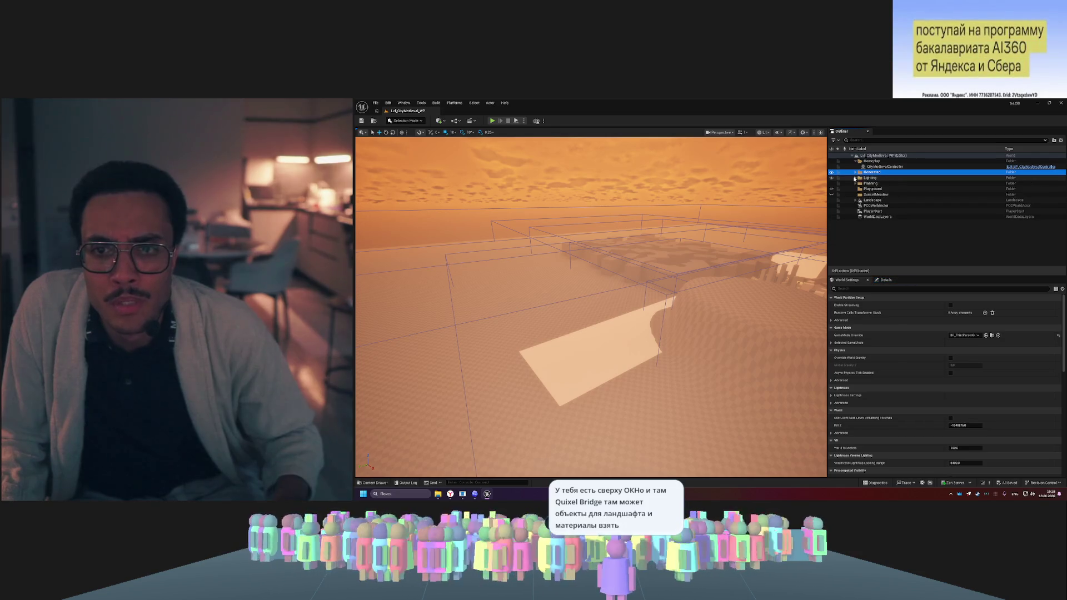
pyautogui.keyDown('ctrl'); pyautogui.click(879, 184); pyautogui.keyUp('ctrl')
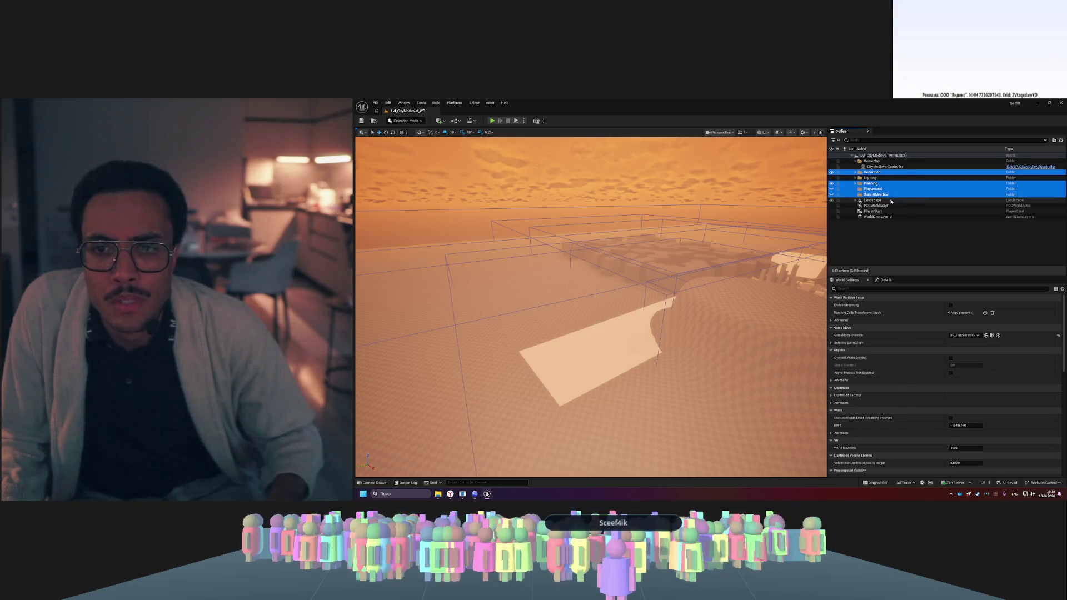
pyautogui.click(858, 202)
pyautogui.click(855, 200)
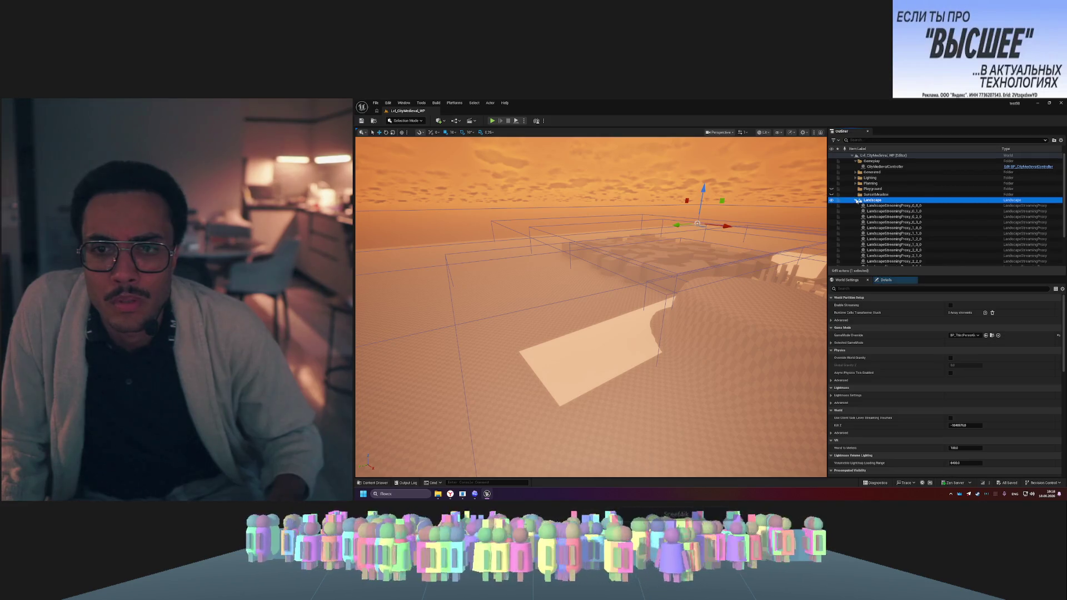
pyautogui.click(856, 200)
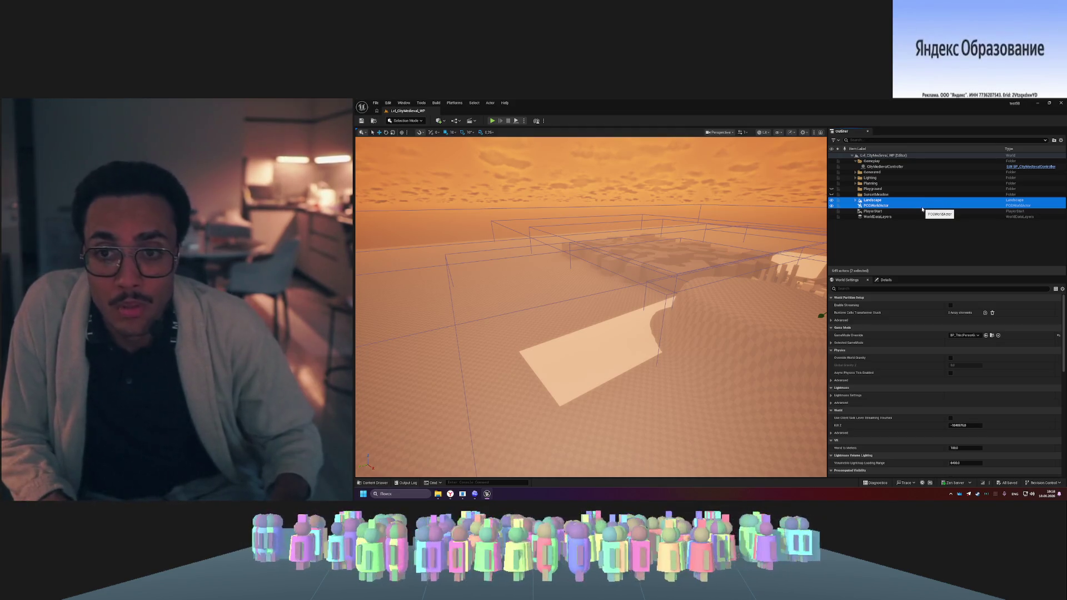
# - Review the right-click actions for Landscape and PCGWorldActor, leaving Landscape selected and Fields collapsed
pyautogui.rightClick(904, 205)
pyautogui.moveTo(946, 377)
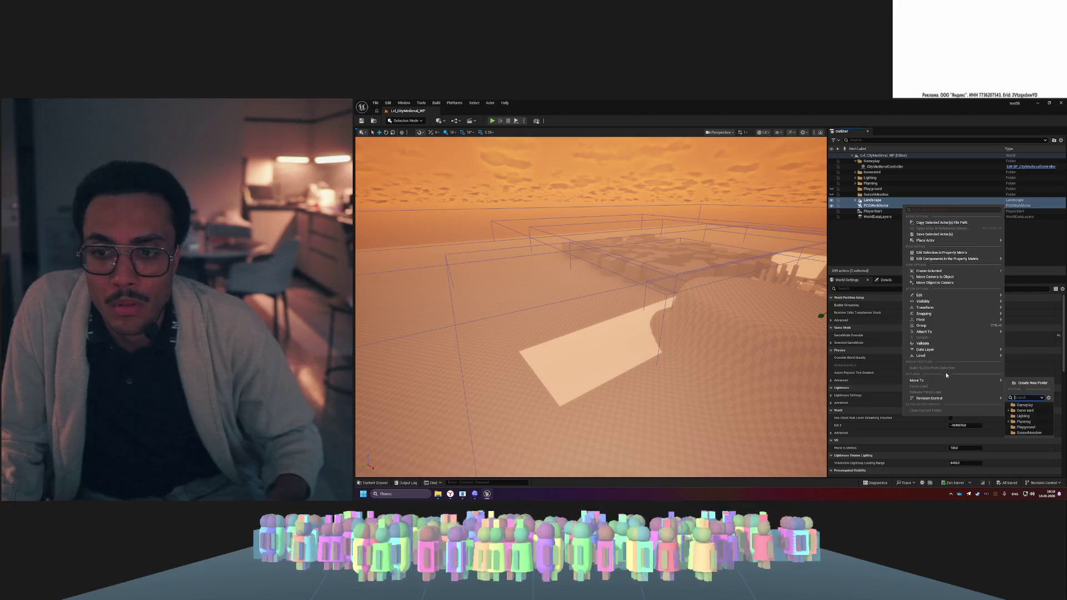
pyautogui.click(872, 201)
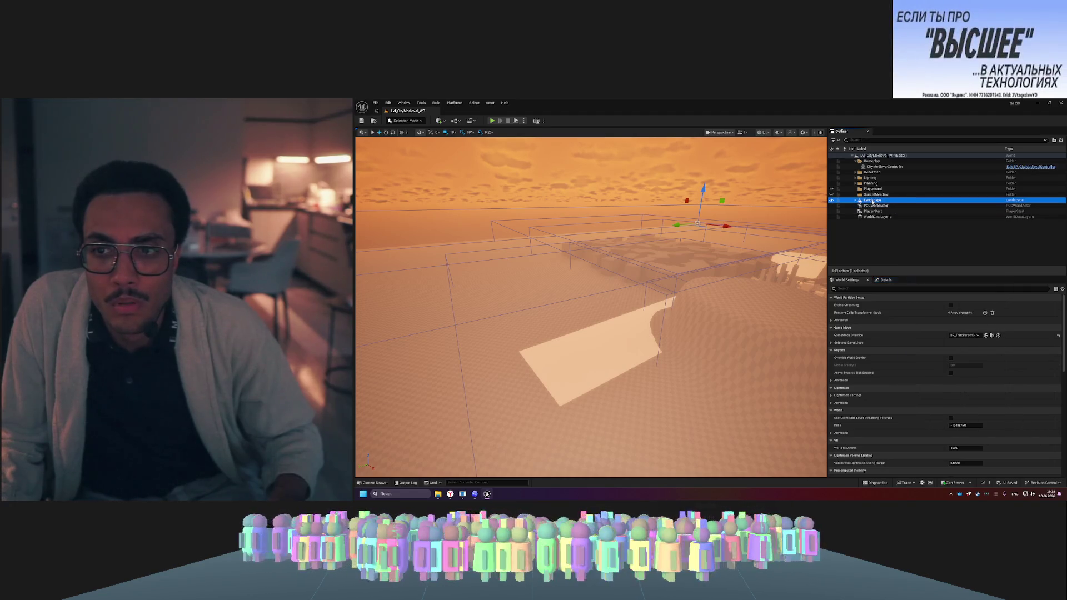
pyautogui.keyDown('ctrl'); pyautogui.click(871, 205); pyautogui.keyUp('ctrl')
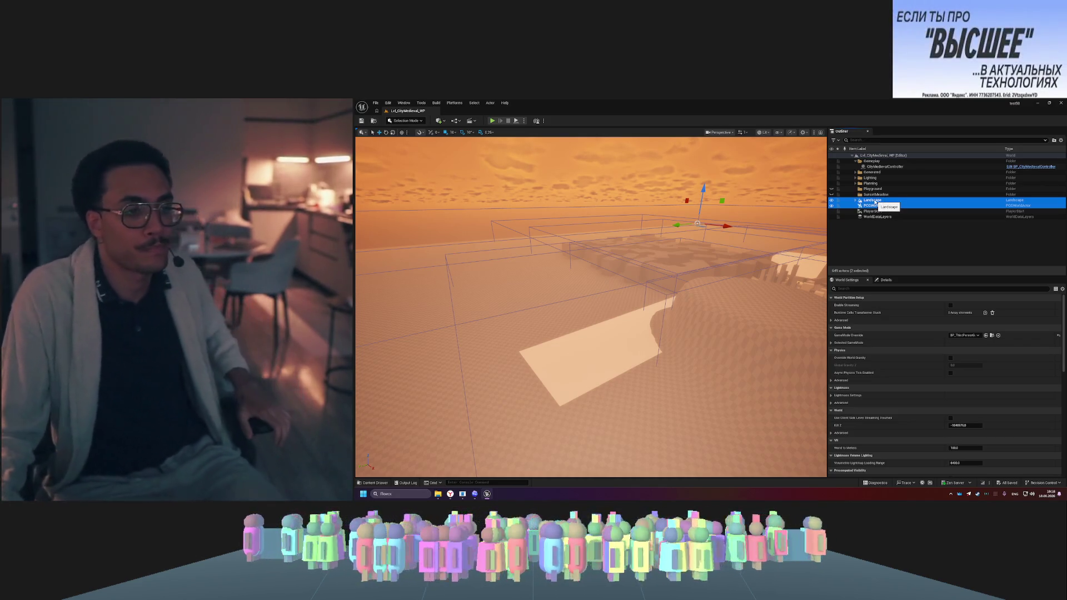
pyautogui.rightClick(876, 202)
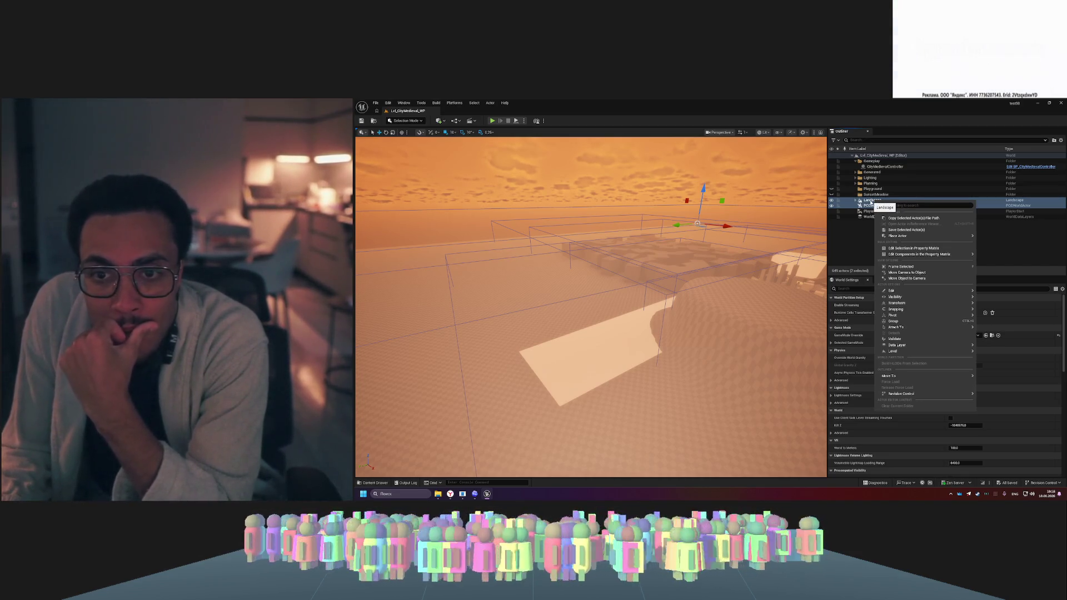
pyautogui.click(870, 200)
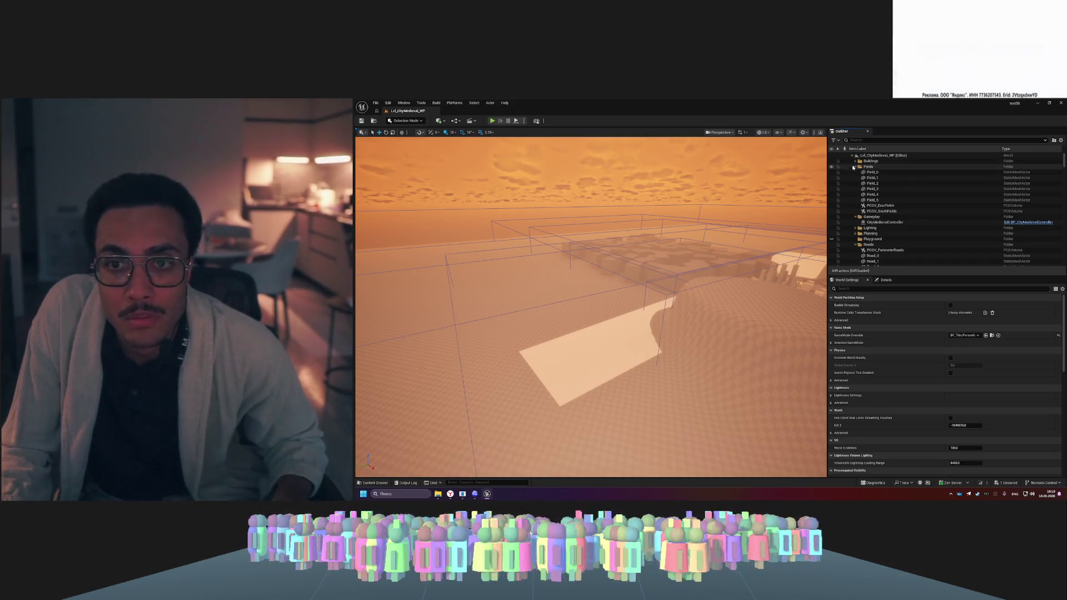
pyautogui.click(856, 166)
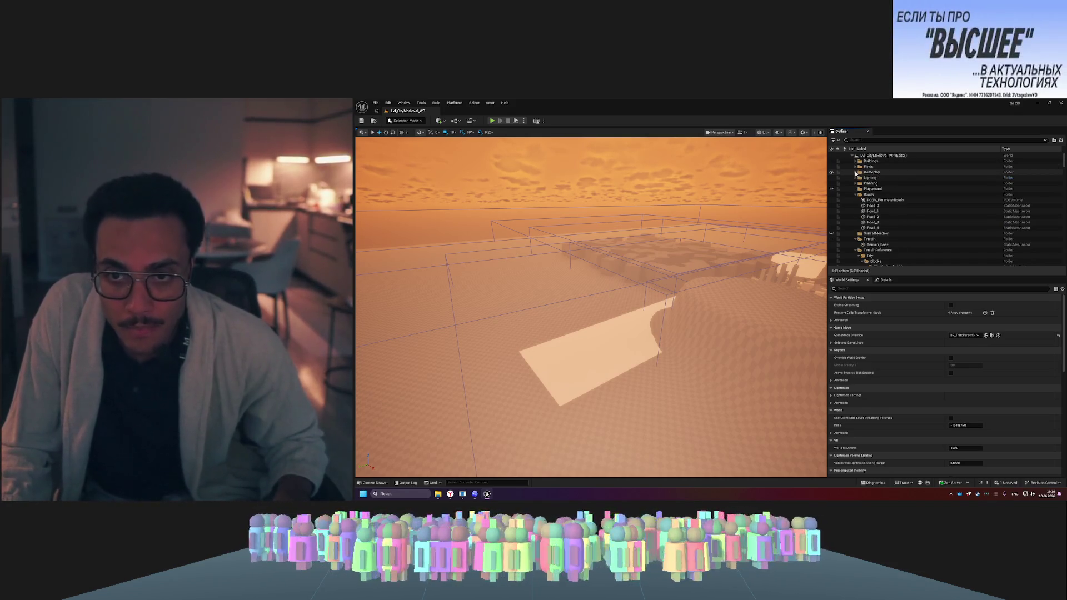
# - Expand Buildings and select the building blocks from B0_1 across the Blocks actors
pyautogui.click(856, 178)
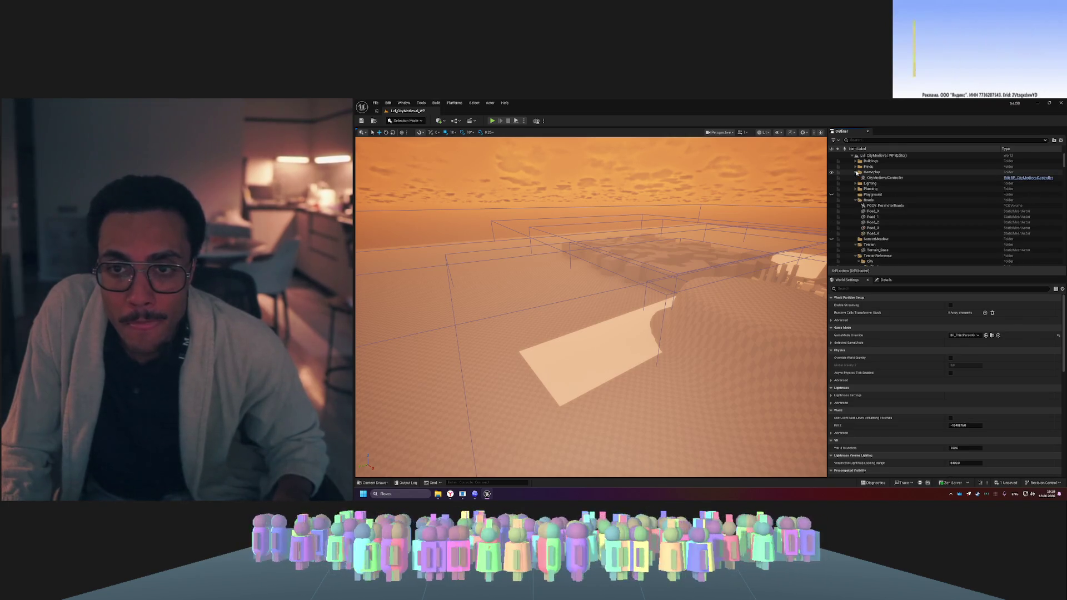
pyautogui.click(856, 162)
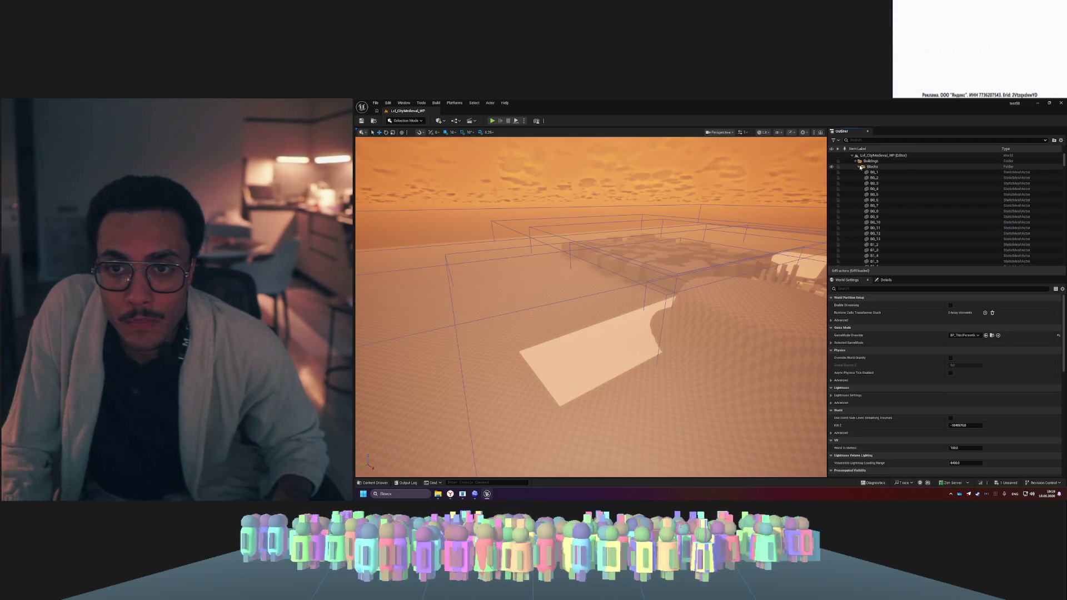
pyautogui.click(874, 172)
pyautogui.keyDown('shift'); pyautogui.click(874, 253); pyautogui.keyUp('shift')
pyautogui.scroll(-5, 886, 233)
pyautogui.scroll(-10, 890, 232)
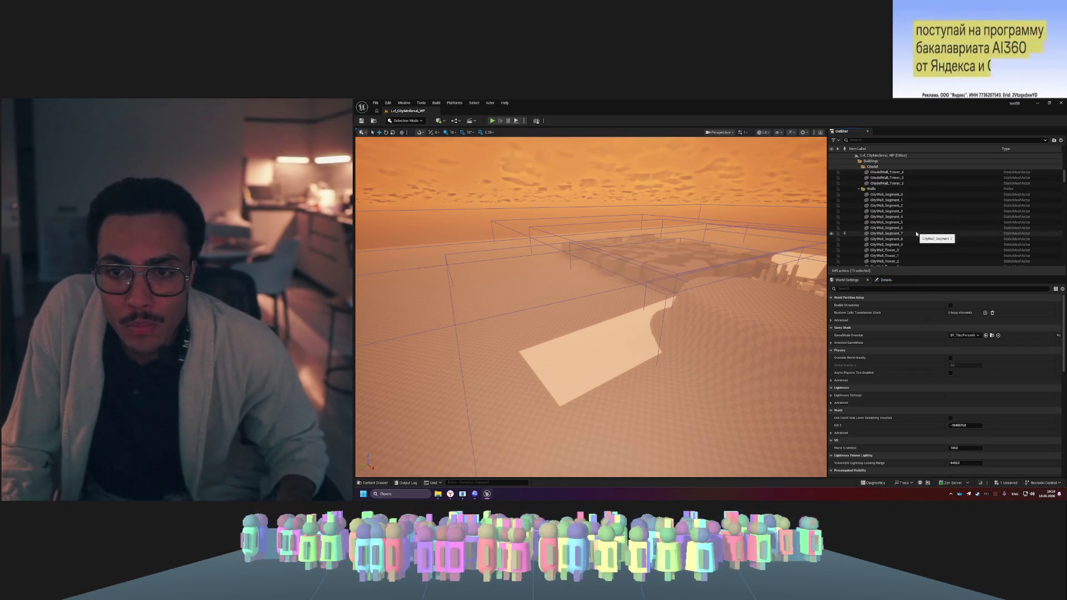
pyautogui.scroll(-4, 914, 233)
# - Extend the selection through CityWall_Tower_9, CentralPlaza, CitadelYard, Fountain and all the Field volumes
pyautogui.keyDown('shift'); pyautogui.click(896, 239); pyautogui.keyUp('shift')
pyautogui.scroll(-1, 896, 241)
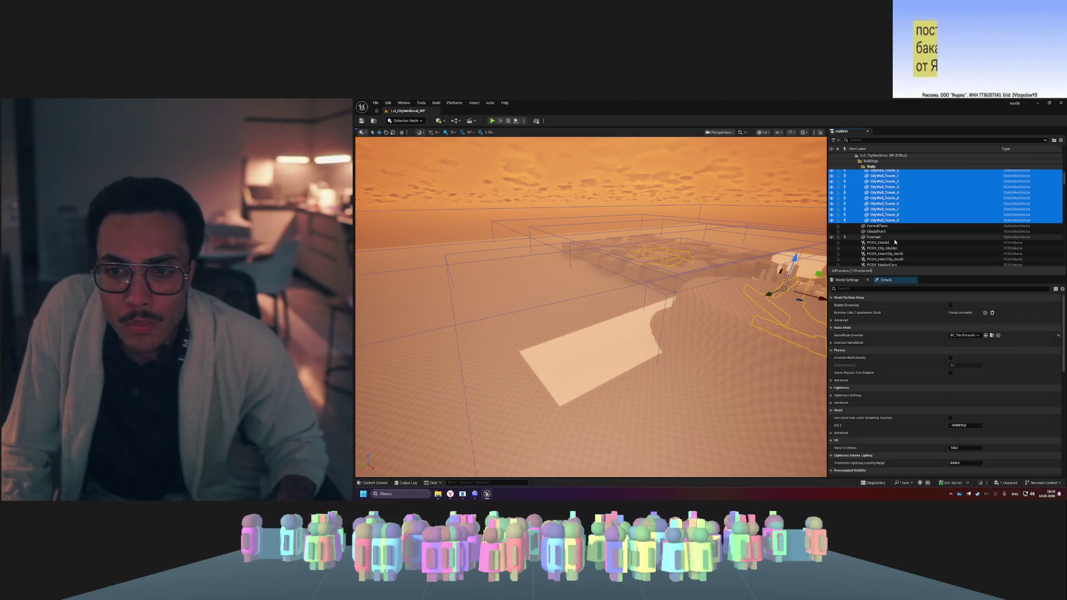
pyautogui.keyDown('shift'); pyautogui.click(893, 238); pyautogui.keyUp('shift')
pyautogui.scroll(-3, 894, 238)
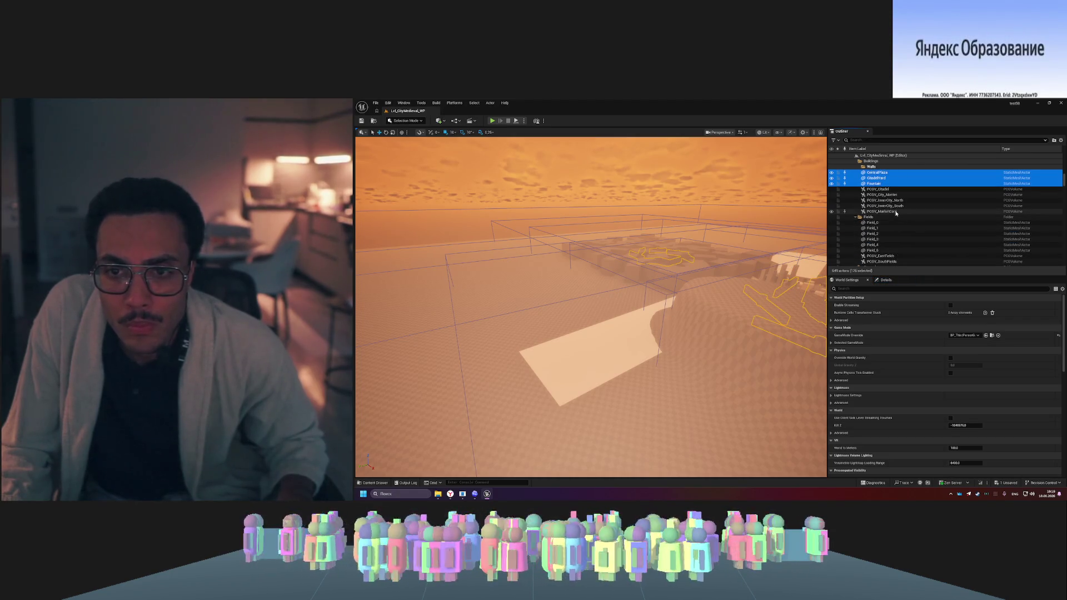
pyautogui.keyDown('shift'); pyautogui.click(896, 213); pyautogui.keyUp('shift')
pyautogui.keyDown('shift'); pyautogui.click(893, 250); pyautogui.keyUp('shift')
pyautogui.scroll(-2, 891, 234)
pyautogui.keyDown('shift'); pyautogui.click(889, 229); pyautogui.keyUp('shift')
# - Delete the selected city actors, confirming each referenced-actor warning including PCGV_MarketCore
pyautogui.press('Delete')
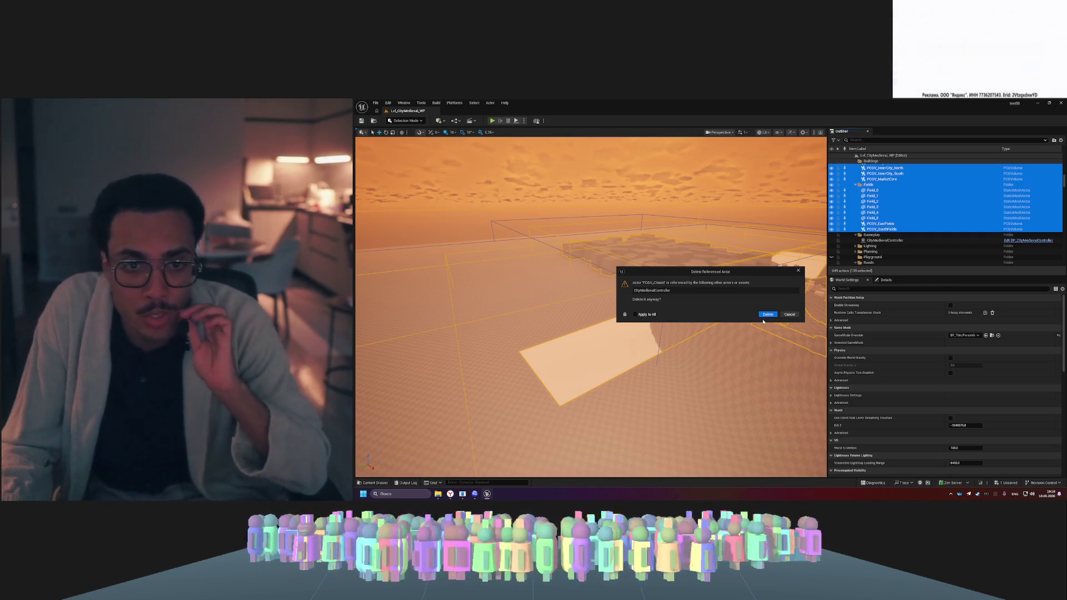
pyautogui.click(766, 315)
pyautogui.click(765, 314)
pyautogui.click(765, 314)
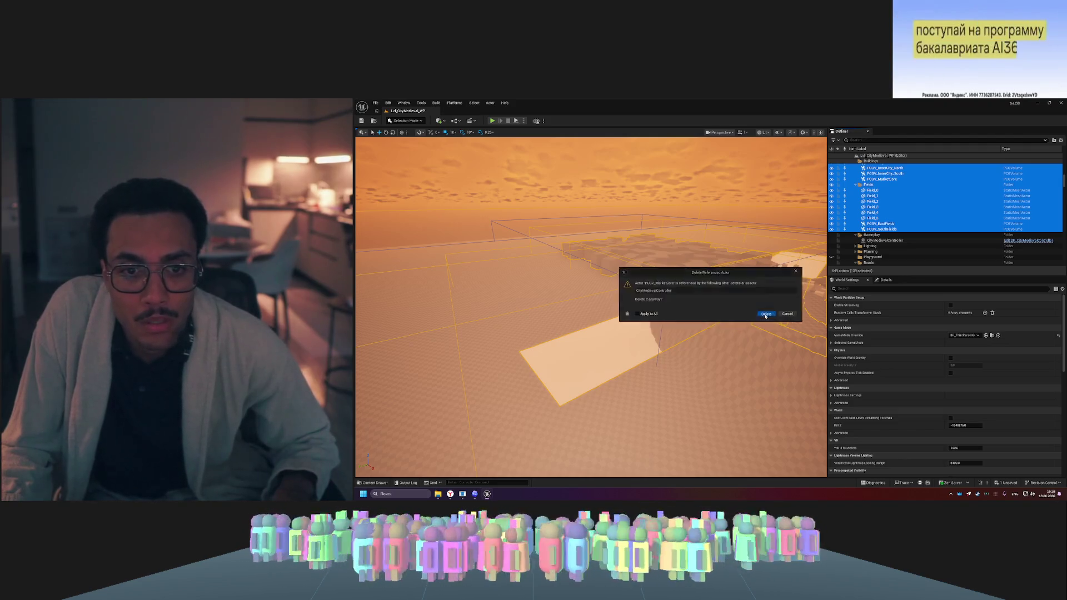
pyautogui.click(767, 315)
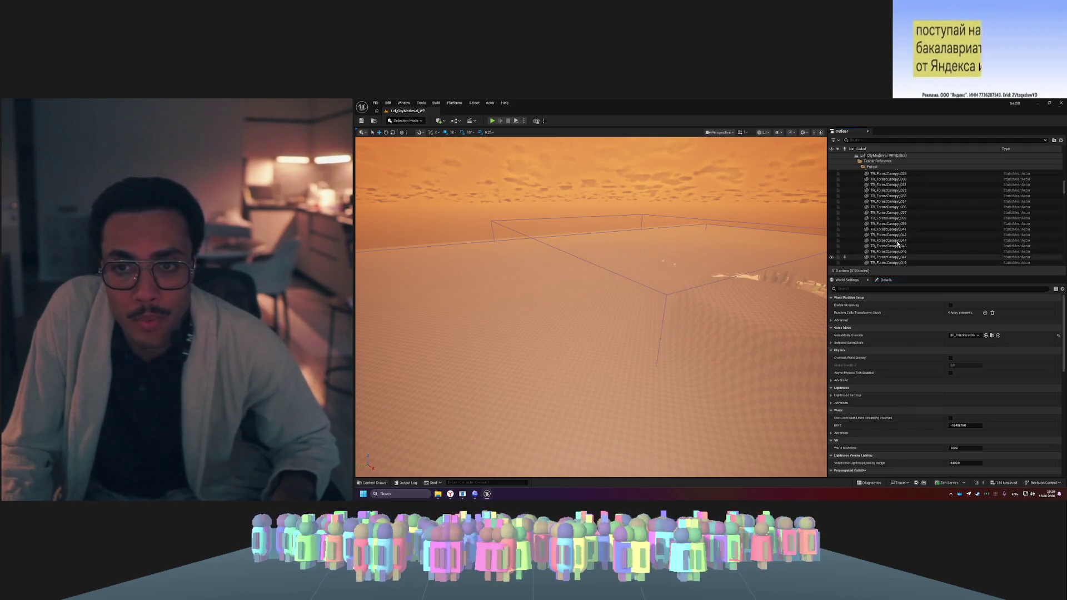
# - Scroll back to the top of the Outliner and select the Blocks folder
pyautogui.scroll(6, 897, 243)
pyautogui.moveTo(1064, 184); pyautogui.dragTo(1065, 161)
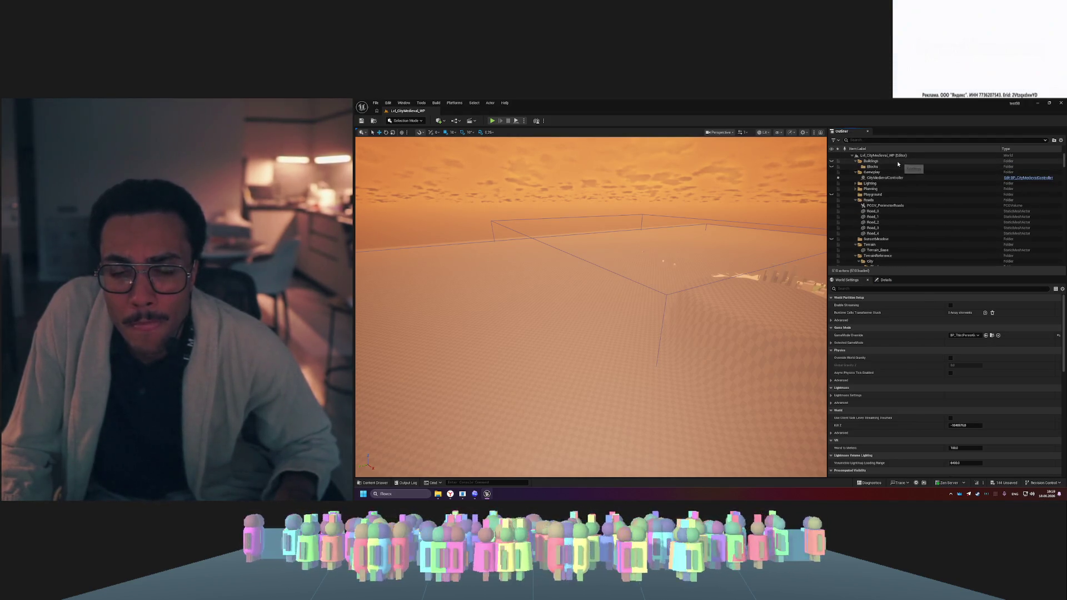
pyautogui.click(877, 167)
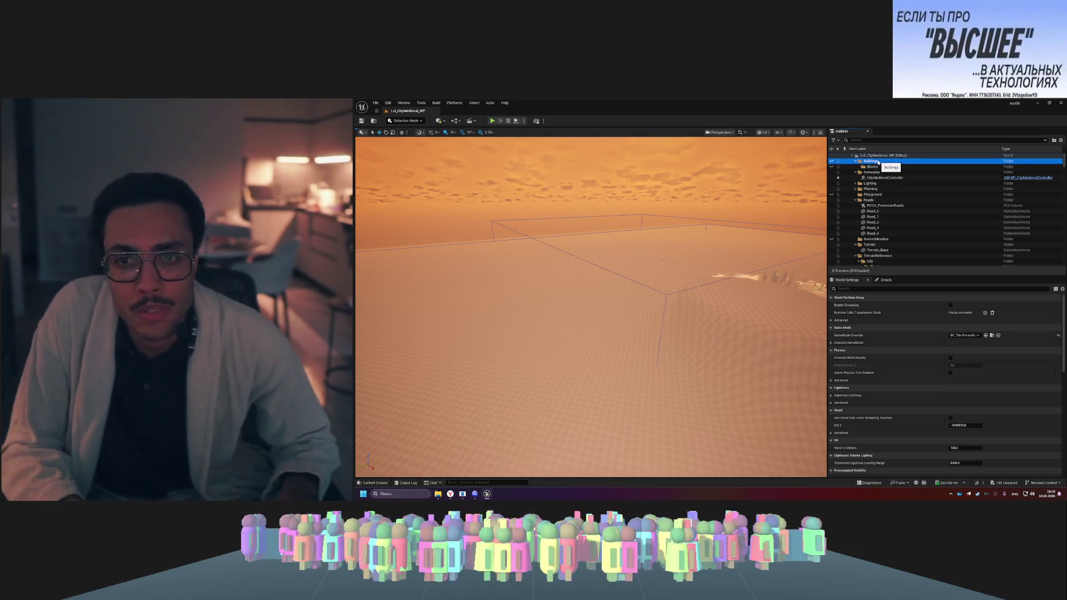
# - Delete the Blocks folder, then select and delete all the Tree actors, confirming the warning
pyautogui.press('Delete')
pyautogui.press('Delete')
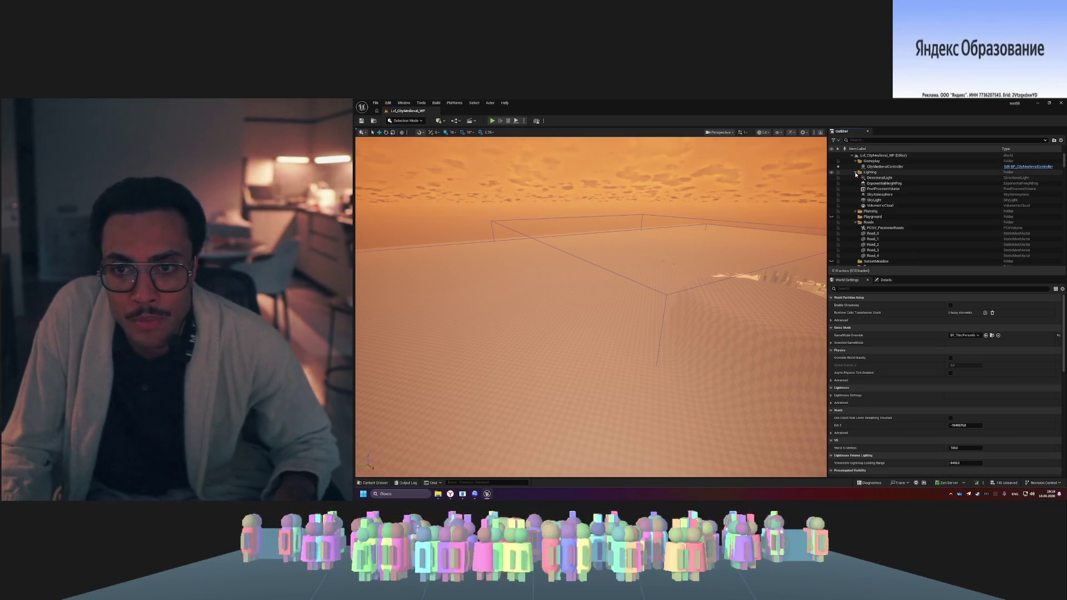
pyautogui.click(856, 212)
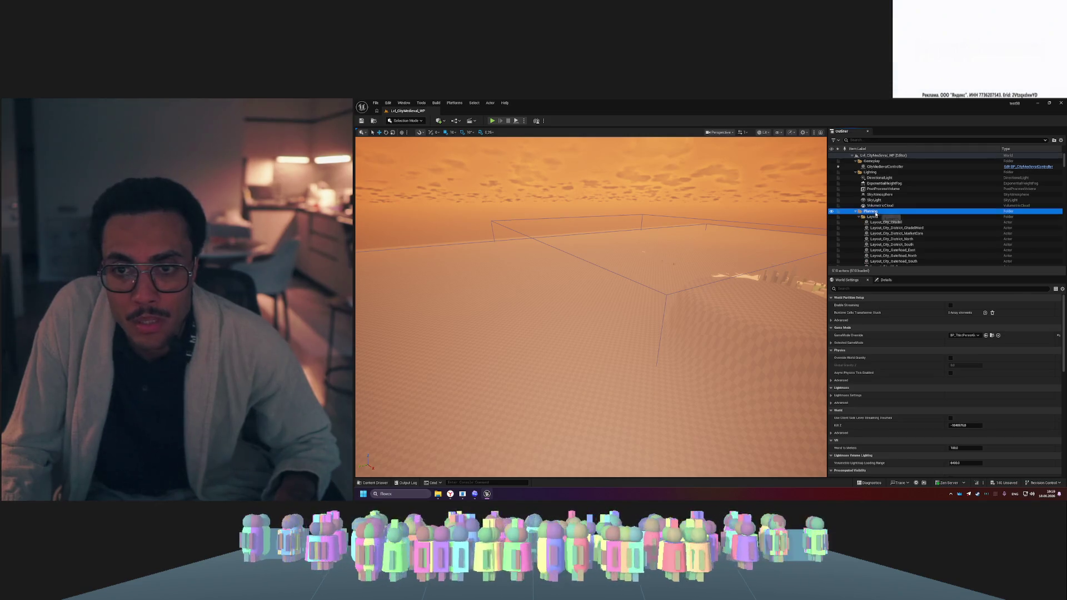
pyautogui.scroll(-3, 885, 245)
pyautogui.scroll(-3, 911, 237)
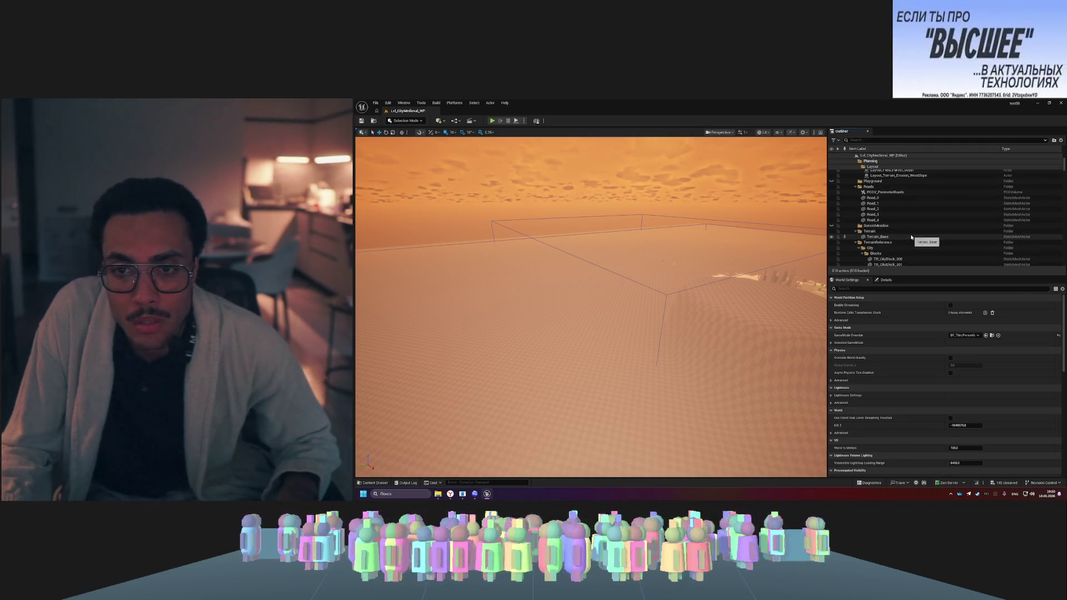
pyautogui.scroll(-5, 901, 228)
pyautogui.scroll(-10, 893, 229)
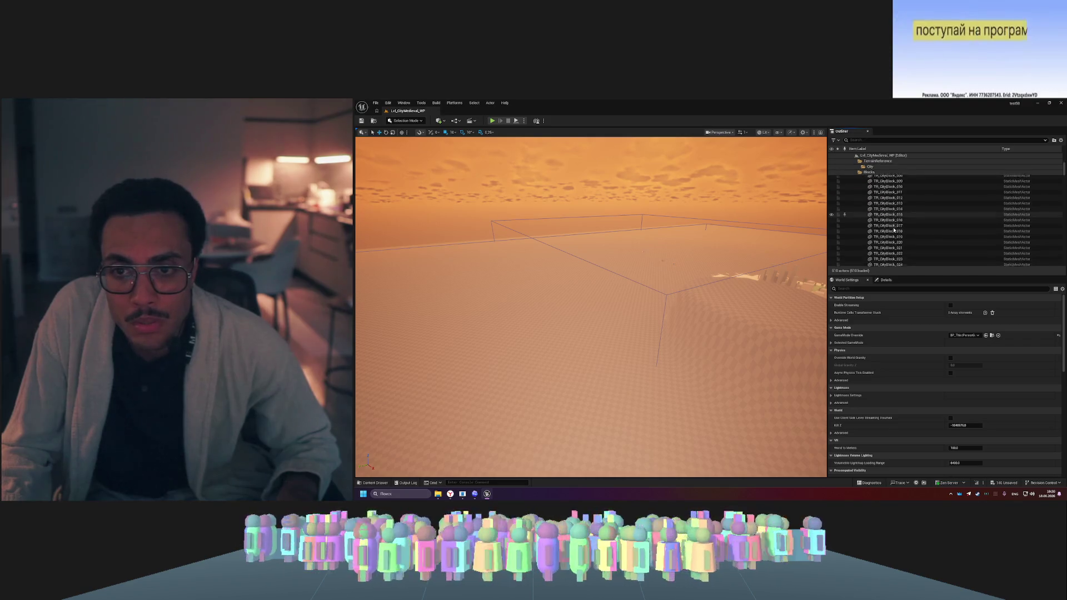
pyautogui.scroll(-15, 894, 229)
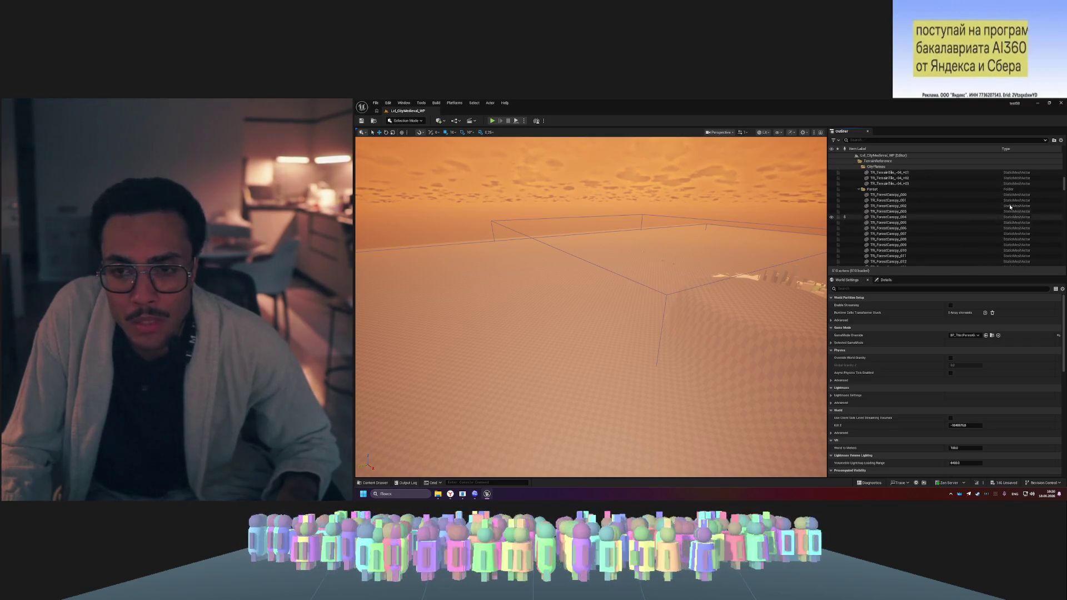
pyautogui.moveTo(1063, 184); pyautogui.dragTo(1065, 257)
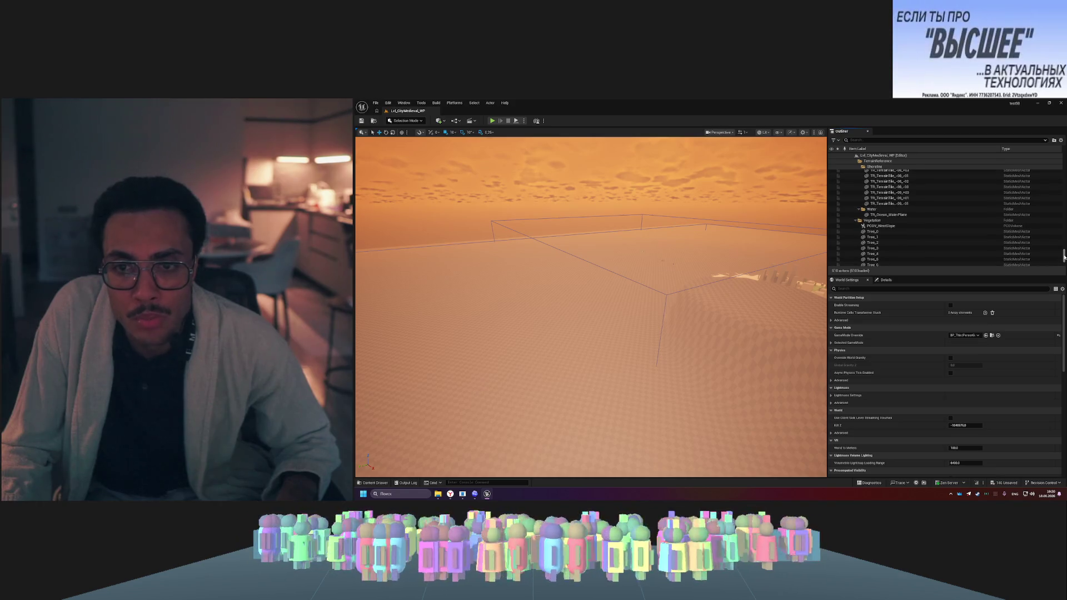
pyautogui.scroll(-5, 944, 220)
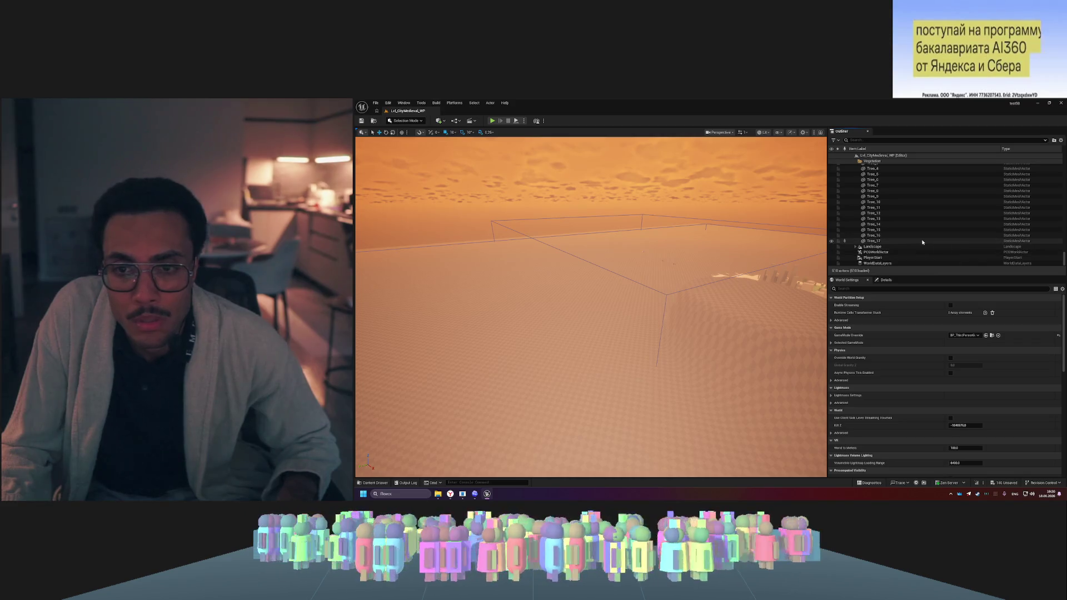
pyautogui.keyDown('shift'); pyautogui.click(923, 242); pyautogui.keyUp('shift')
pyautogui.press('Delete')
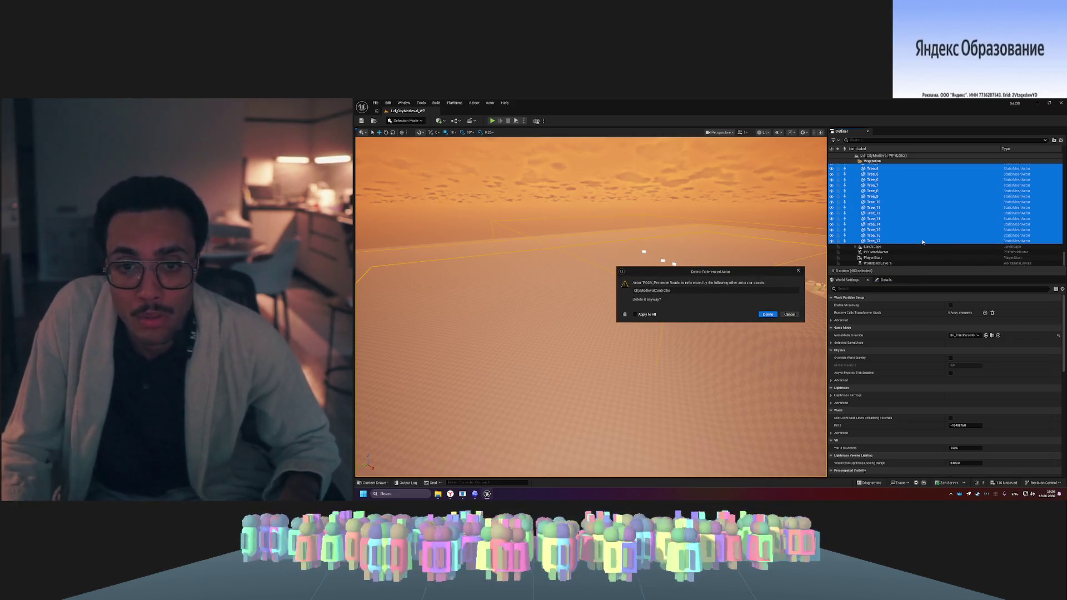
pyautogui.click(767, 314)
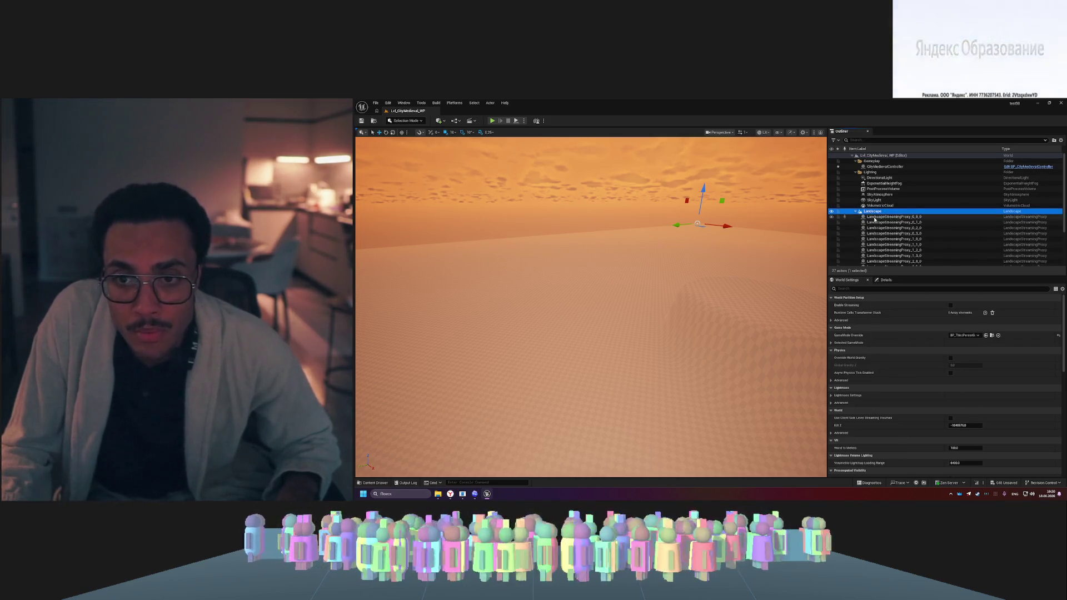
# - Select all the LandscapeStreamingProxy actors and delete them
pyautogui.scroll(-3, 892, 248)
pyautogui.keyDown('shift'); pyautogui.click(892, 246); pyautogui.keyUp('shift')
pyautogui.press('Delete')
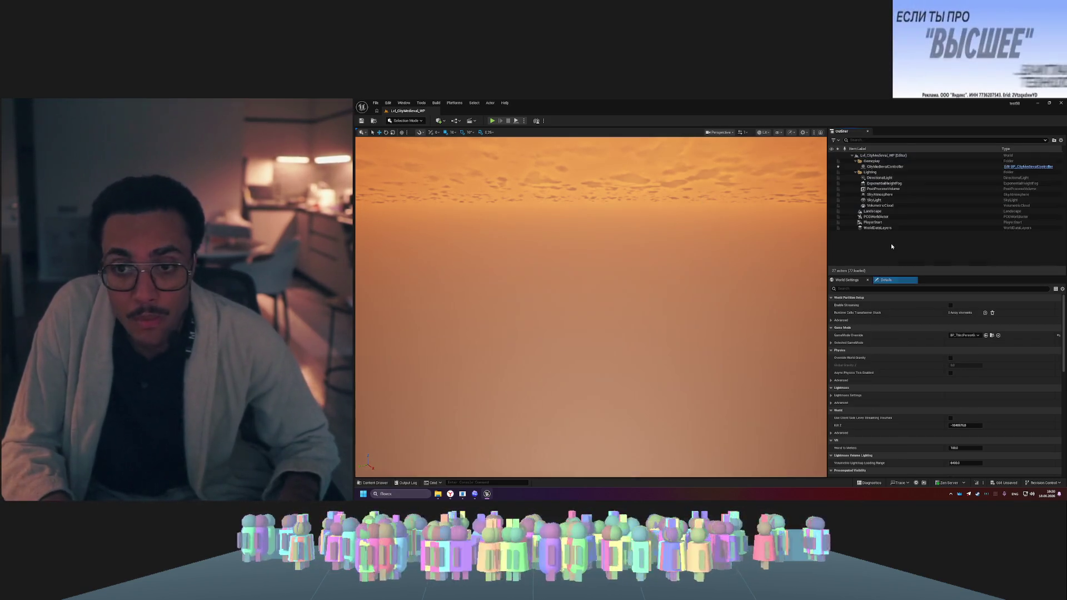
pyautogui.click(883, 212)
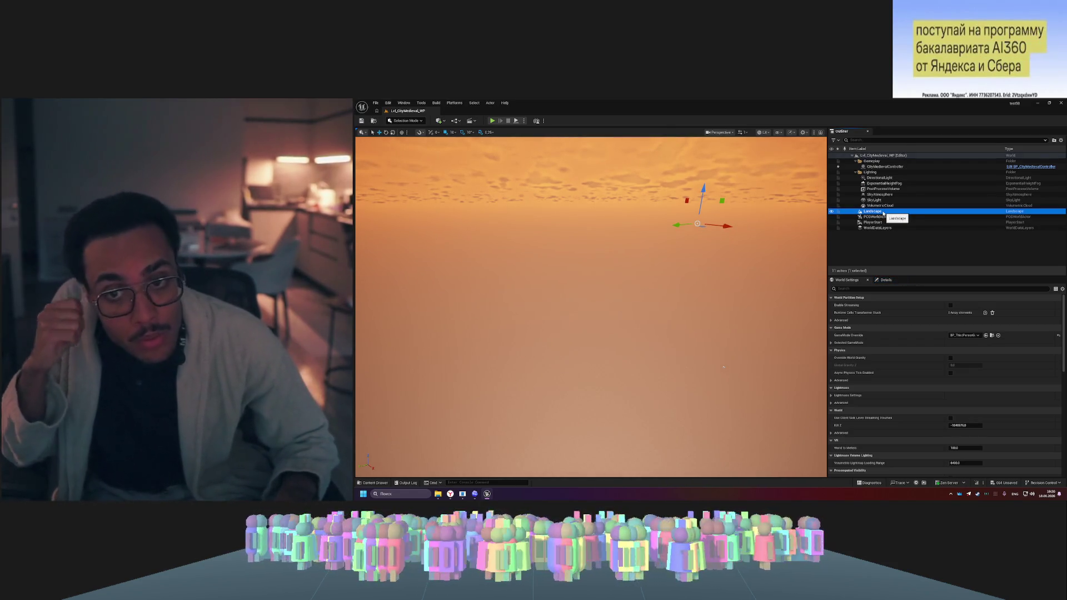
pyautogui.click(891, 166)
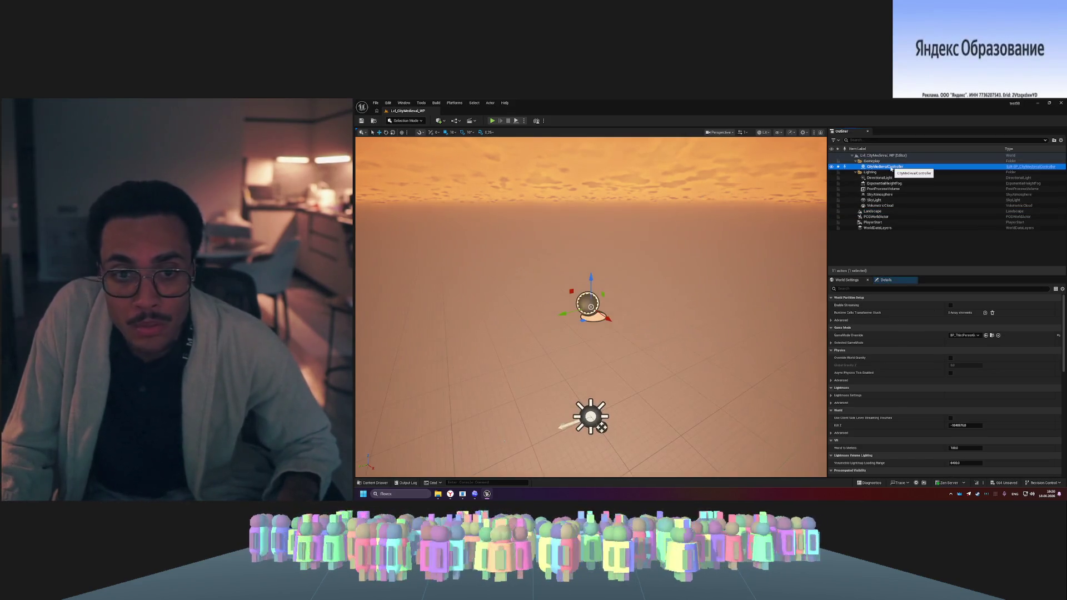
pyautogui.moveTo(602, 427); pyautogui.dragTo(603, 395)
pyautogui.click(492, 121)
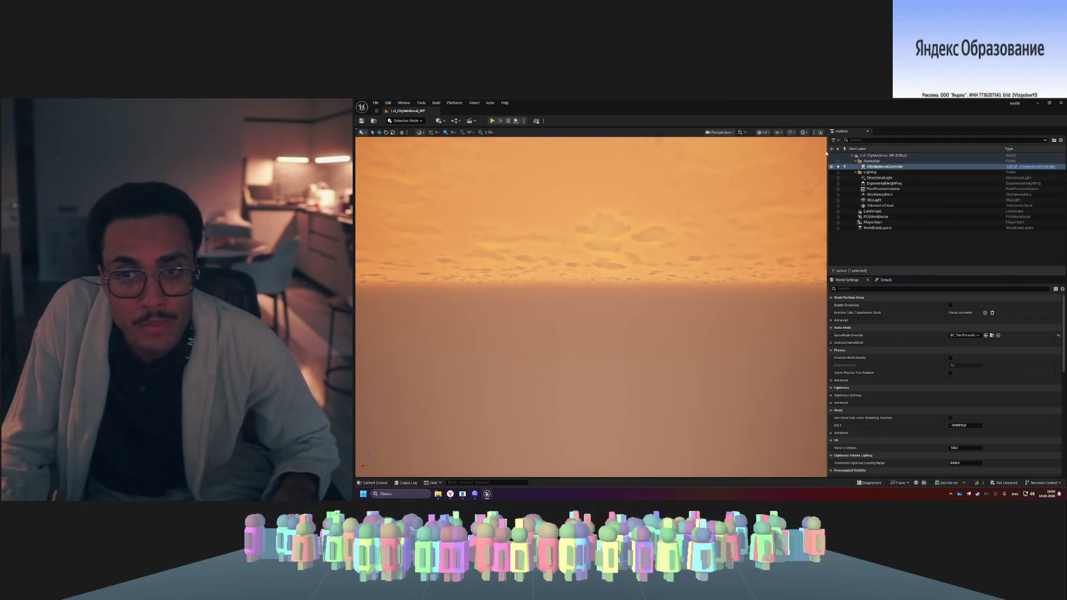
pyautogui.press('Escape')
pyautogui.click(883, 168)
pyautogui.moveTo(735, 235); pyautogui.dragTo(734, 156)
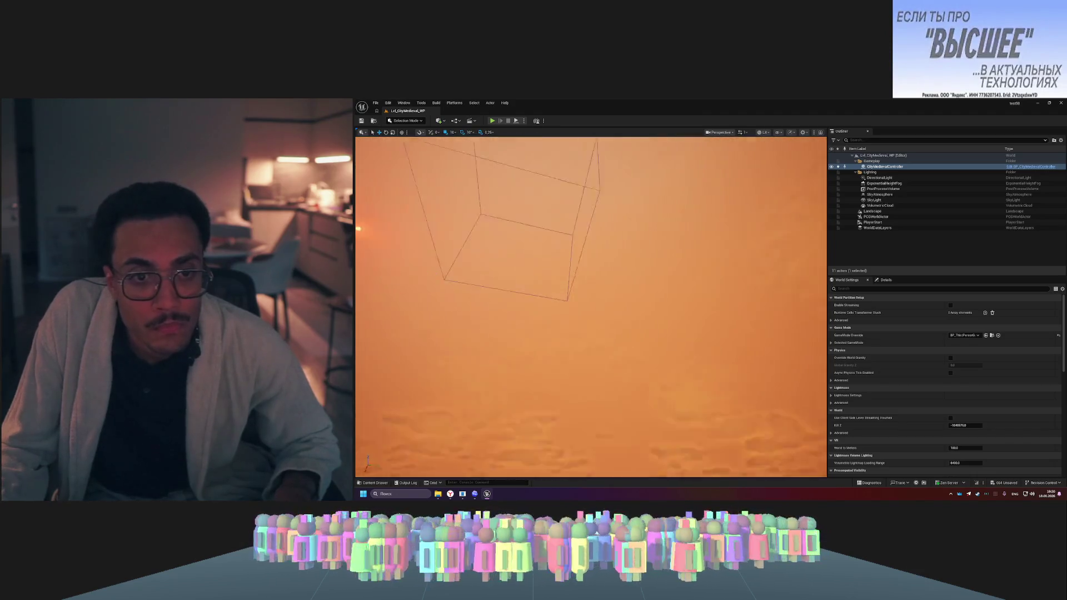
pyautogui.press('f')
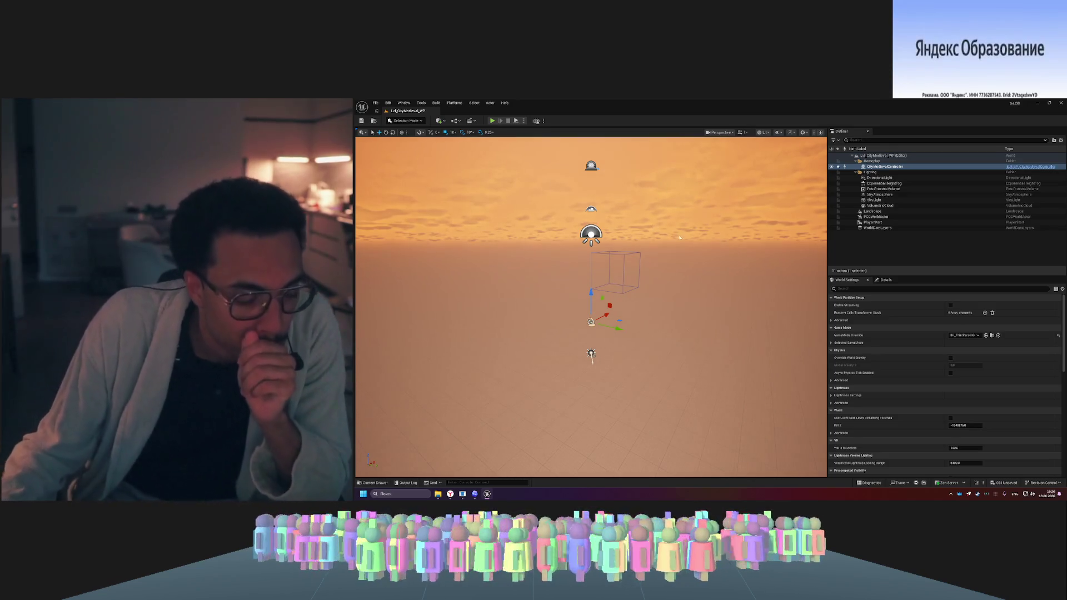
pyautogui.click(474, 494)
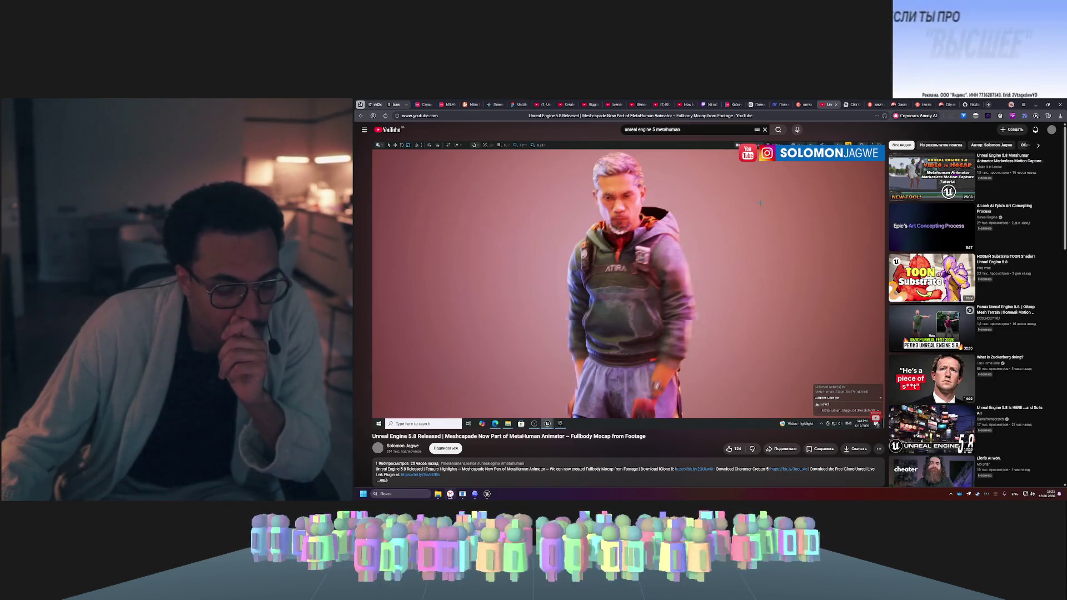
pyautogui.hotkey('alt', 'Tab')
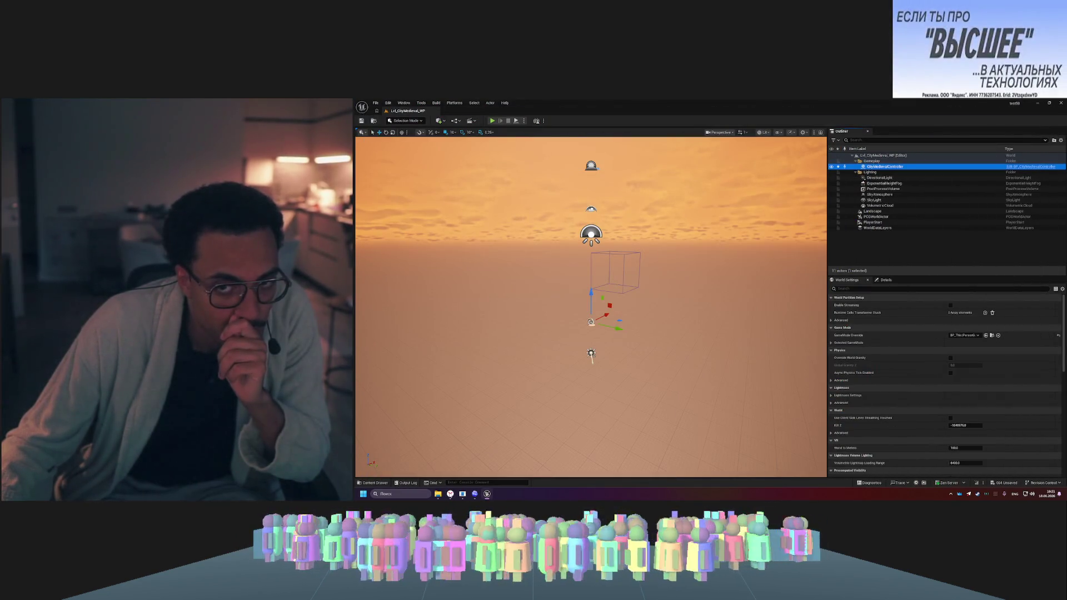
# - Switch to Mesh Terrain Mode and create and accept a rectangular Mesh Partition terrain
pyautogui.click(406, 122)
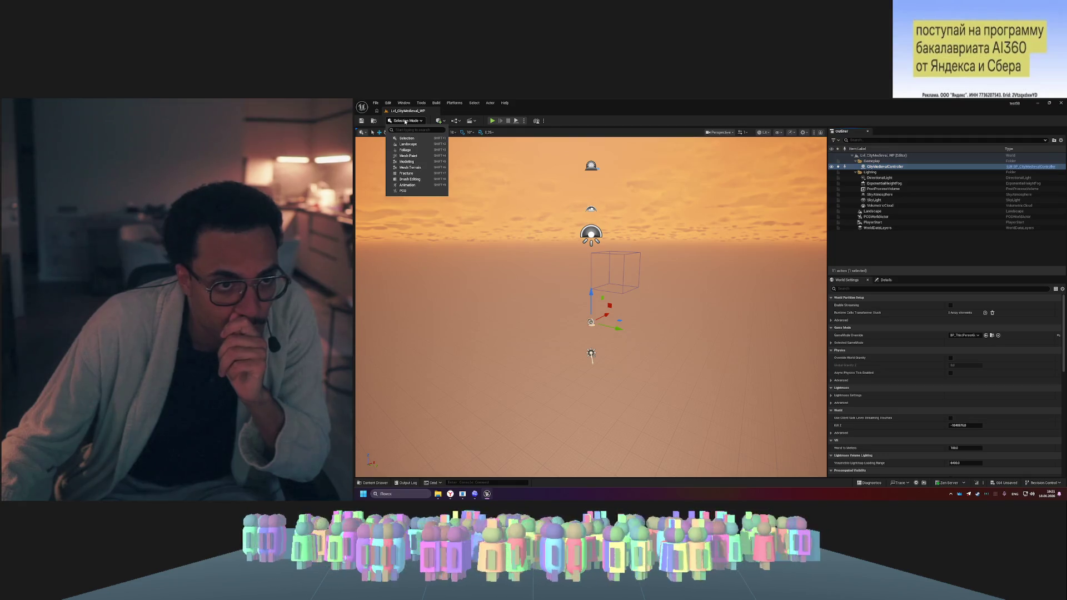
pyautogui.click(428, 167)
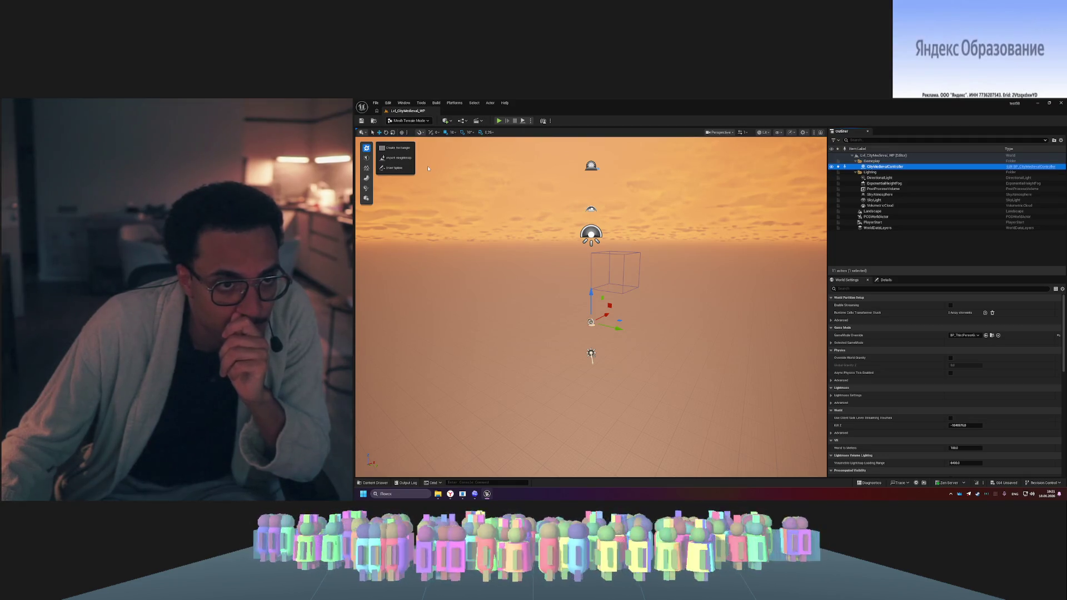
pyautogui.click(387, 148)
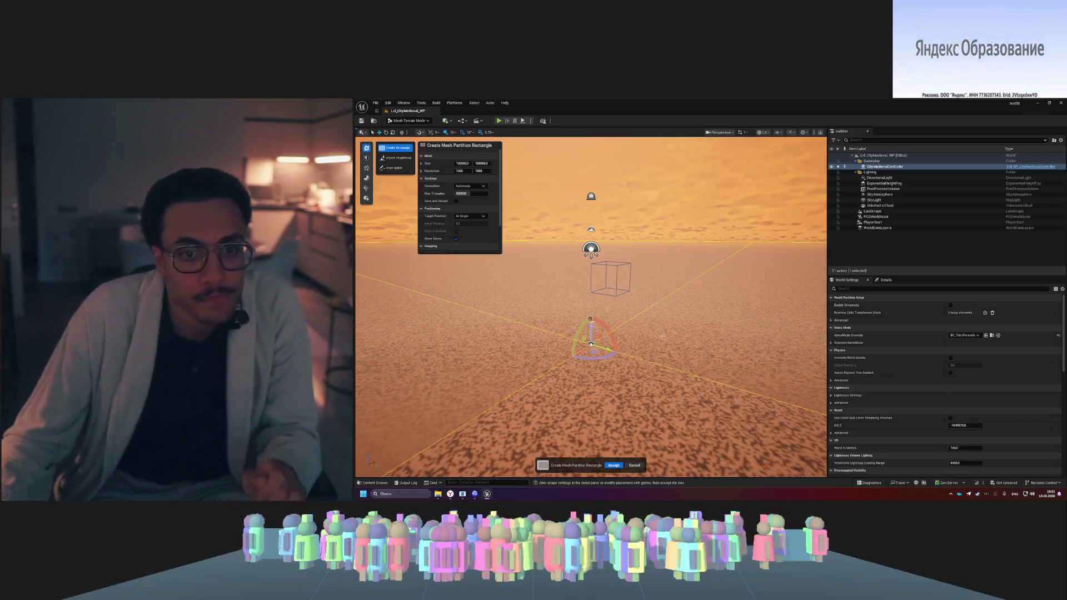
pyautogui.moveTo(642, 324)
pyautogui.mouseDown()
pyautogui.moveTo(651, 311)
pyautogui.moveTo(647, 332)
pyautogui.mouseUp()
pyautogui.click(613, 465)
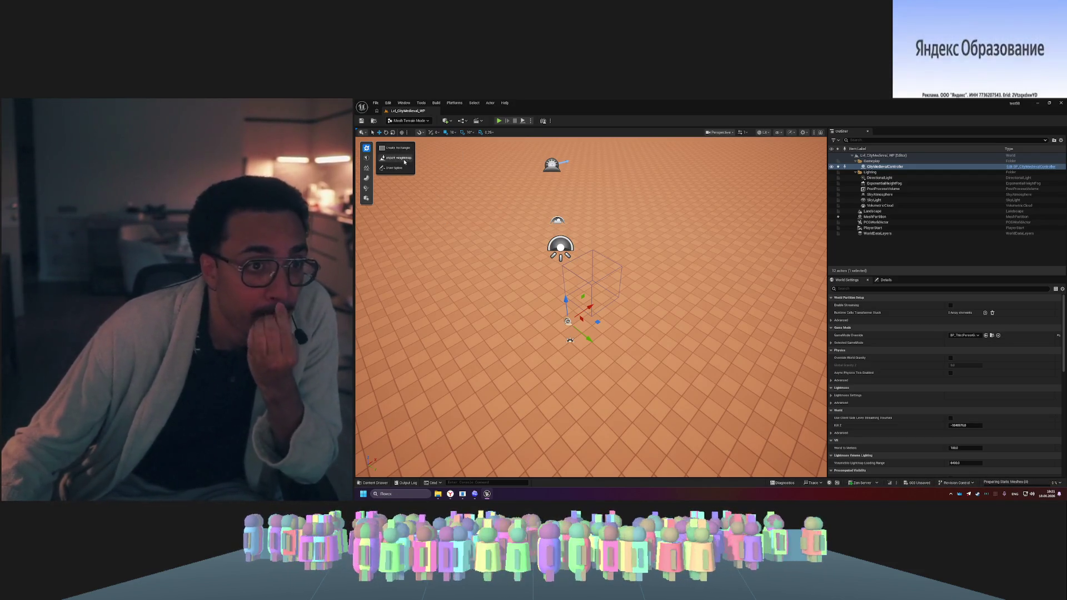
# - Switch to the terrain Edit tools and frame a wide view of the MeshPartition terrain
pyautogui.click(366, 158)
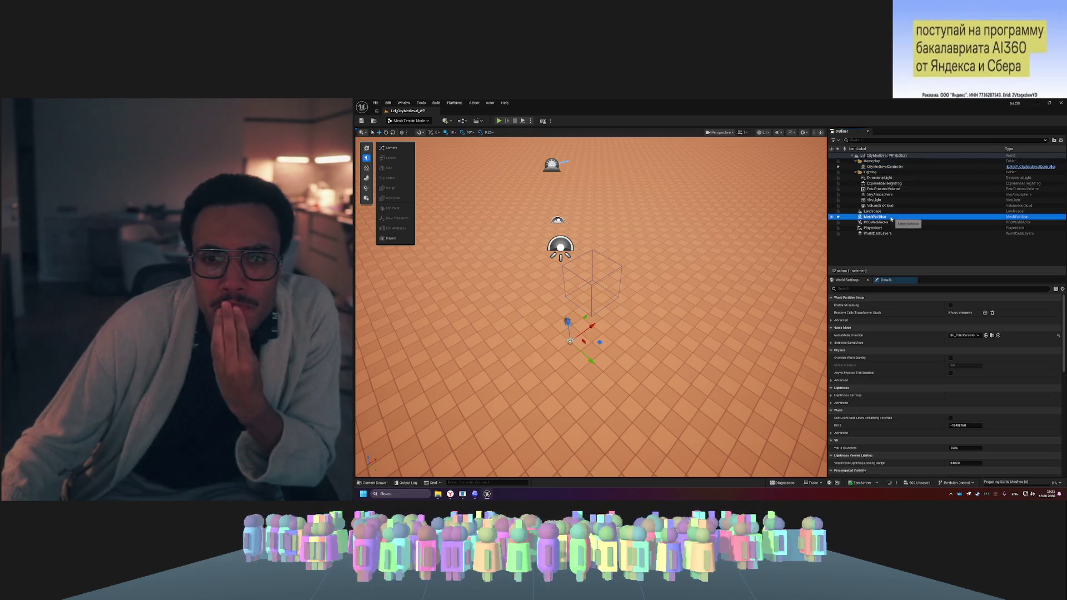
pyautogui.press('f')
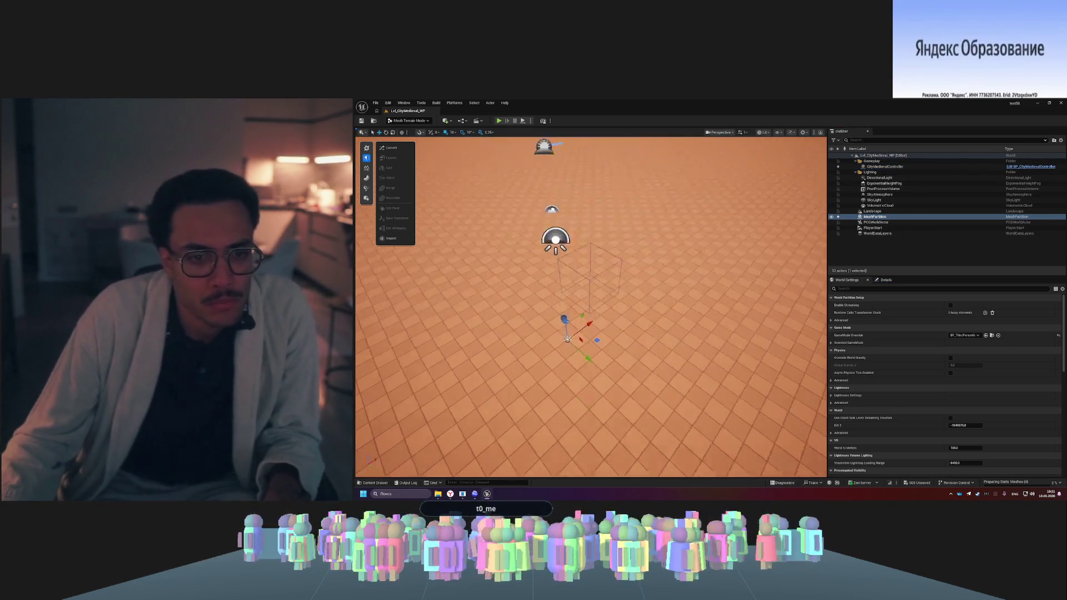
pyautogui.moveTo(591, 306); pyautogui.dragTo(591, 267)
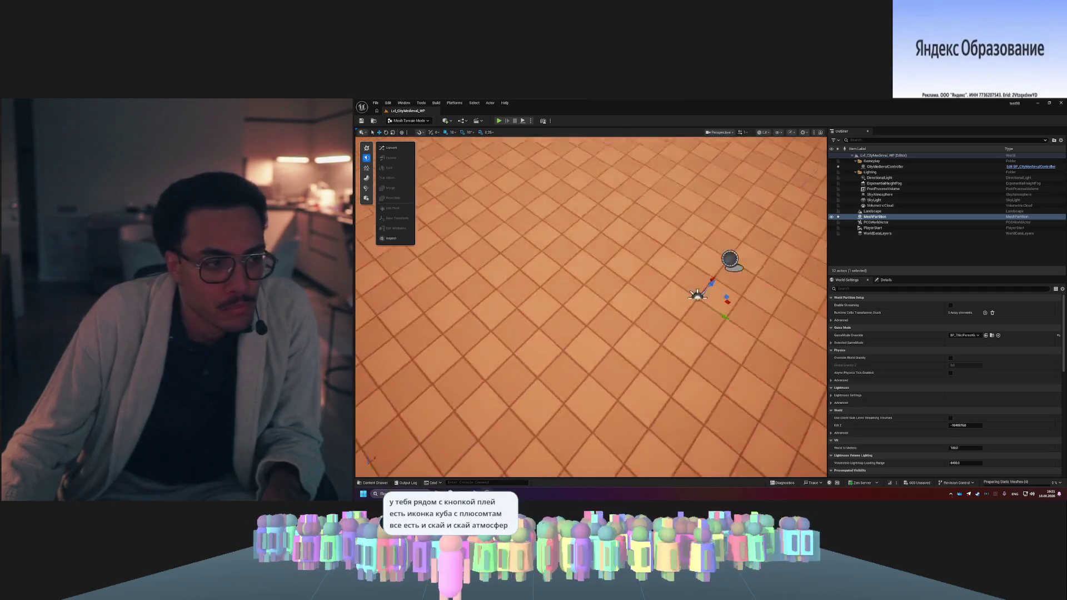
pyautogui.moveTo(708, 195); pyautogui.dragTo(708, 184)
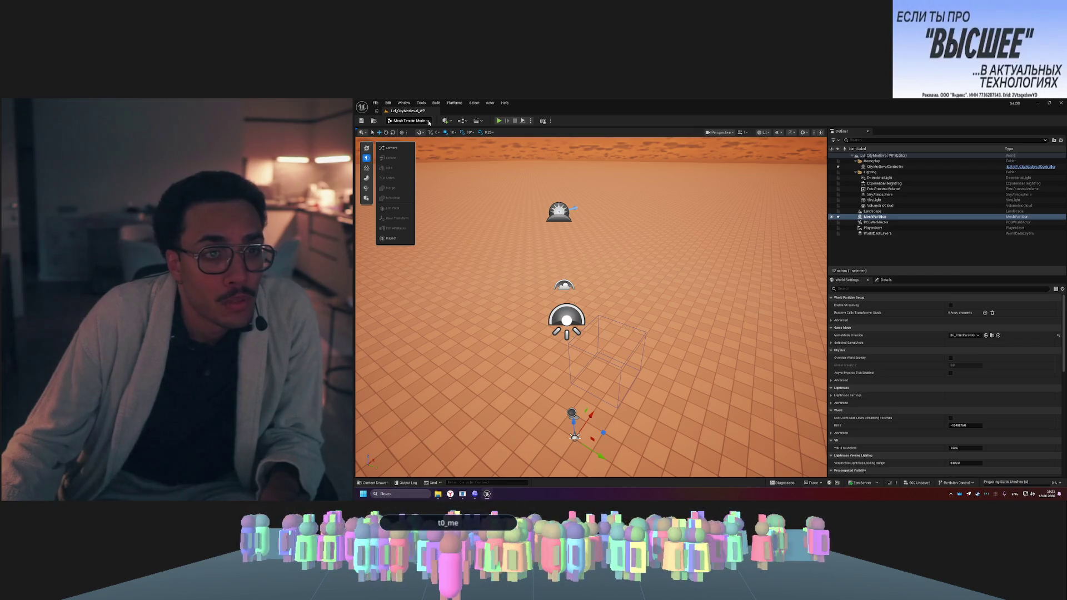
pyautogui.click(449, 121)
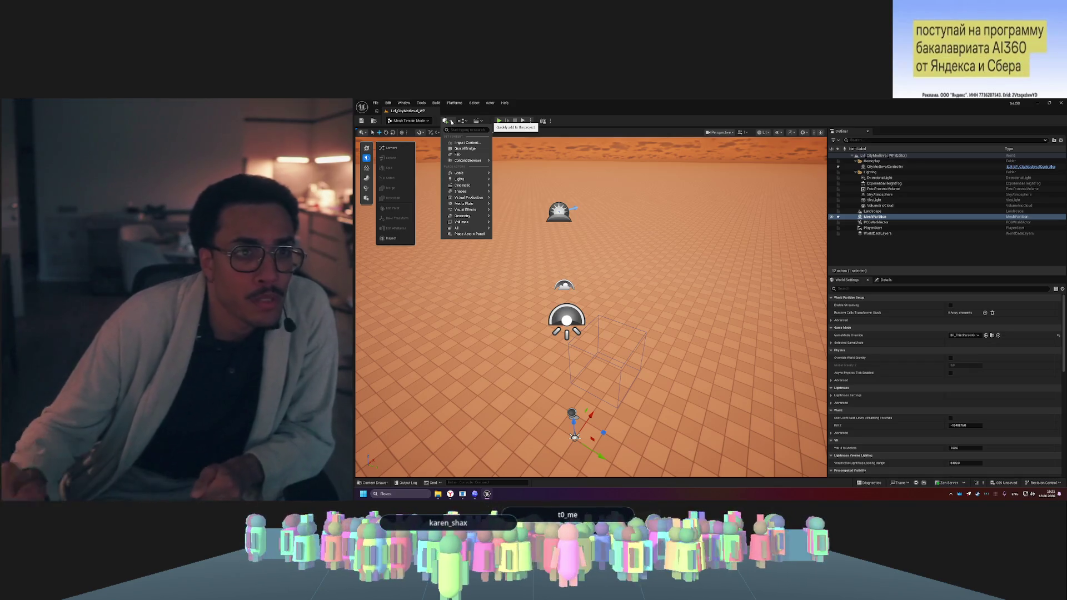
pyautogui.moveTo(459, 179)
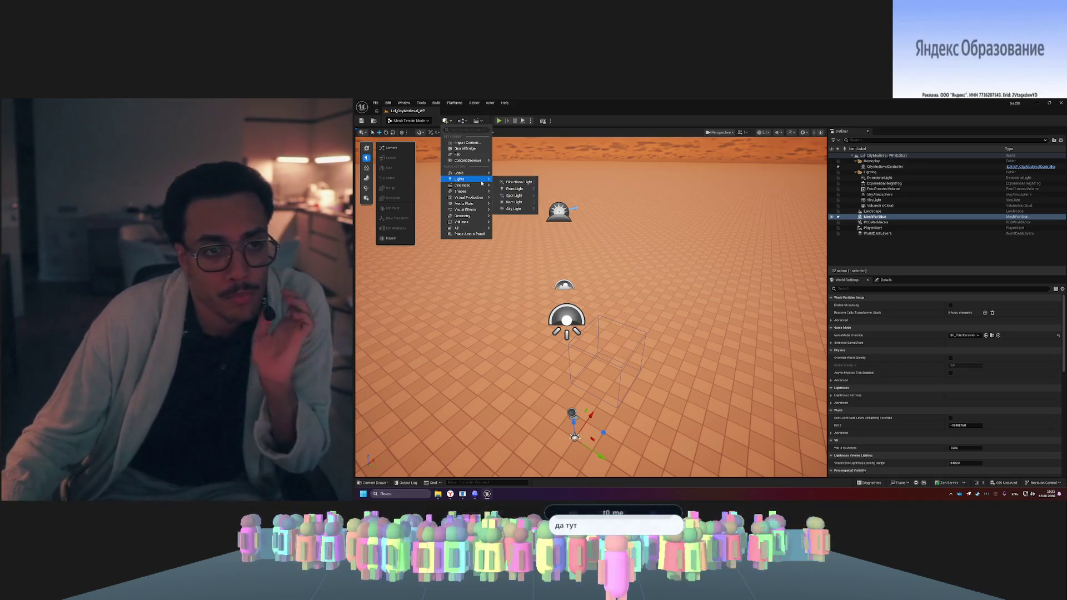
pyautogui.click(568, 118)
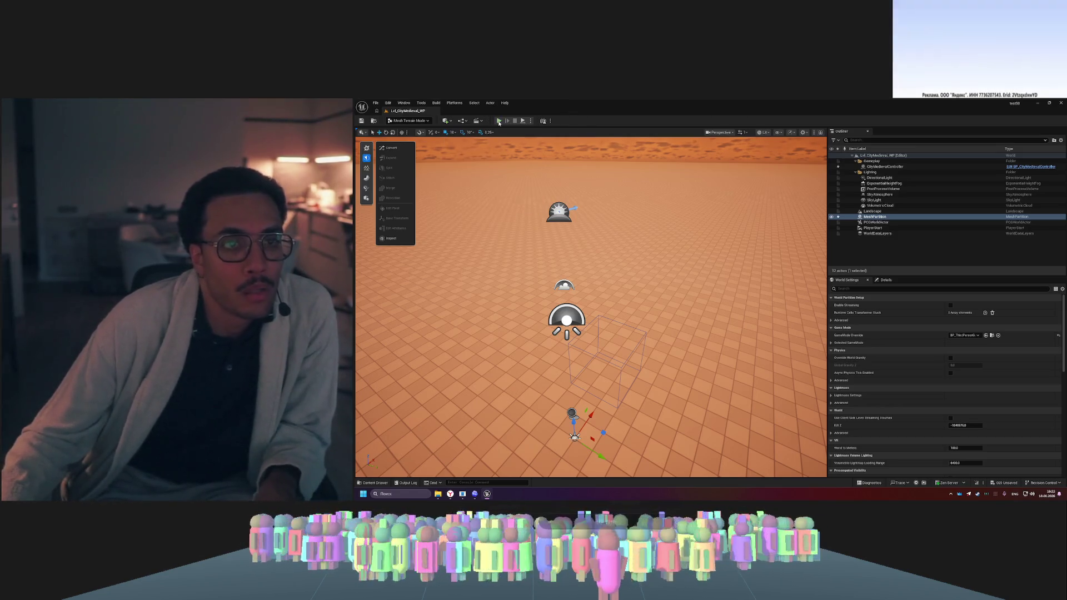
pyautogui.hotkey('alt', 'p')
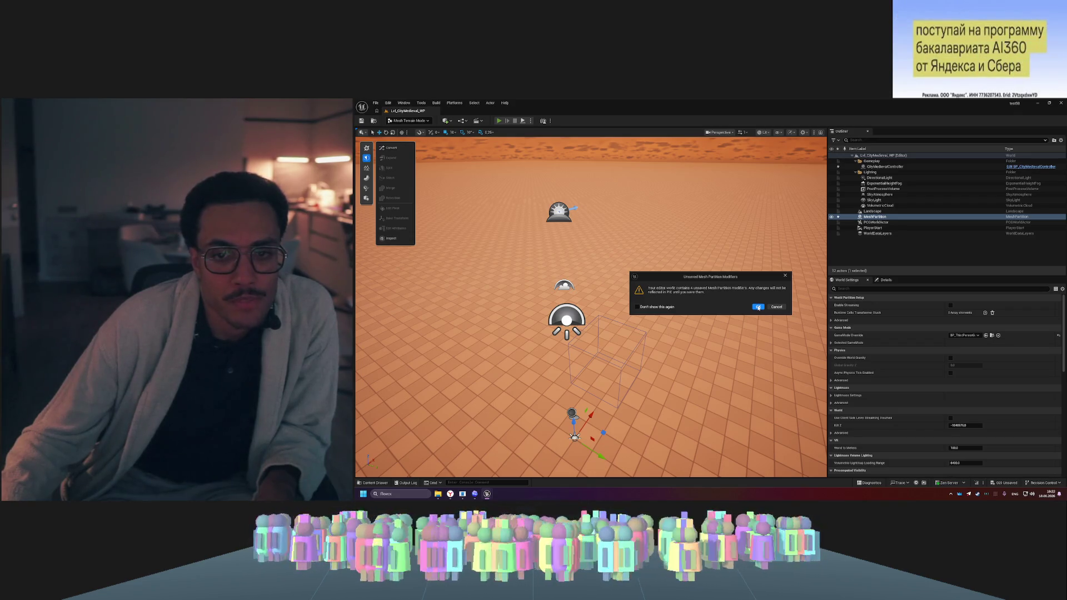
pyautogui.click(759, 307)
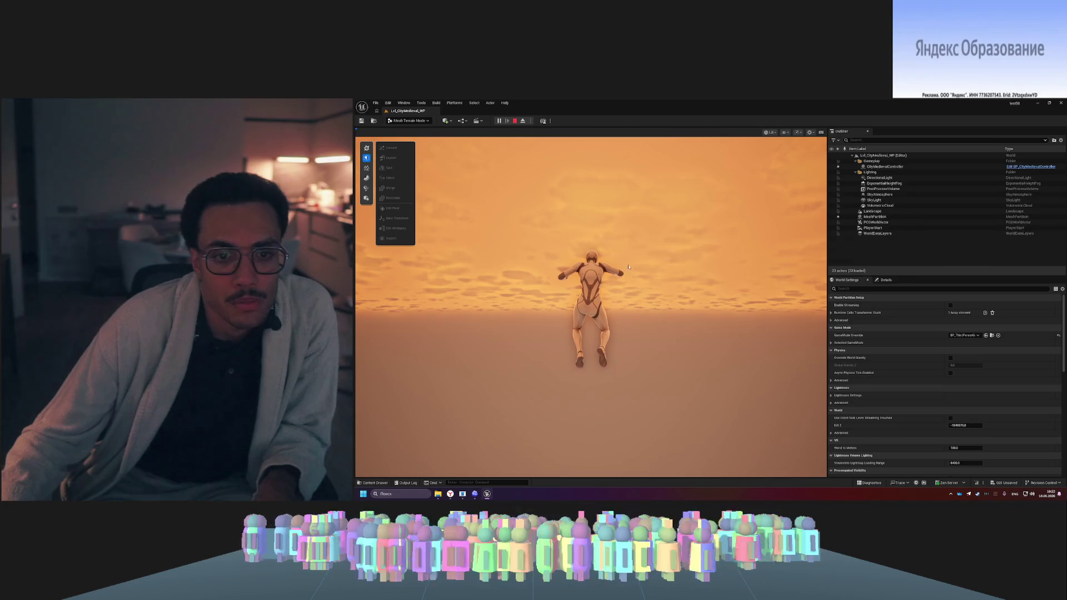
pyautogui.click(514, 121)
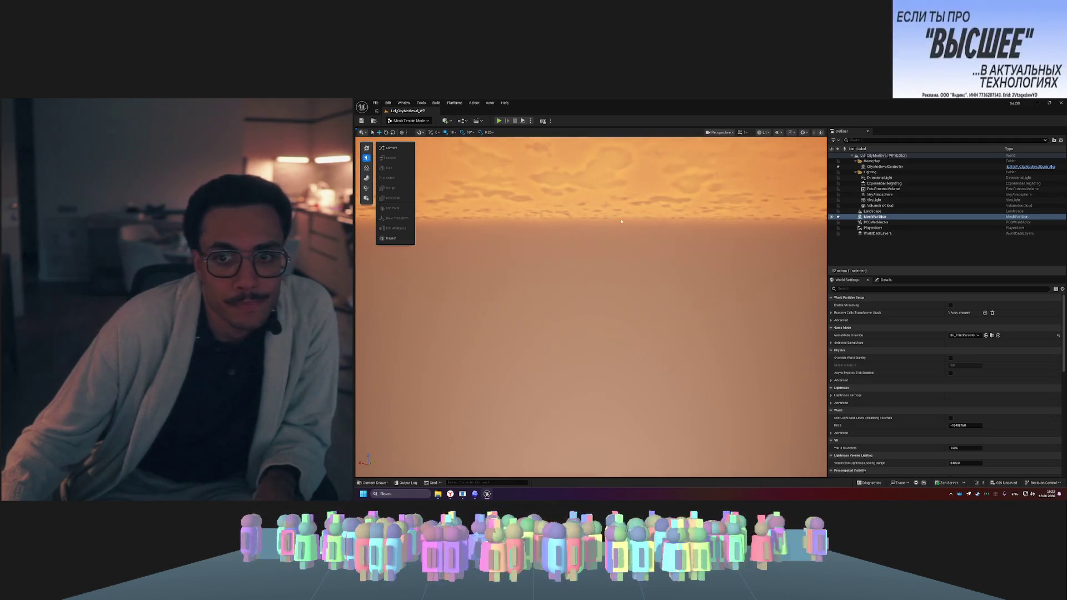
# - Select MeshPartition, browse the Create, Sculpt and Shapes tools, and cancel a new Create Rectangle
pyautogui.click(887, 219)
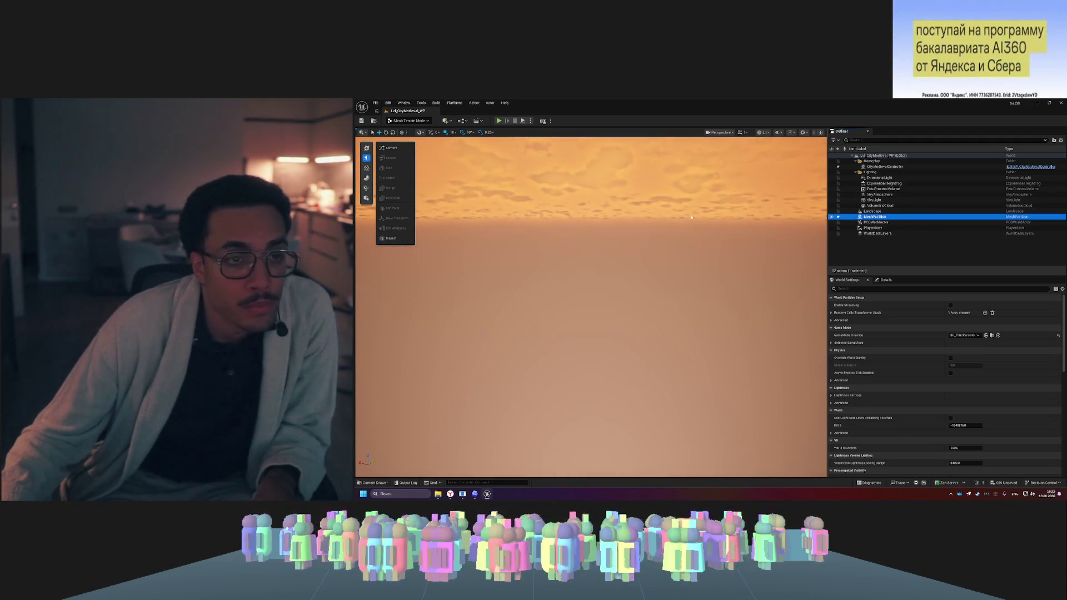
pyautogui.click(367, 148)
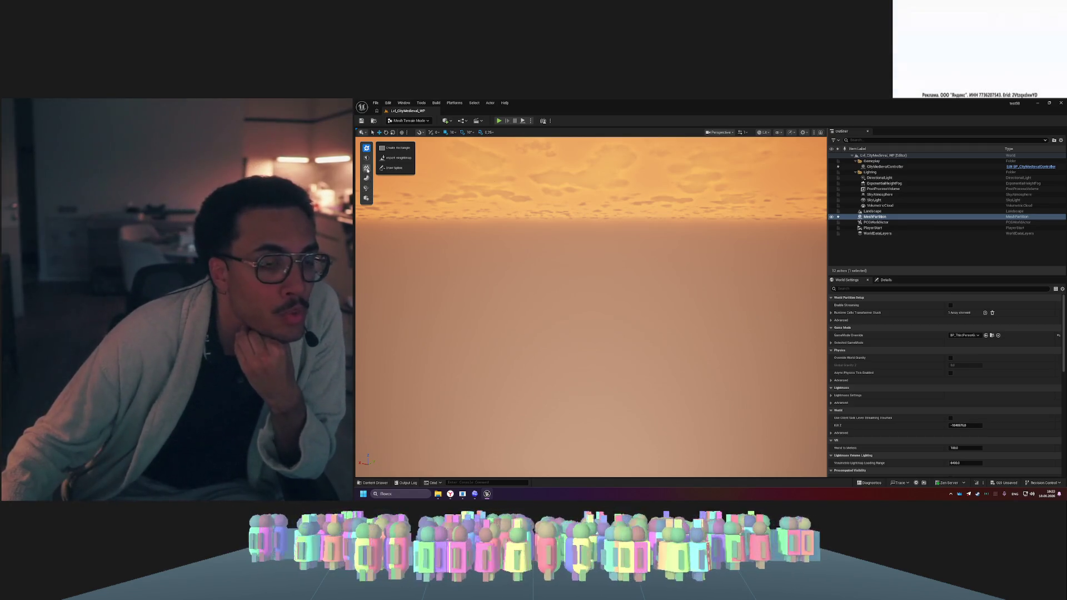
pyautogui.click(367, 172)
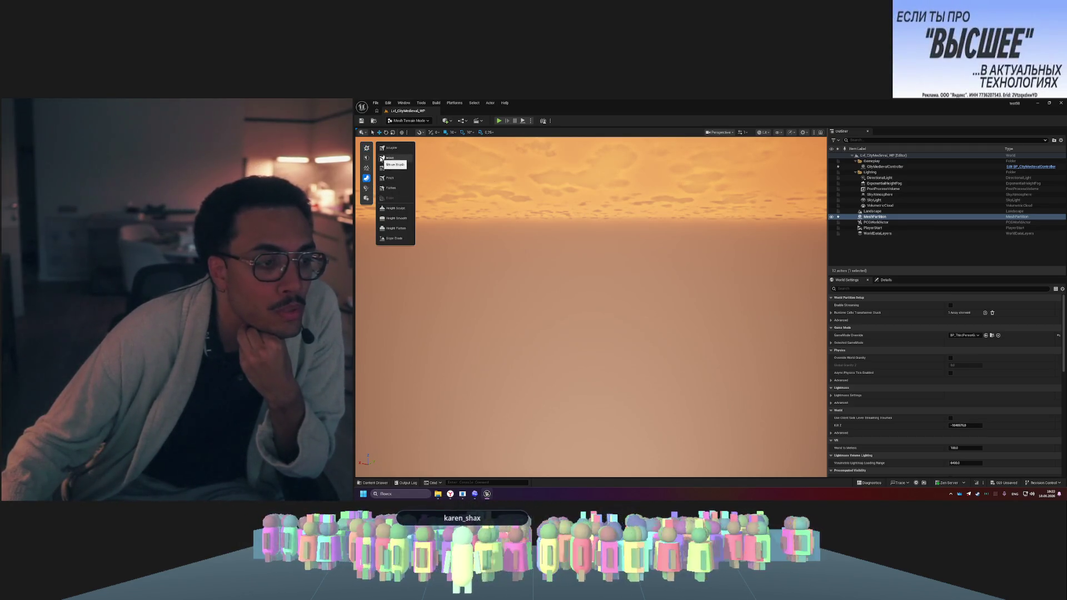
pyautogui.click(366, 199)
pyautogui.click(367, 148)
pyautogui.click(411, 148)
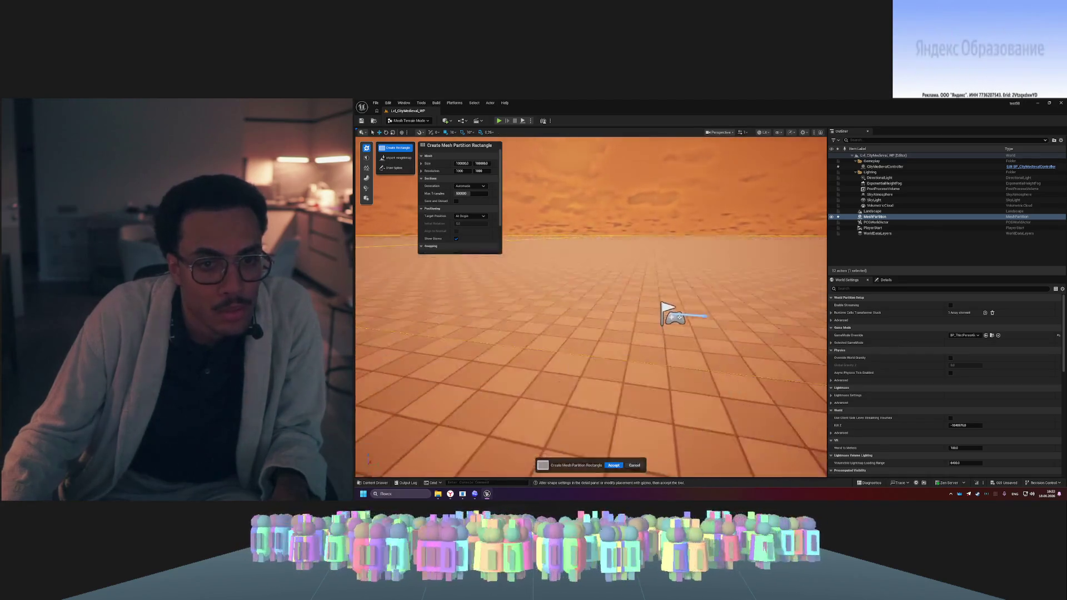
pyautogui.press('Escape')
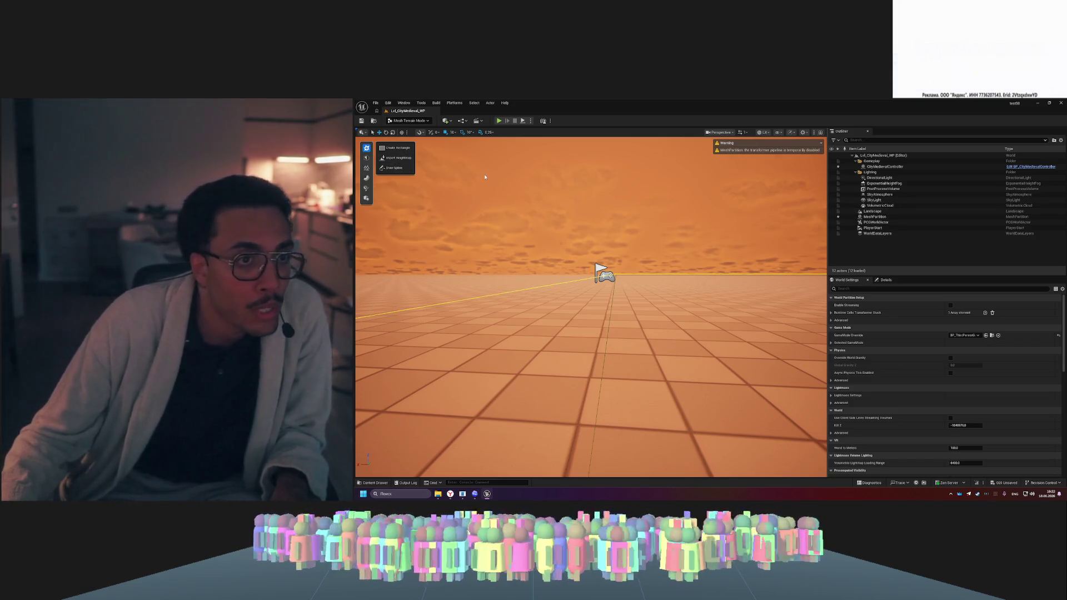
# - Place a Box shape on the terrain, nudge it into position, accept it and deselect it
pyautogui.click(367, 198)
pyautogui.click(392, 147)
pyautogui.click(559, 328)
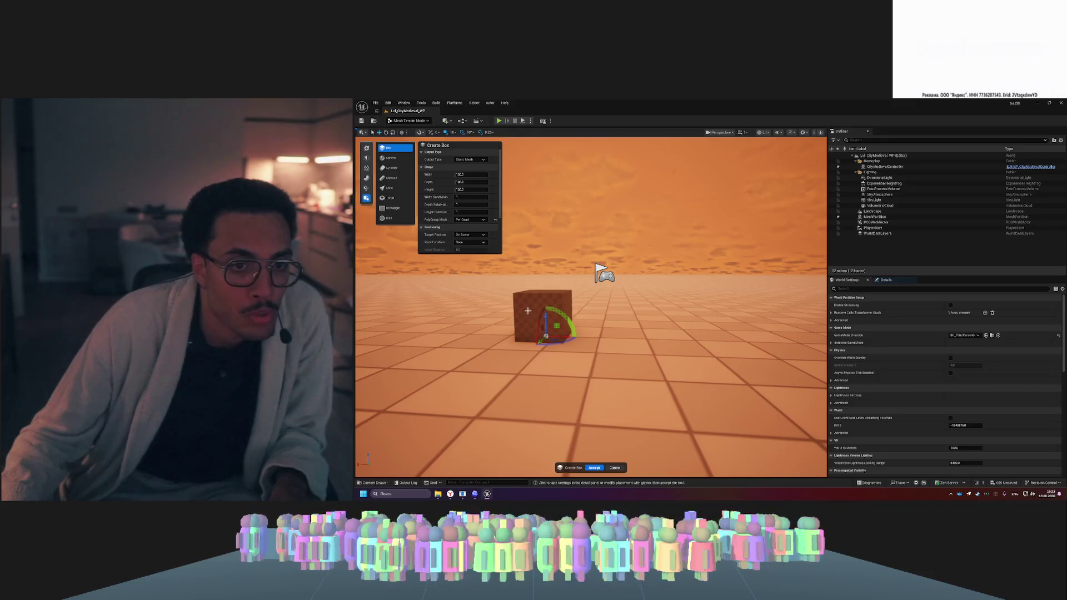
pyautogui.moveTo(560, 327)
pyautogui.mouseDown()
pyautogui.moveTo(577, 303)
pyautogui.moveTo(542, 328)
pyautogui.moveTo(550, 335)
pyautogui.mouseUp()
pyautogui.scroll(-3, 478, 217)
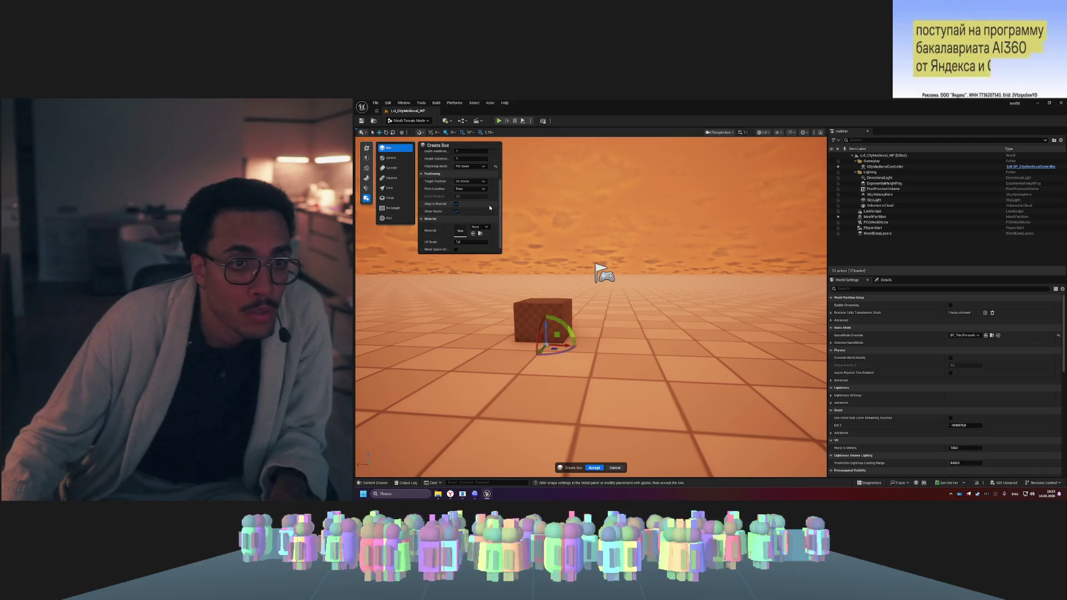
pyautogui.click(594, 468)
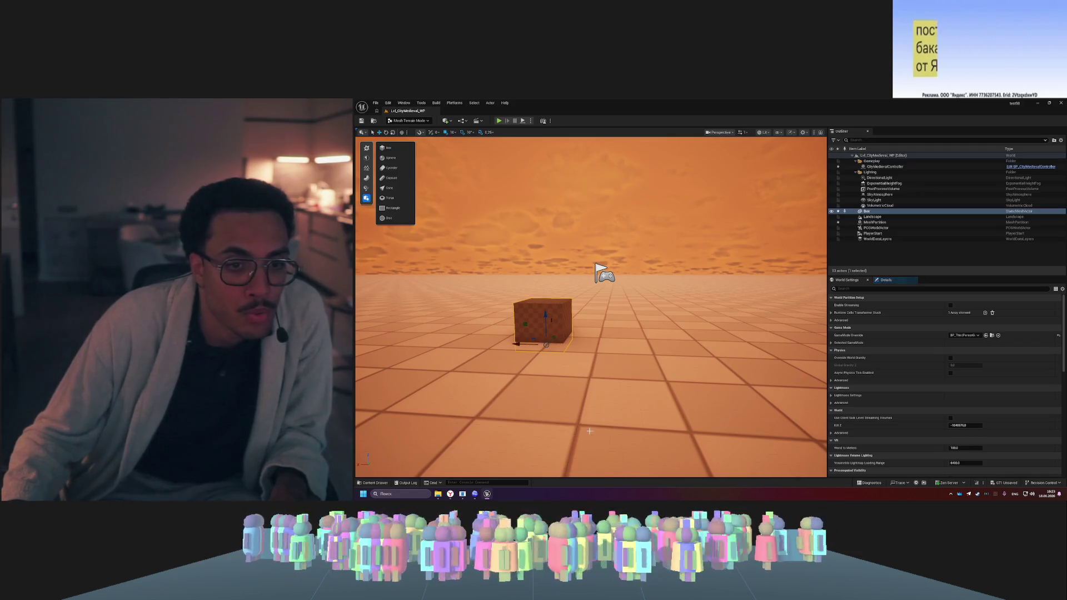
pyautogui.click(565, 232)
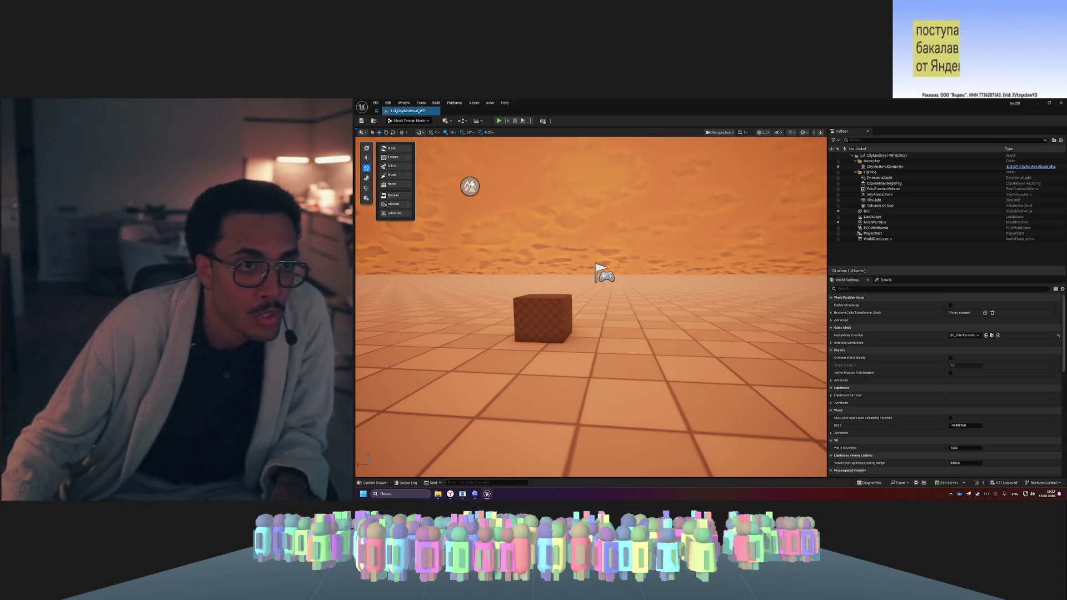
# - Add a mesh projection modifier to the box and drag it about 1.3 m left
pyautogui.click(542, 315)
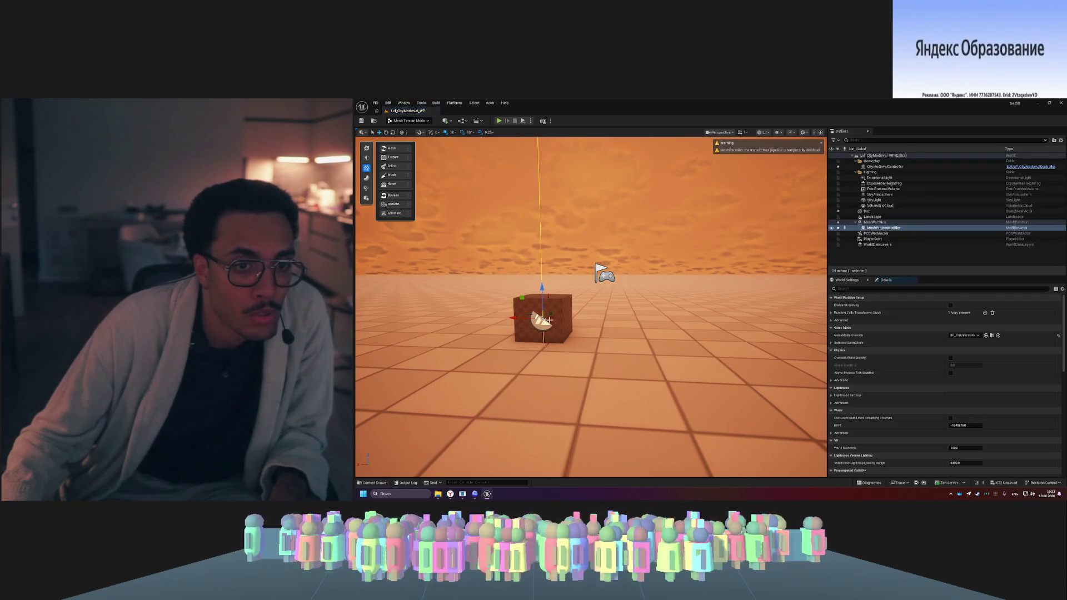
pyautogui.moveTo(516, 318)
pyautogui.mouseDown()
pyautogui.moveTo(463, 318)
pyautogui.moveTo(551, 221)
pyautogui.mouseUp()
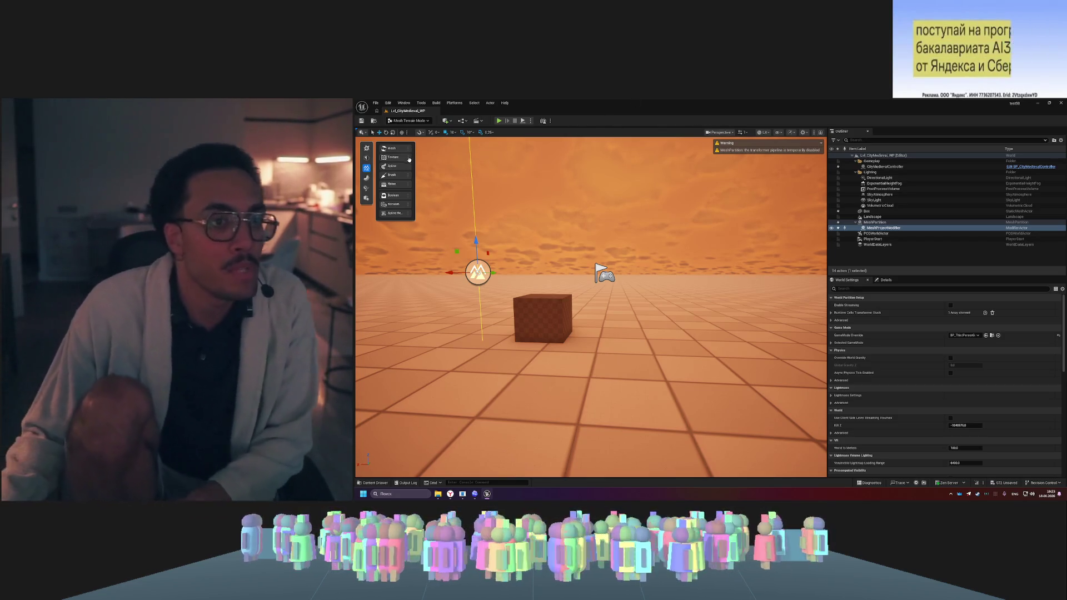
pyautogui.click(366, 158)
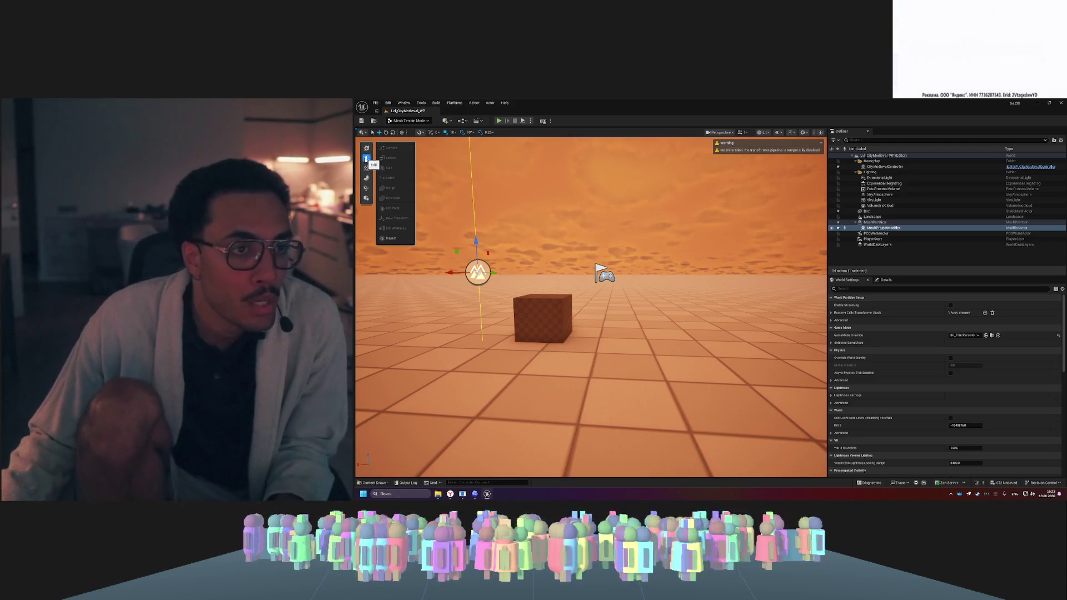
pyautogui.click(366, 148)
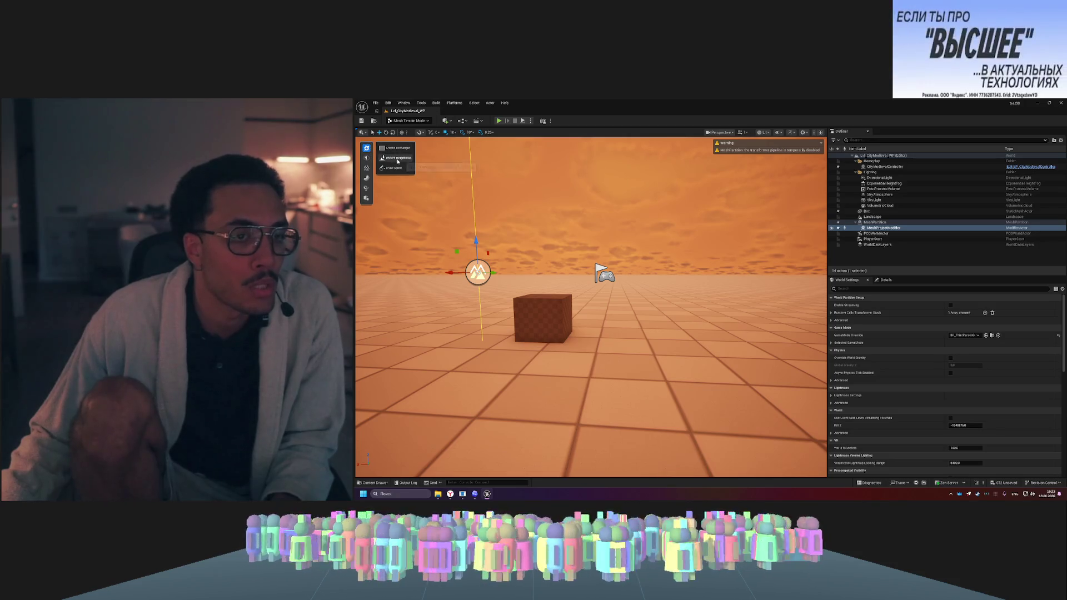
pyautogui.click(422, 123)
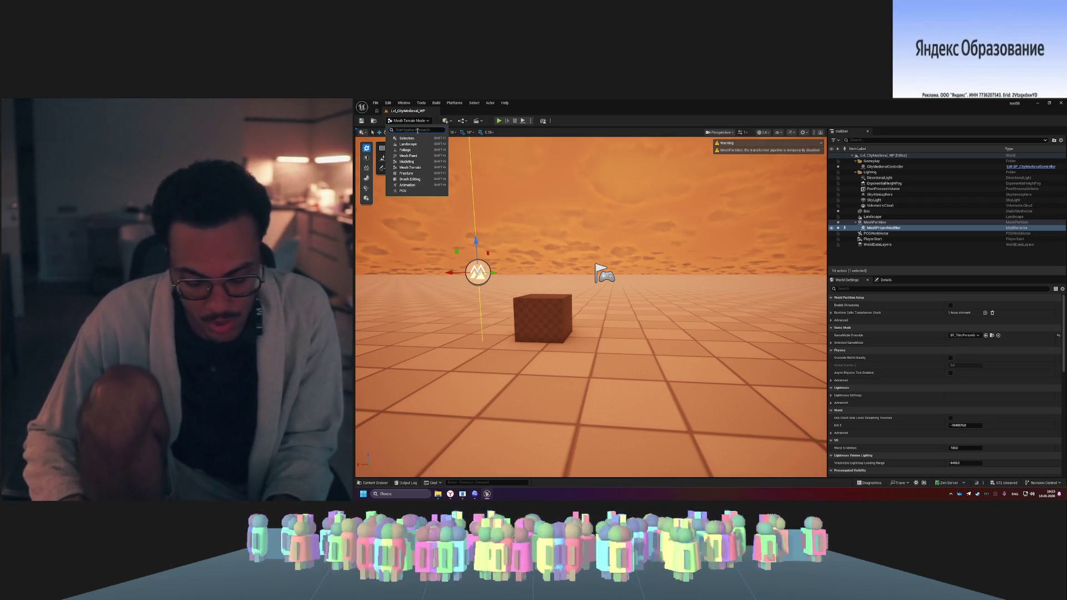
pyautogui.write('veg')
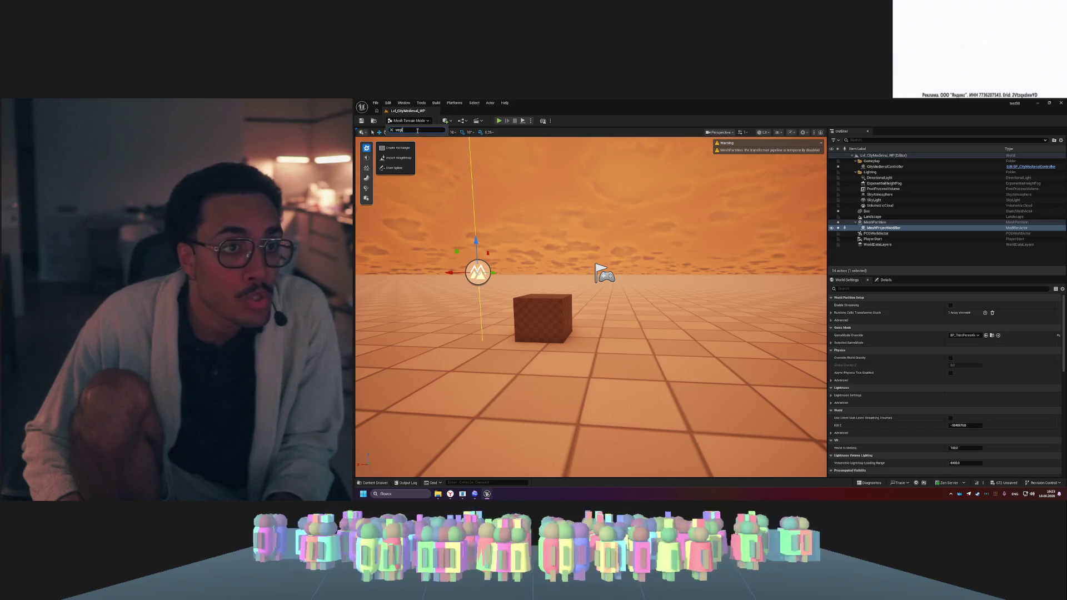
pyautogui.press('BackSpace')
pyautogui.press('BackSpace')
pyautogui.press('BackSpace')
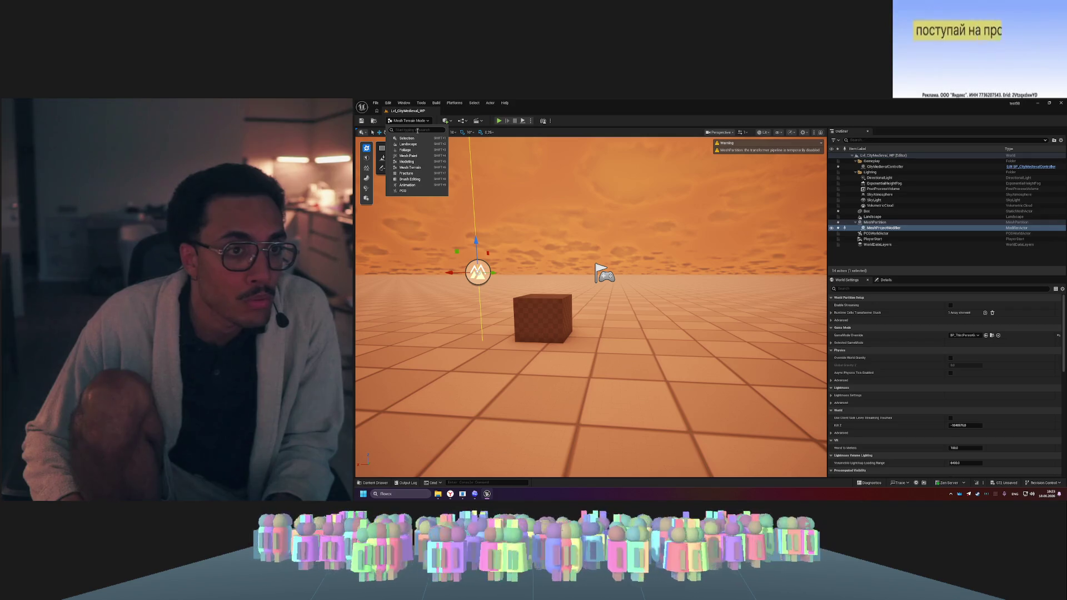
pyautogui.write('g')
pyautogui.press('BackSpace')
pyautogui.press('BackSpace')
pyautogui.press('BackSpace')
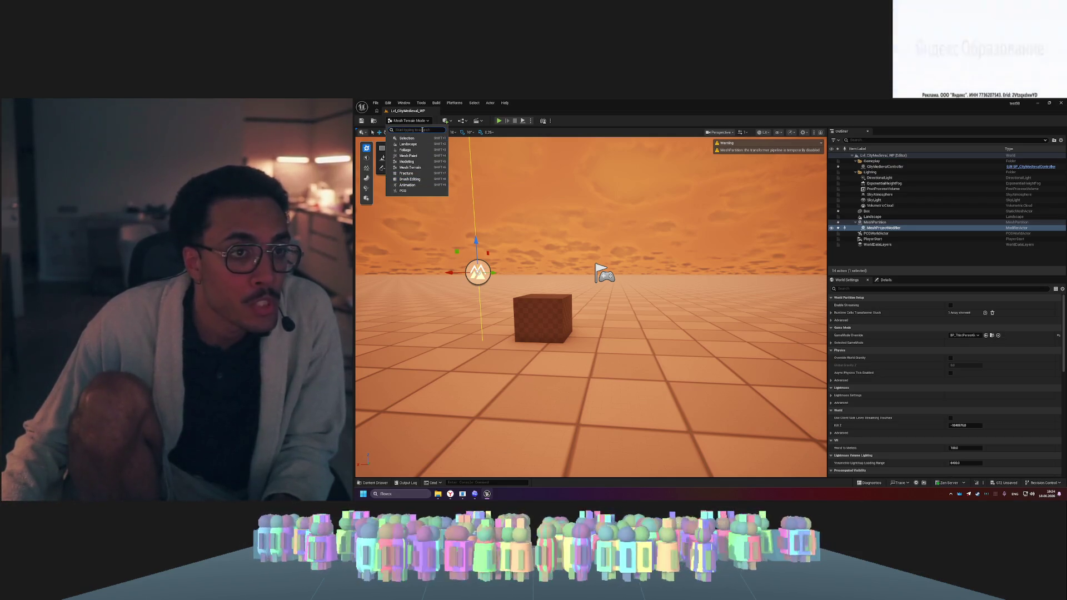
pyautogui.click(417, 125)
pyautogui.click(417, 125)
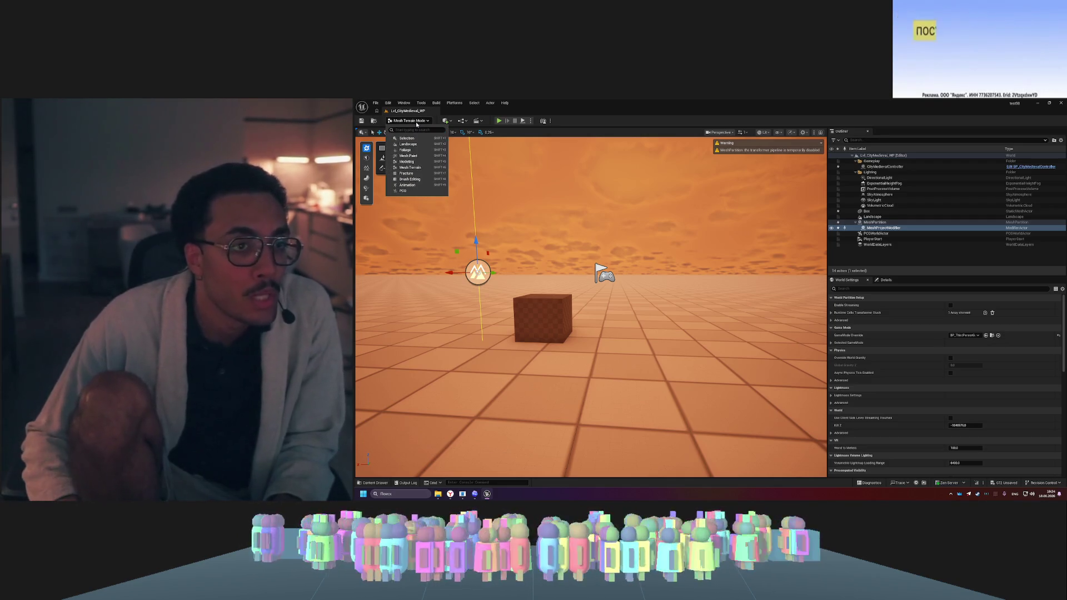
pyautogui.write('mes')
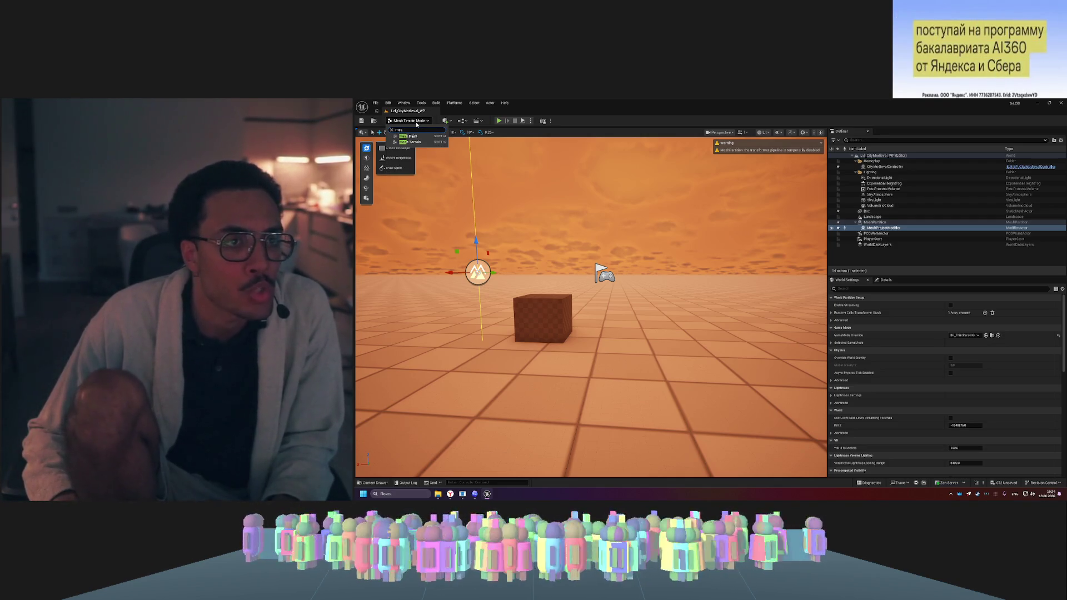
pyautogui.press('BackSpace')
pyautogui.press('BackSpace')
pyautogui.press('BackSpace')
pyautogui.write('ter')
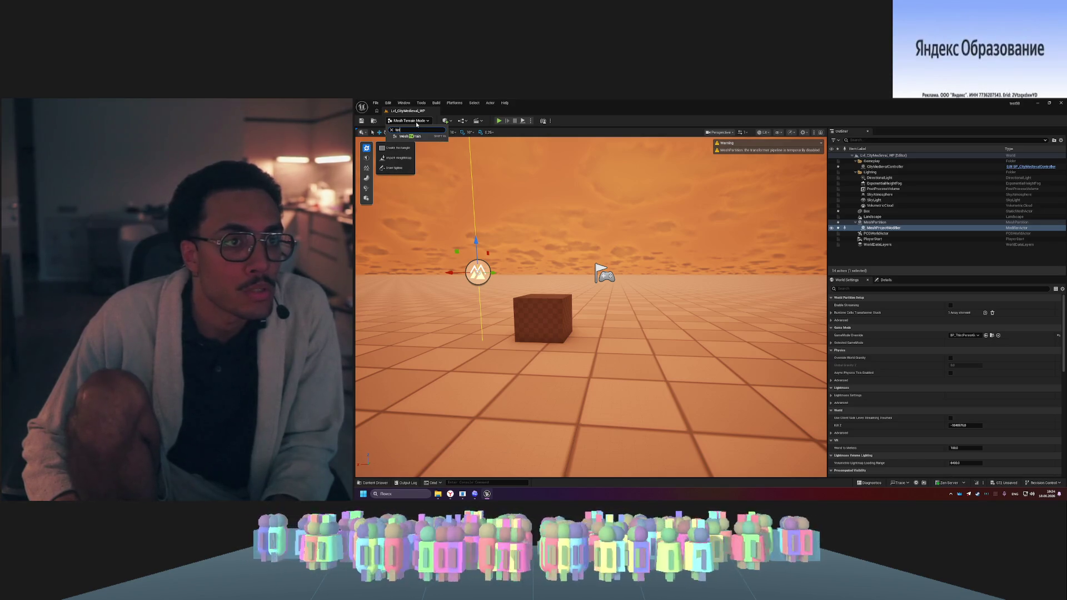
pyautogui.press('BackSpace')
pyautogui.press('BackSpace')
pyautogui.press('BackSpace')
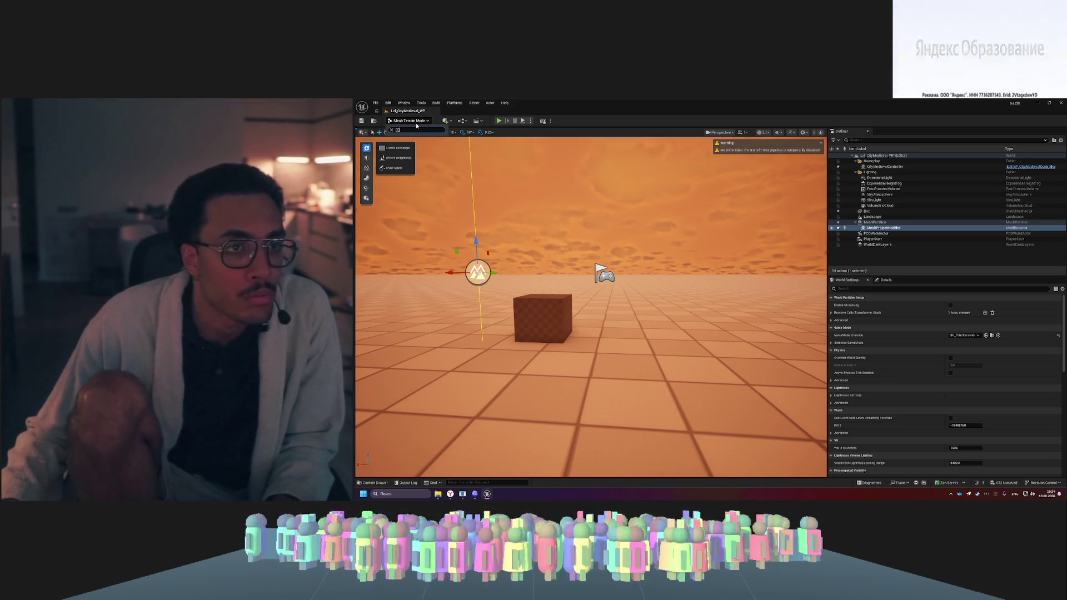
pyautogui.press('BackSpace')
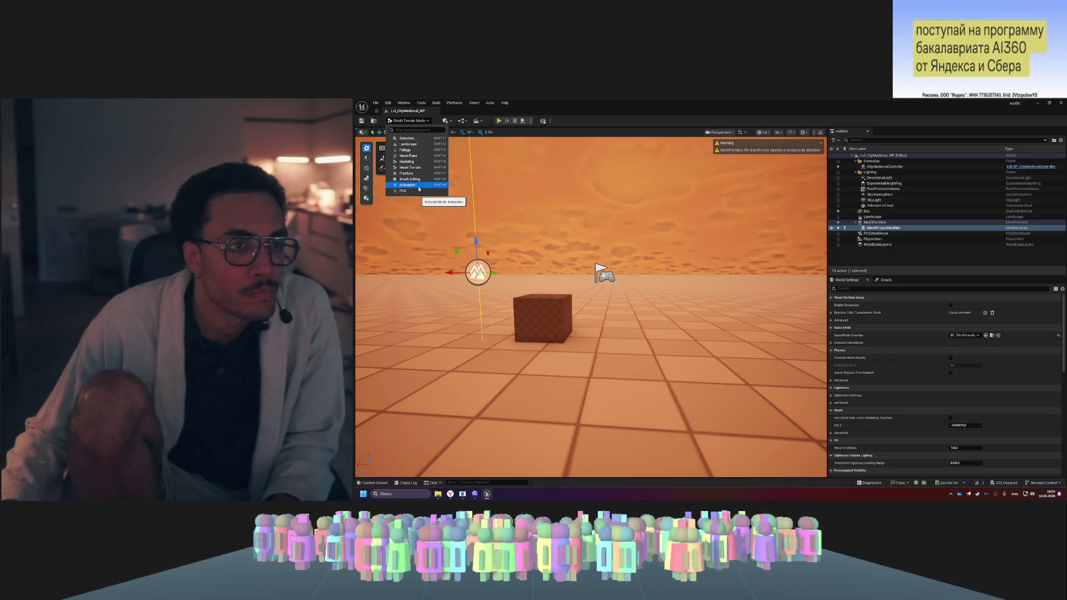
pyautogui.write('mel')
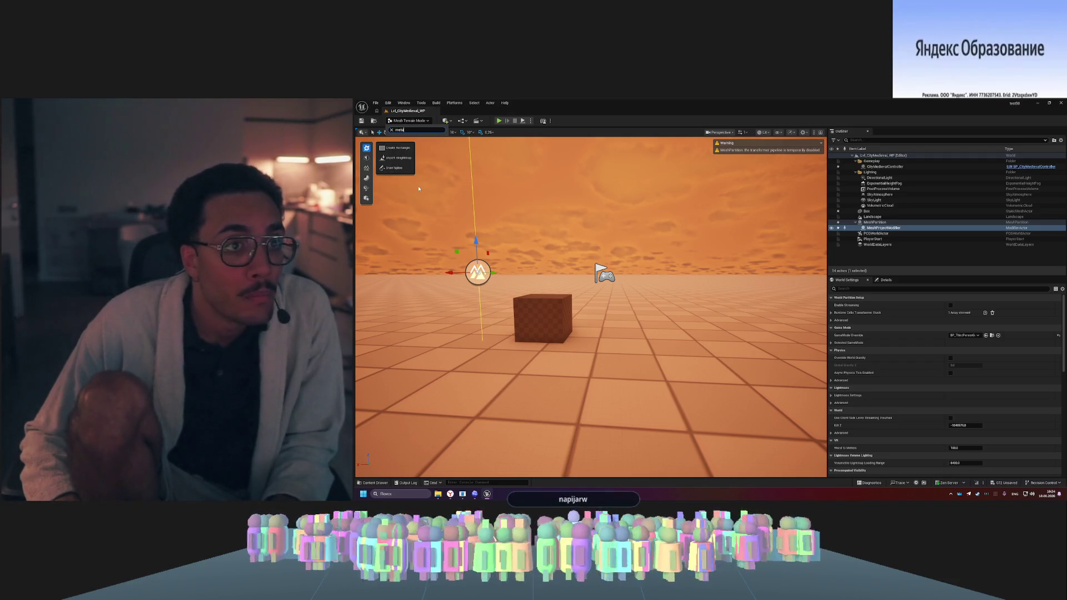
pyautogui.write('u')
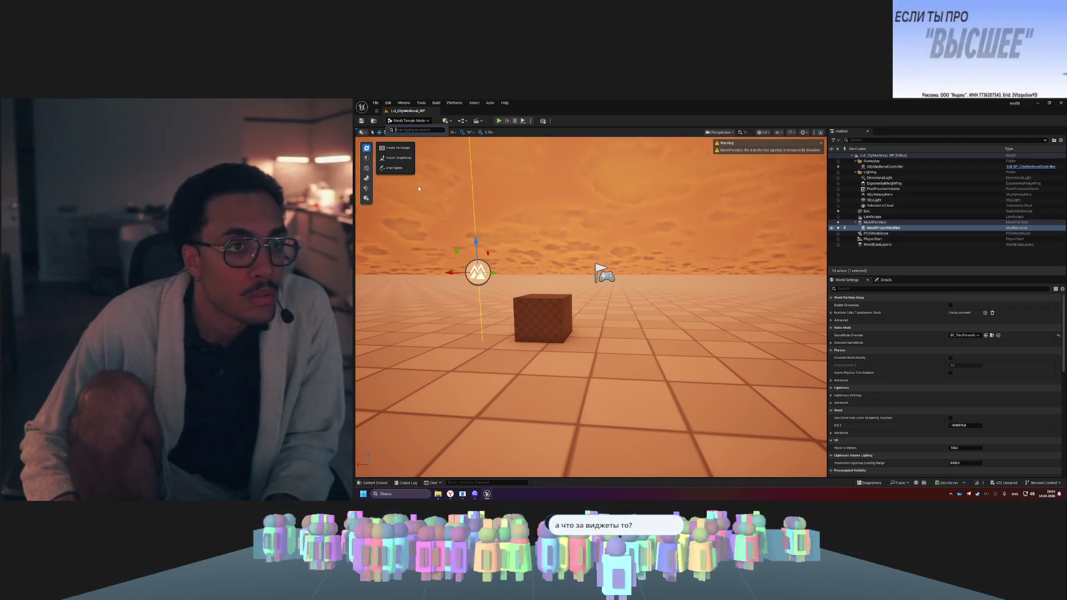
pyautogui.hotkey('ctrl', 'a')
pyautogui.write('co')
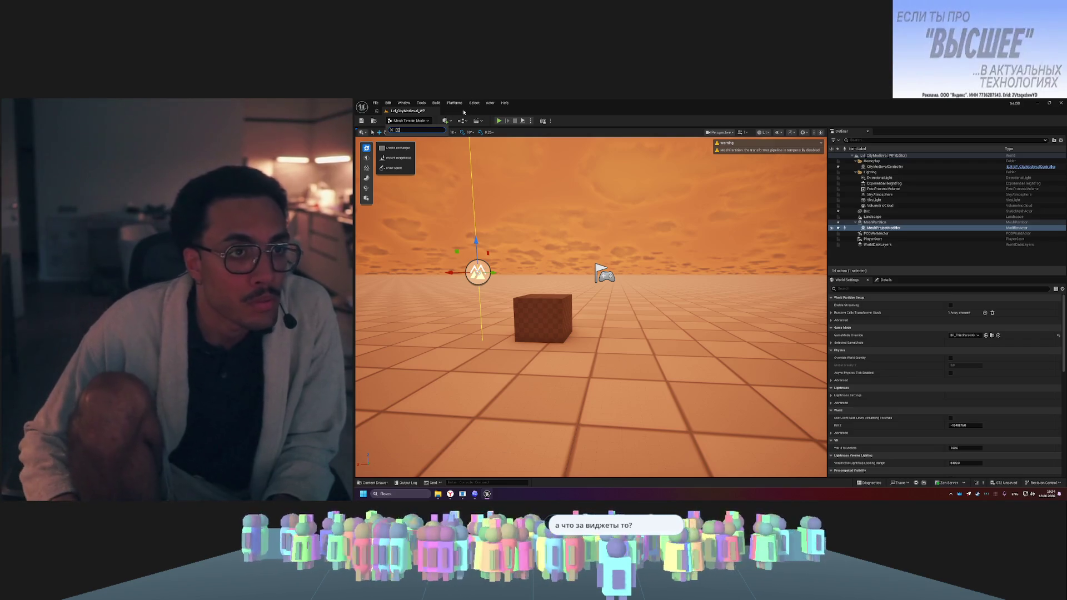
pyautogui.press('BackSpace')
pyautogui.press('BackSpace')
pyautogui.press('Escape')
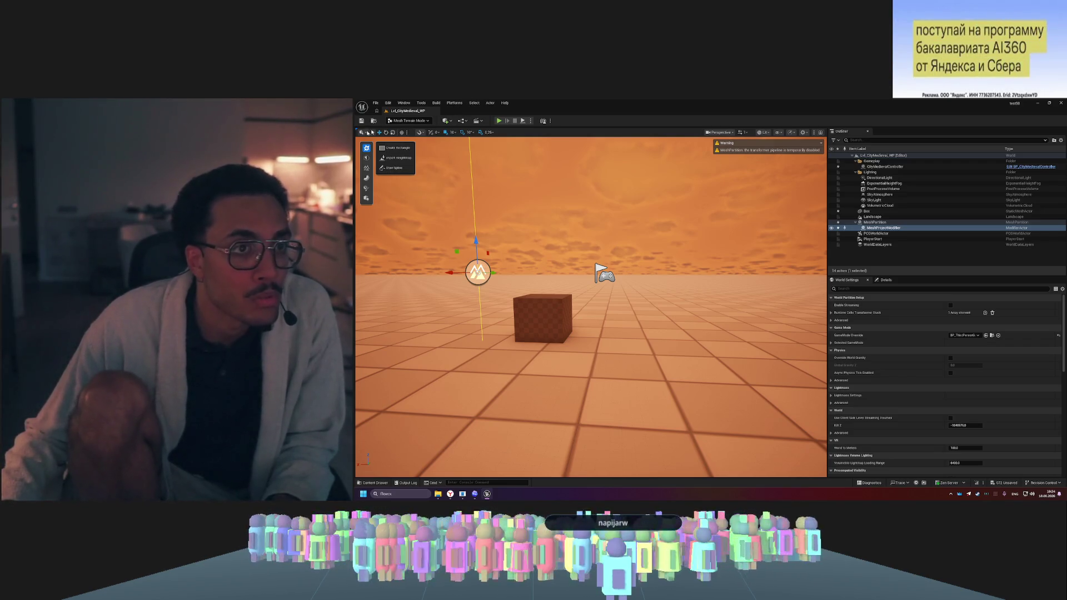
pyautogui.click(403, 121)
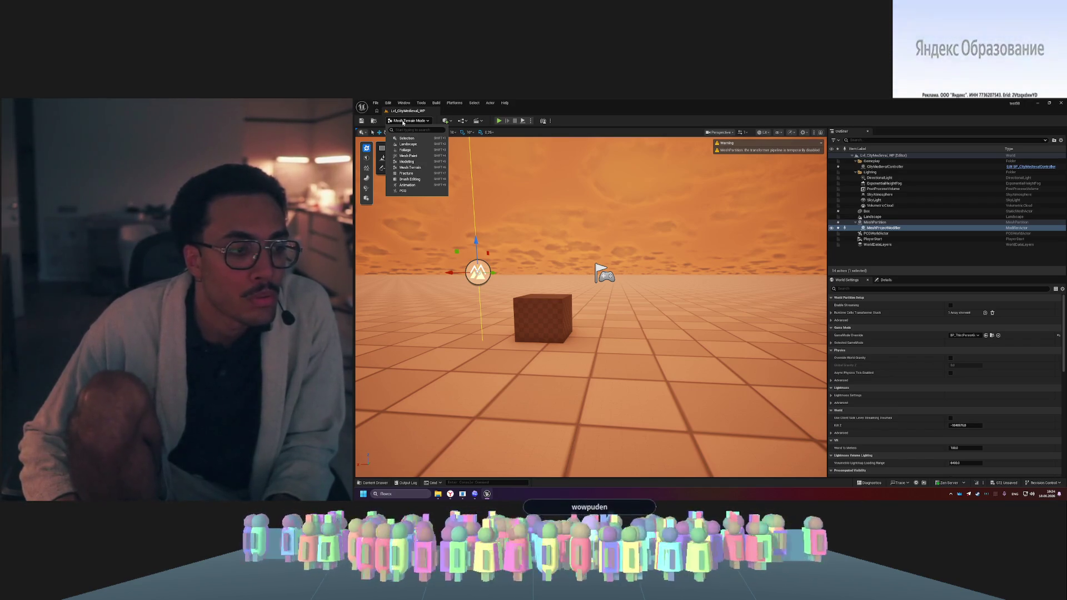
pyautogui.press('BackSpace')
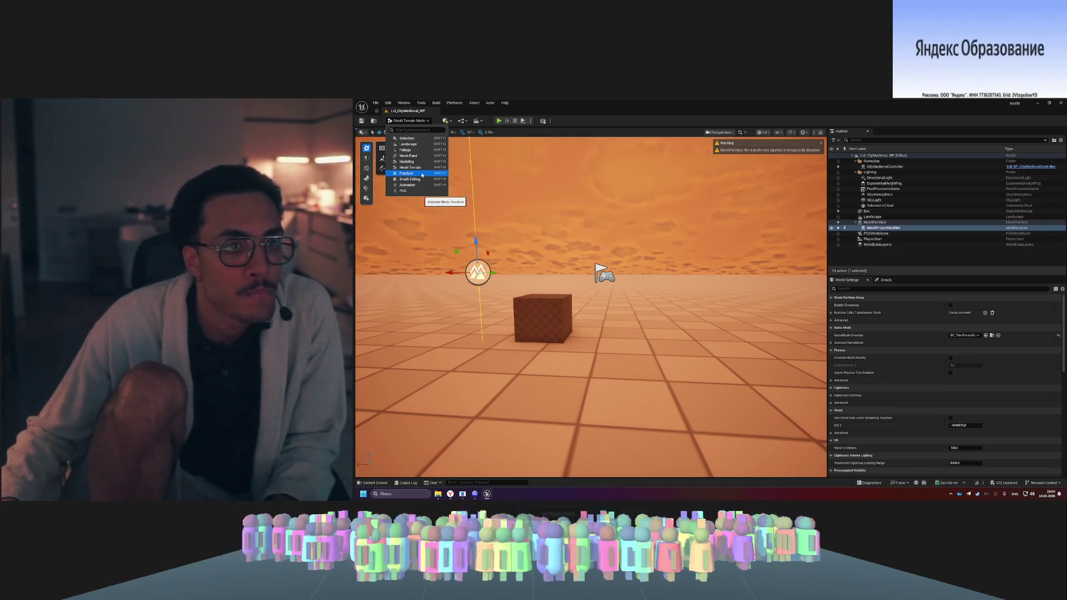
pyautogui.click(429, 227)
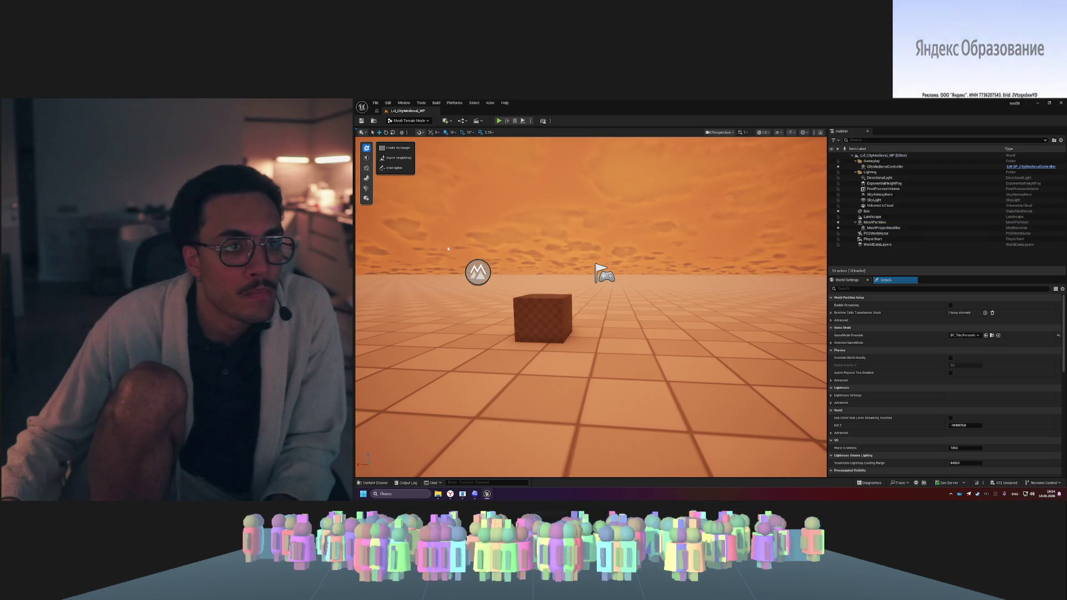
# - Open the Mesh Inspector from the Edit tools, deselect the modifier, and close the inspector
pyautogui.click(366, 166)
pyautogui.click(366, 158)
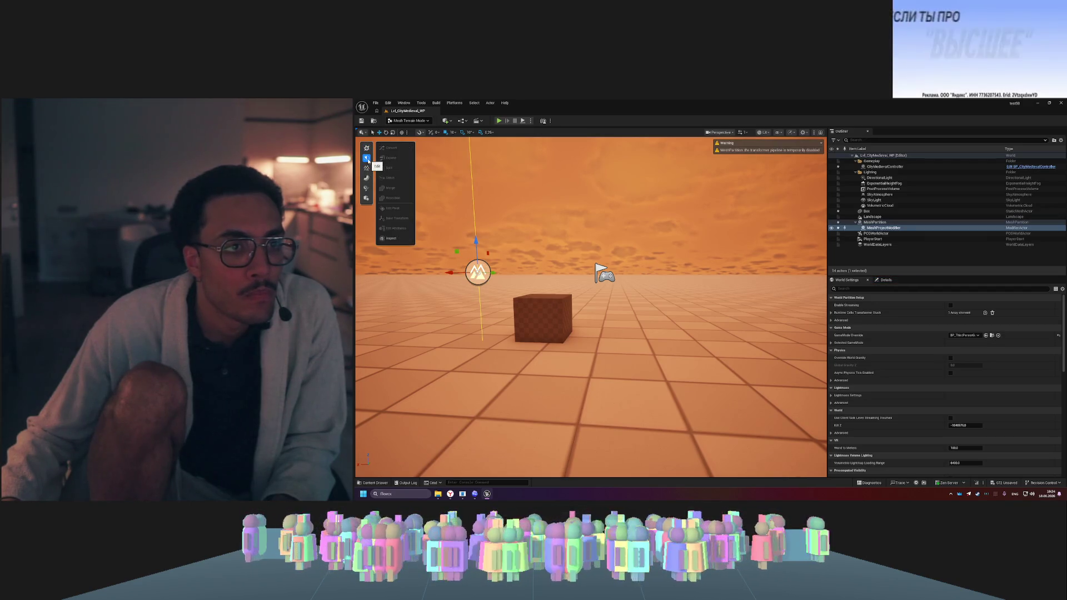
pyautogui.click(391, 238)
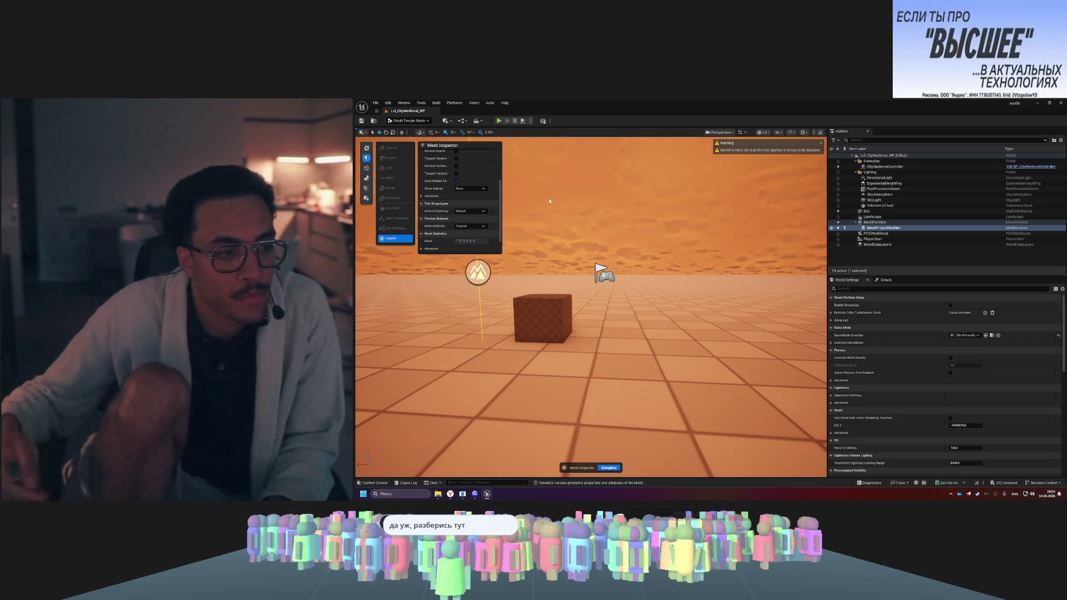
pyautogui.press('Escape')
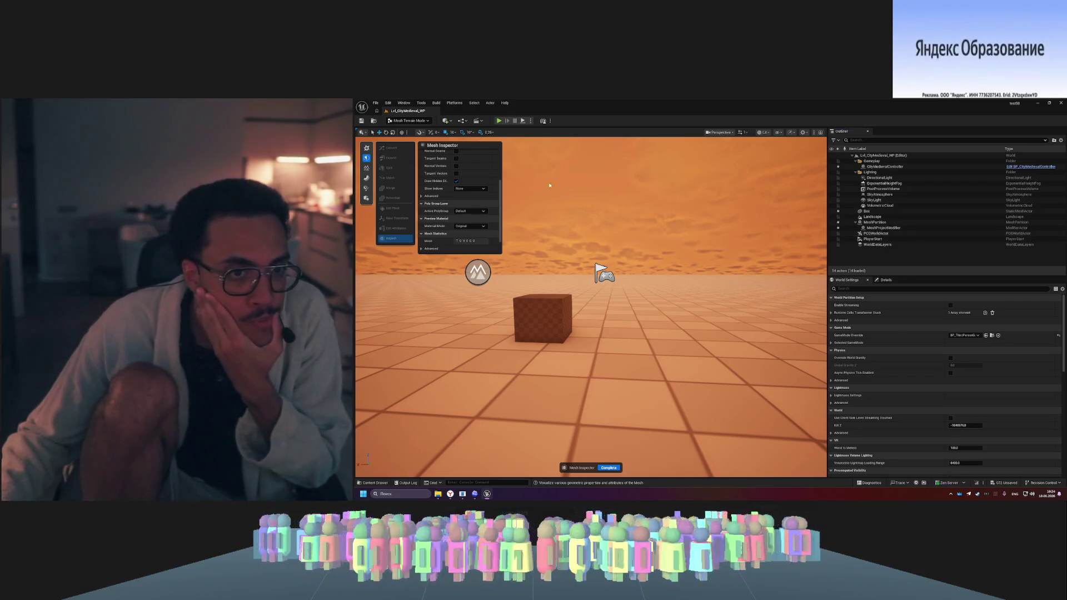
pyautogui.press('Escape')
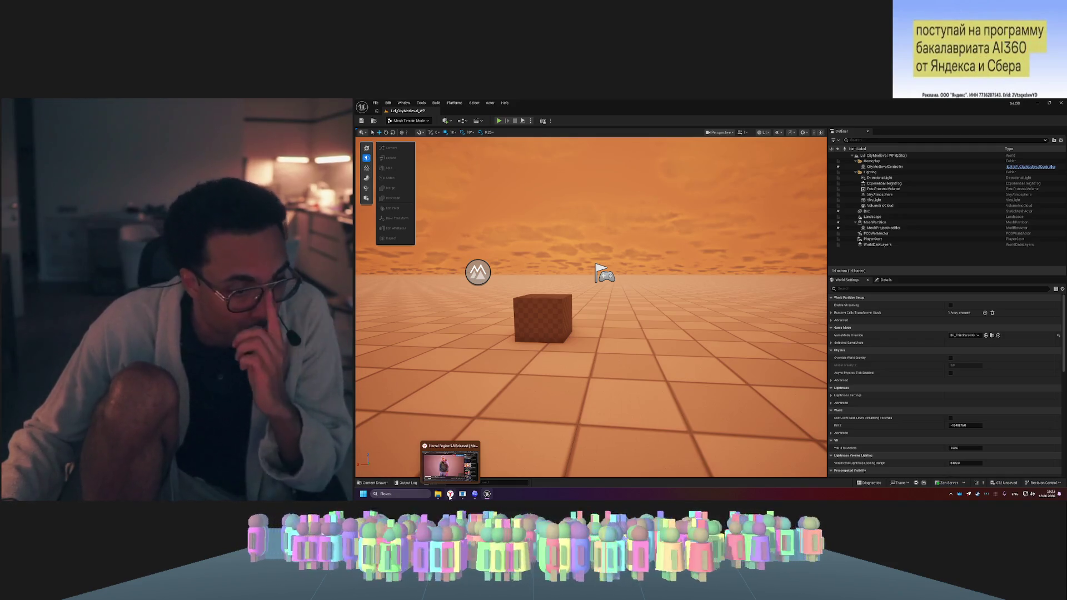
pyautogui.click(450, 495)
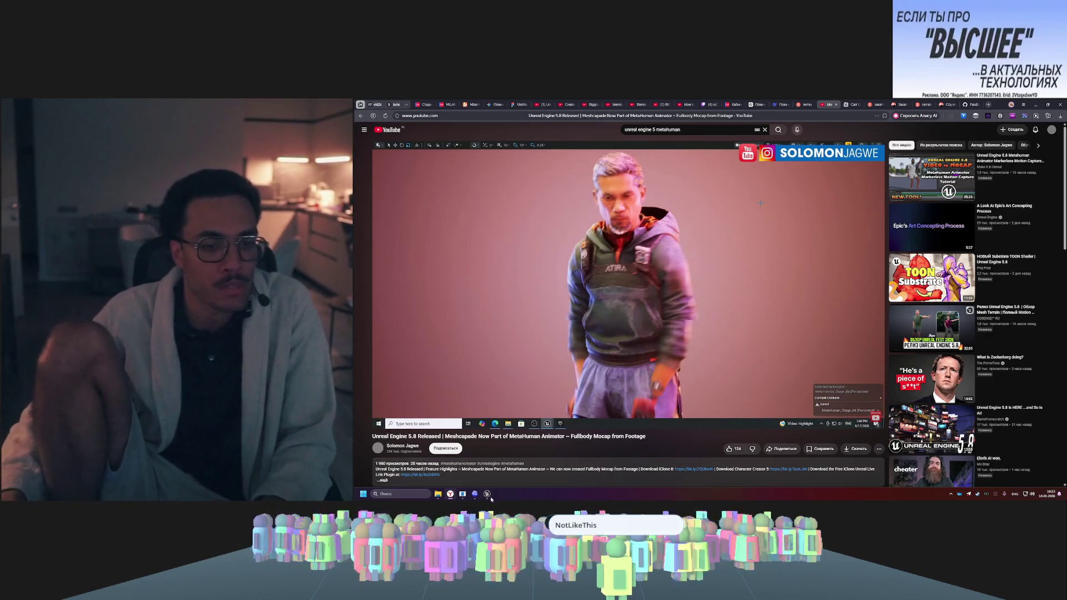
pyautogui.click(475, 495)
pyautogui.click(487, 495)
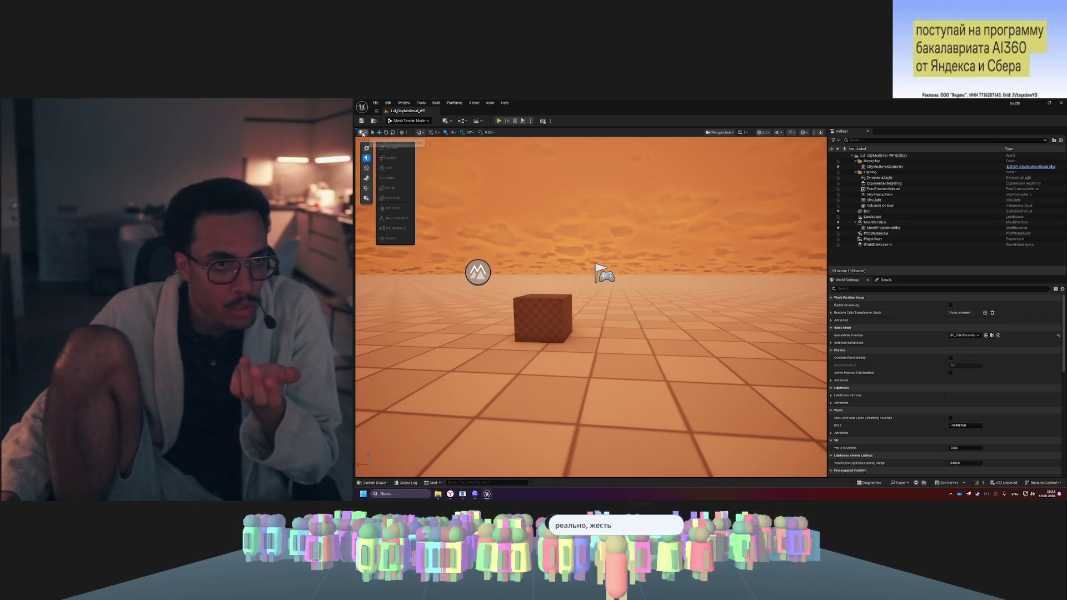
pyautogui.click(423, 122)
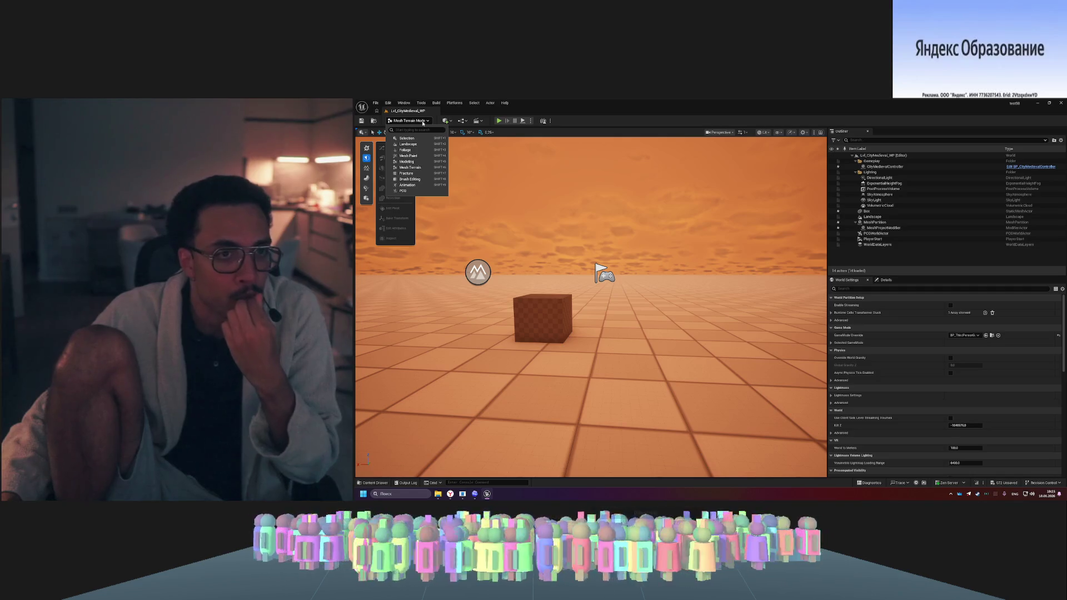
pyautogui.click(451, 455)
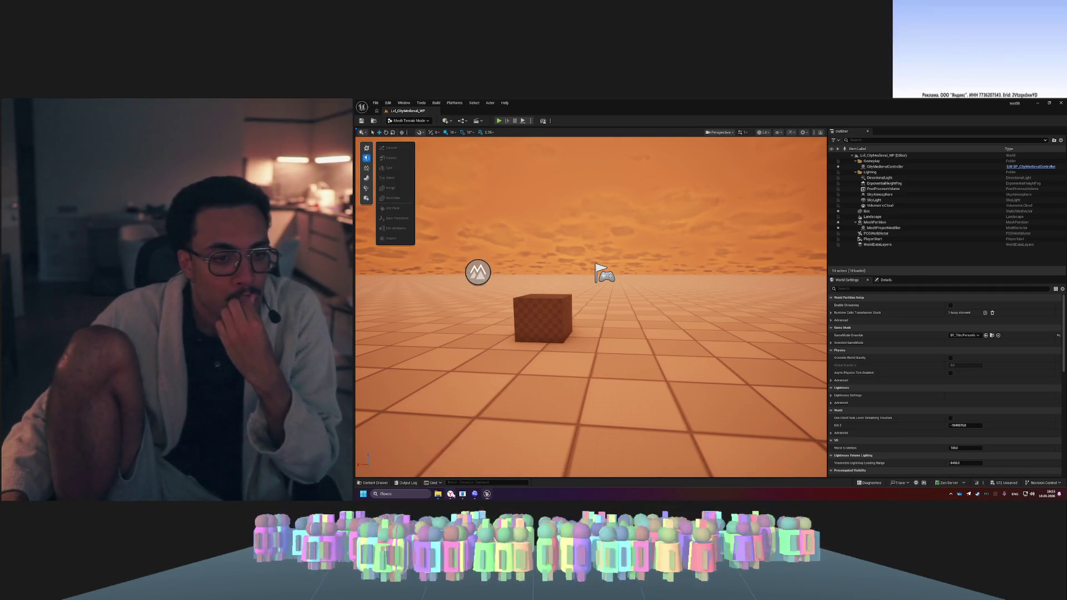
pyautogui.click(450, 494)
pyautogui.click(451, 494)
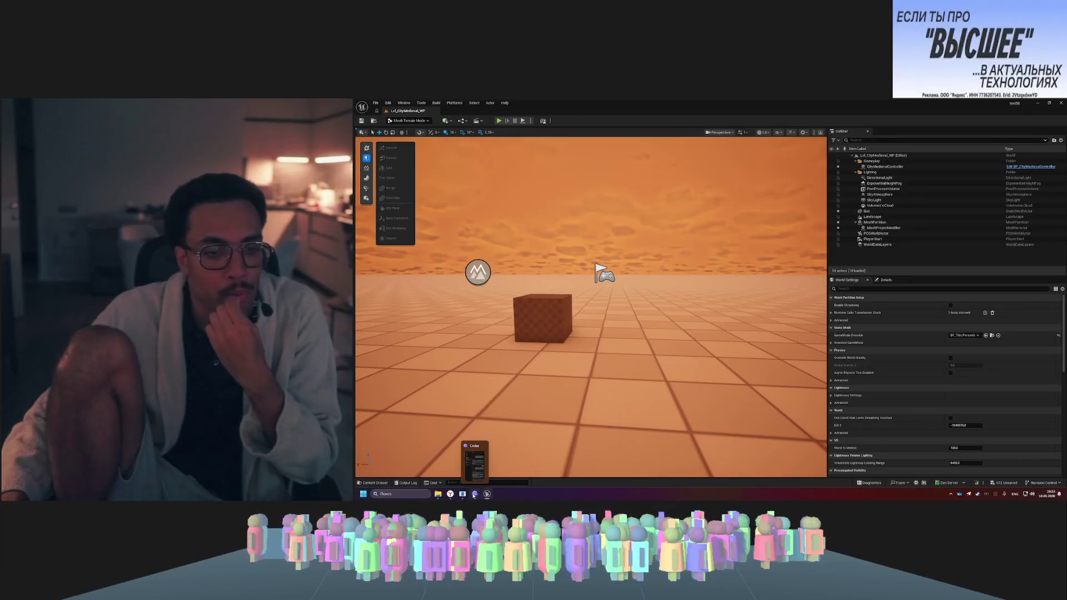
pyautogui.click(474, 494)
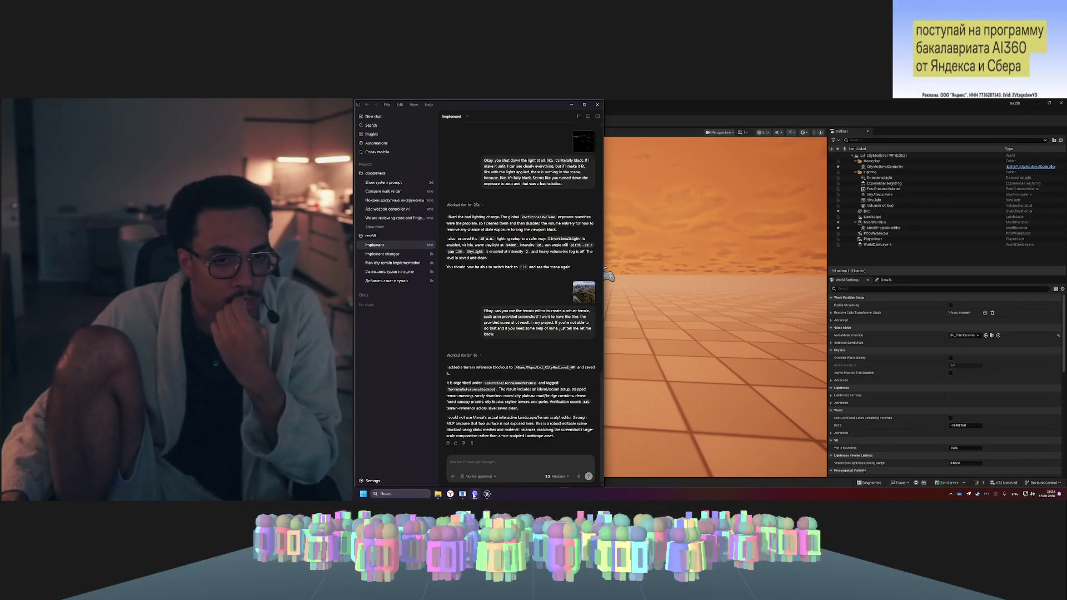
pyautogui.click(475, 494)
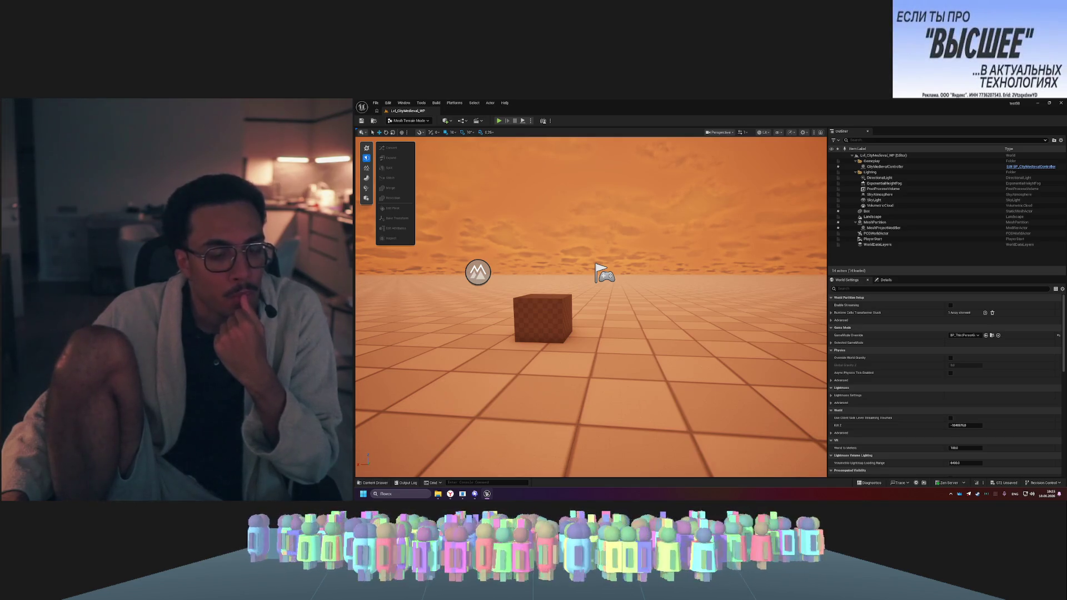
pyautogui.click(404, 102)
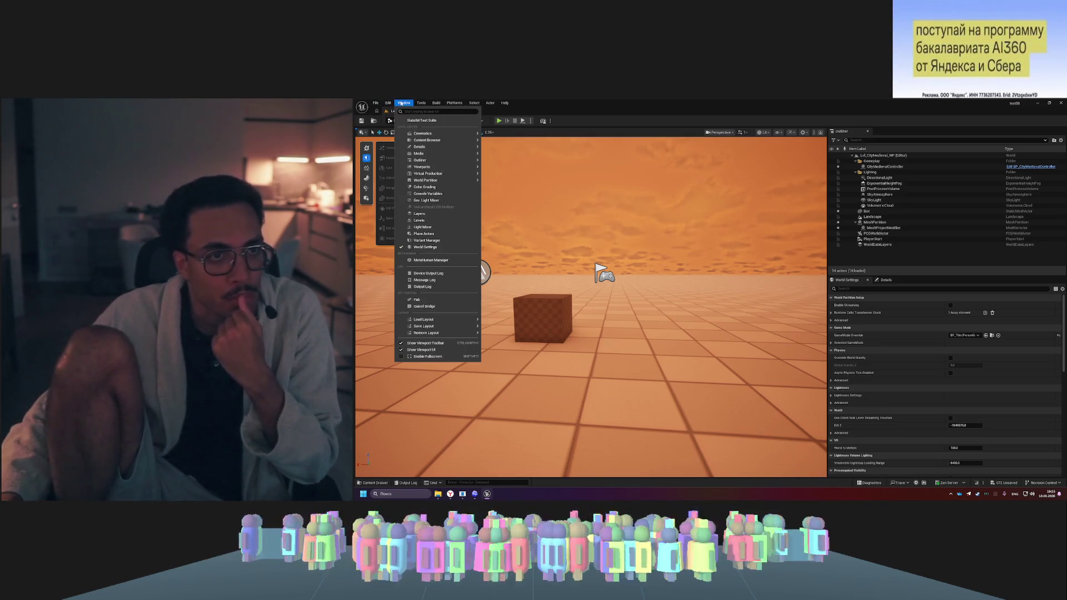
pyautogui.moveTo(390, 105)
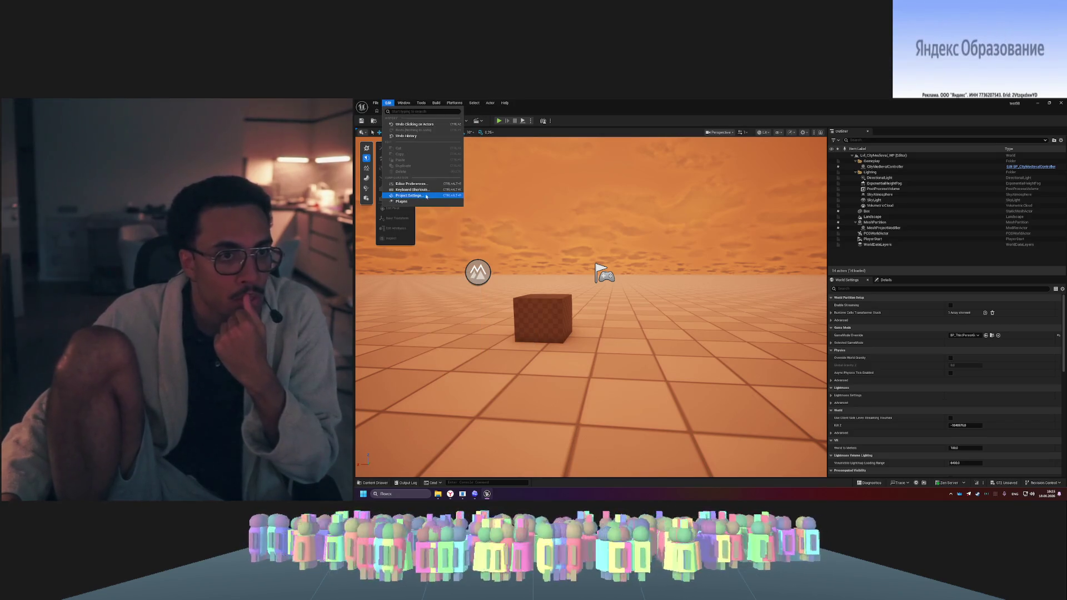
pyautogui.click(409, 201)
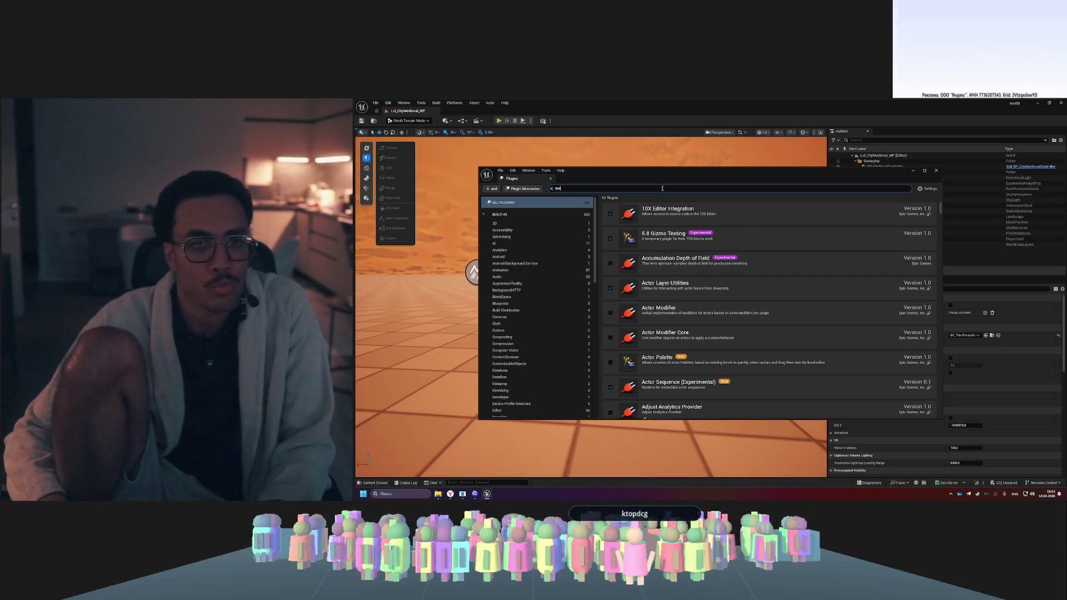
pyautogui.write('metahuman')
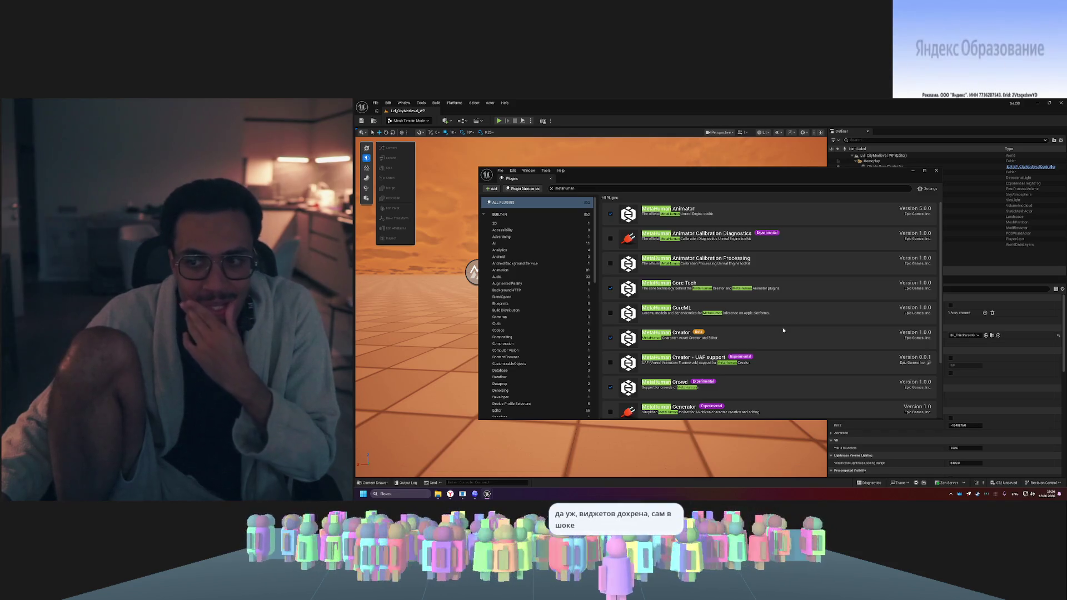
pyautogui.click(936, 171)
pyautogui.click(414, 122)
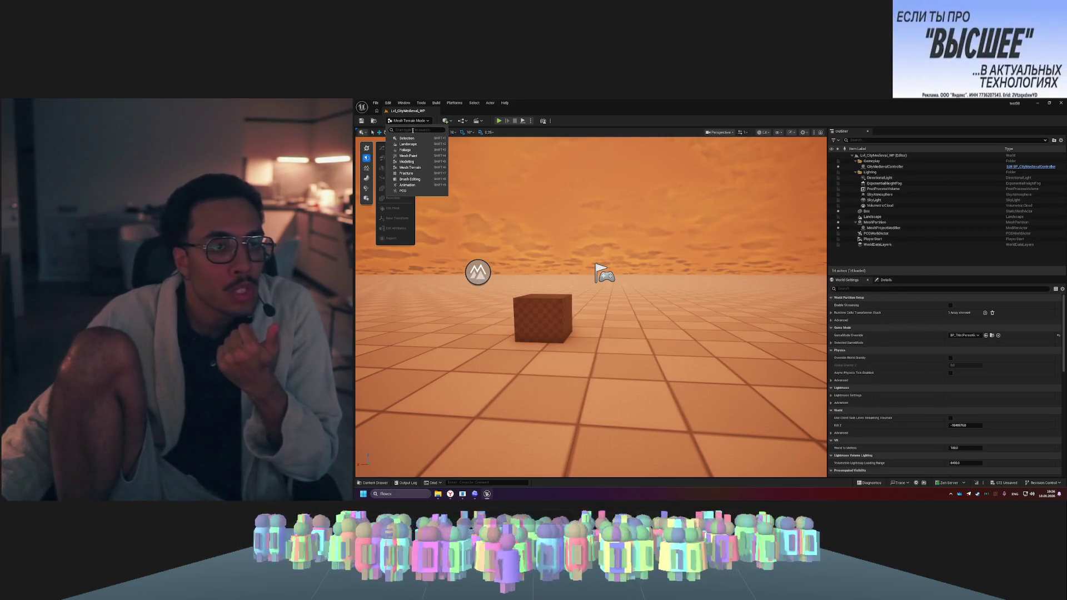
# - In Content/Maps, search 'meta' and create a MetaHuman Character asset named NewMetaHumanCharacter
pyautogui.write('meta')
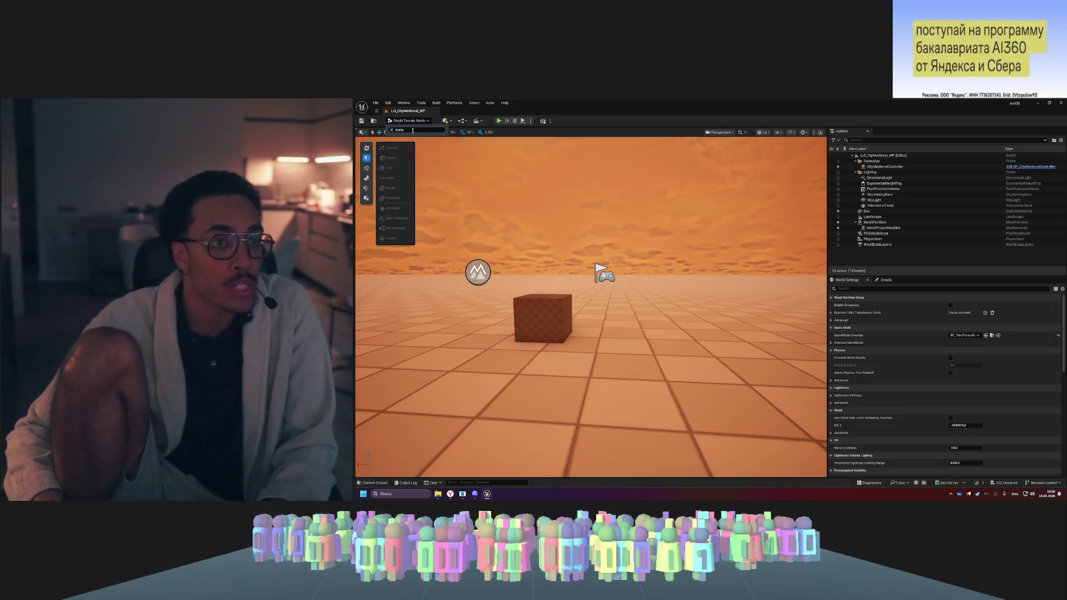
pyautogui.click(460, 114)
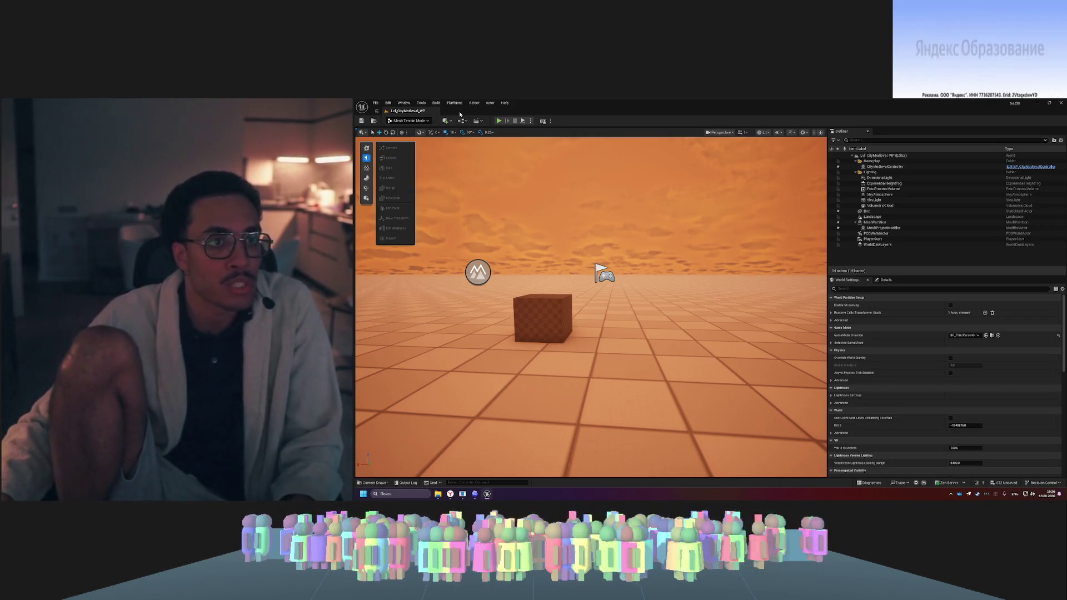
pyautogui.click(437, 103)
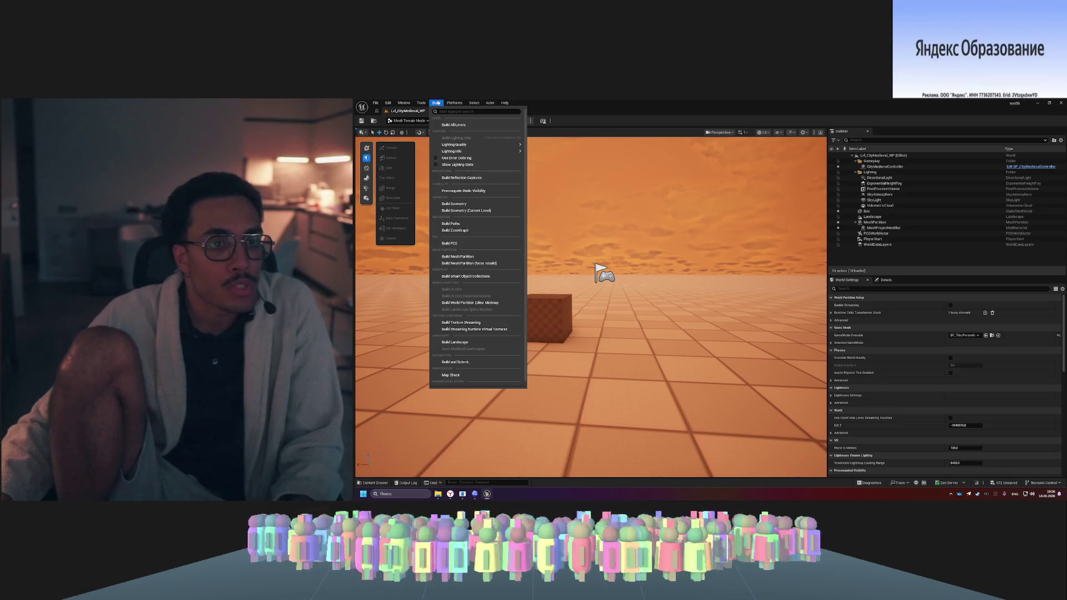
pyautogui.press('Escape')
pyautogui.hotkey('ctrl', 'space')
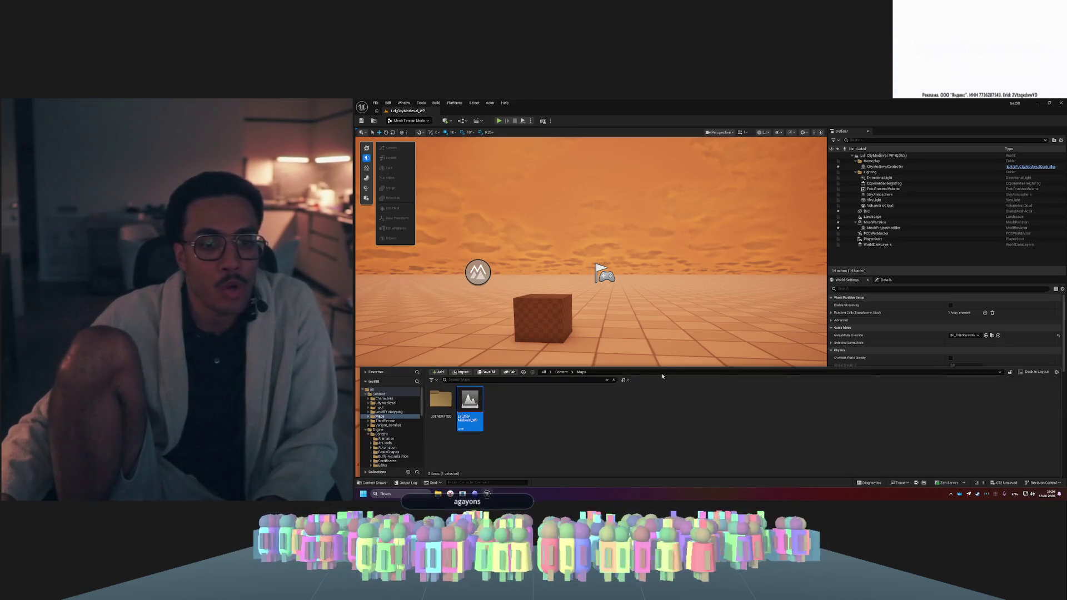
pyautogui.rightClick(502, 433)
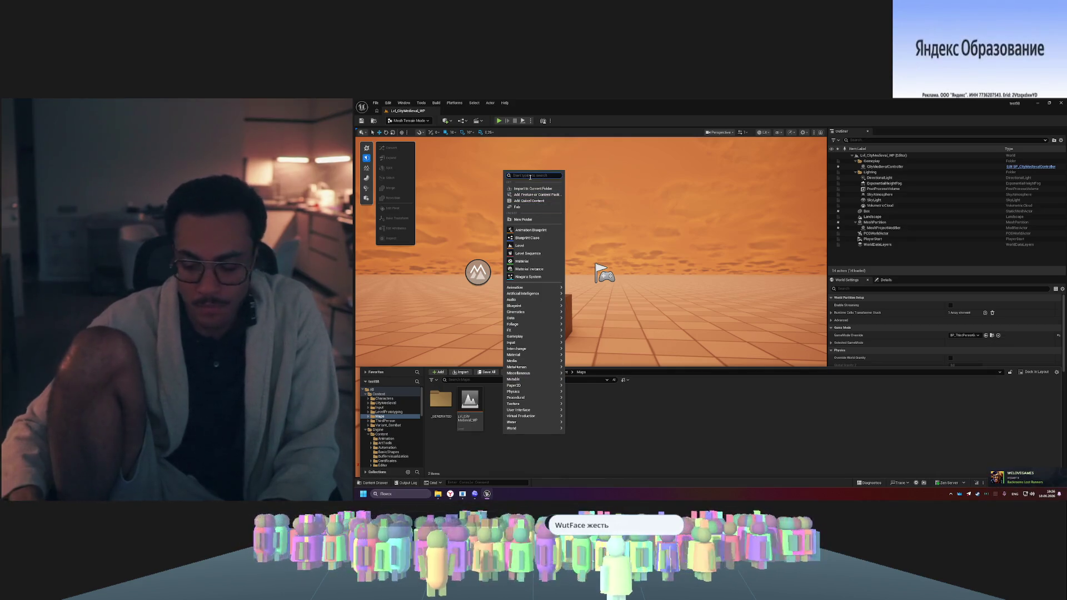
pyautogui.write('meta')
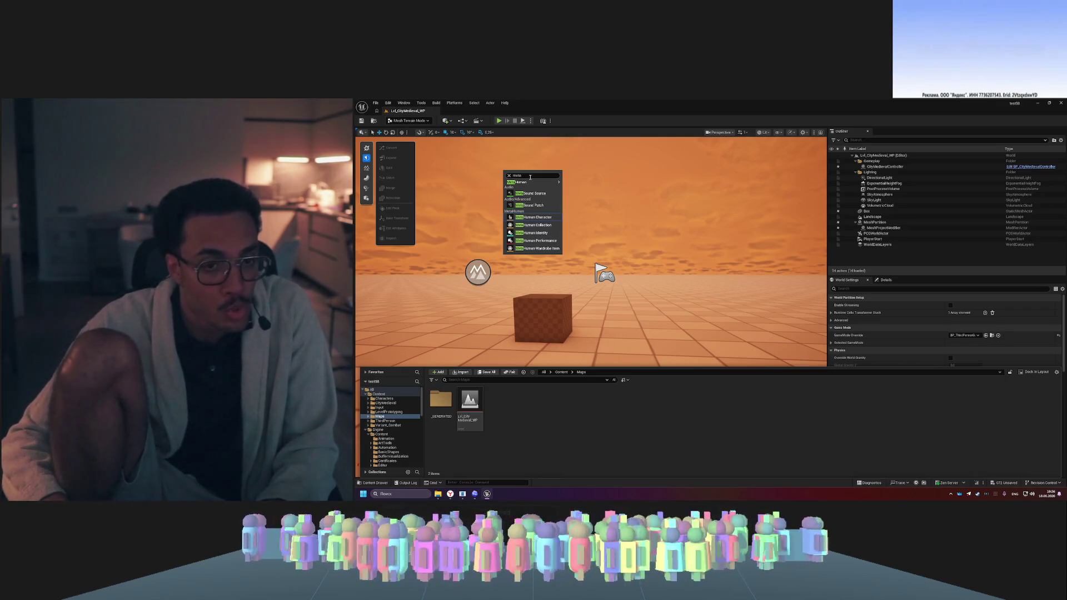
pyautogui.click(534, 218)
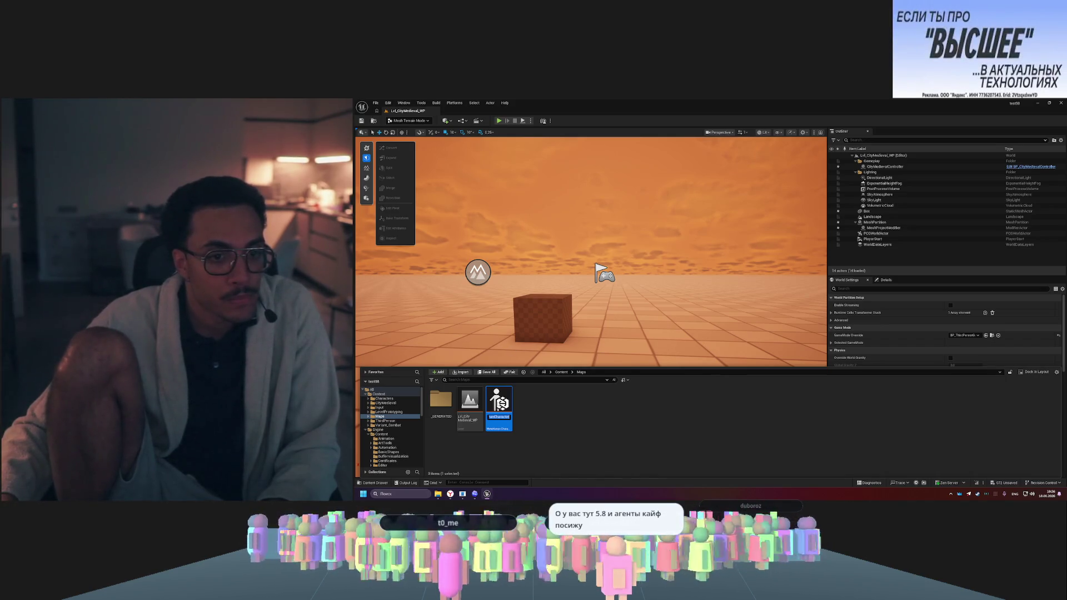
pyautogui.click(562, 405)
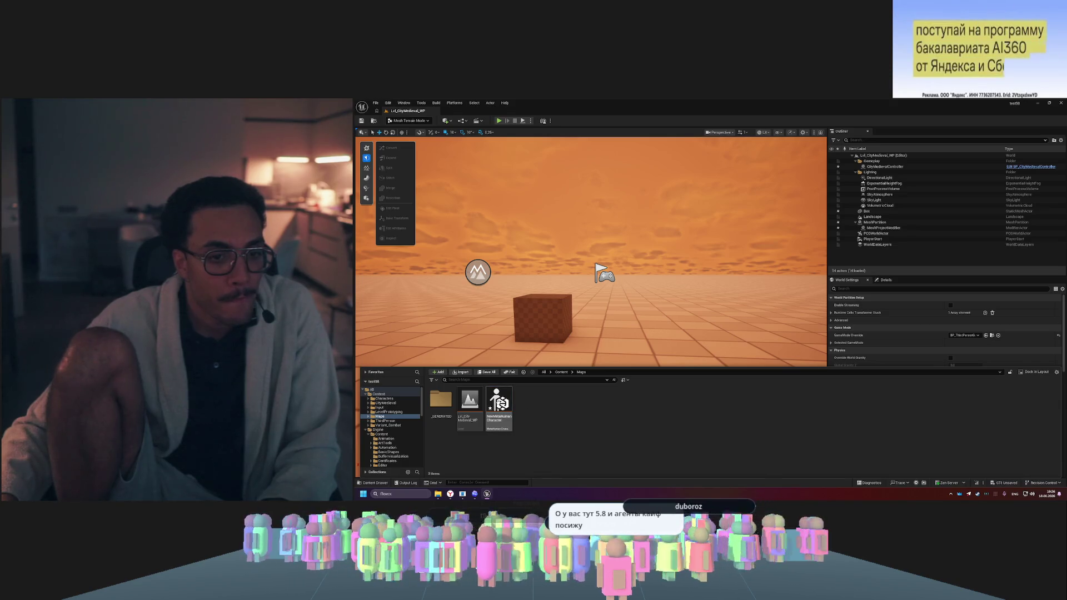
# - Open NewMetaHumanCharacter, enable the missing project settings, and restart the editor saving content
pyautogui.doubleClick(499, 403)
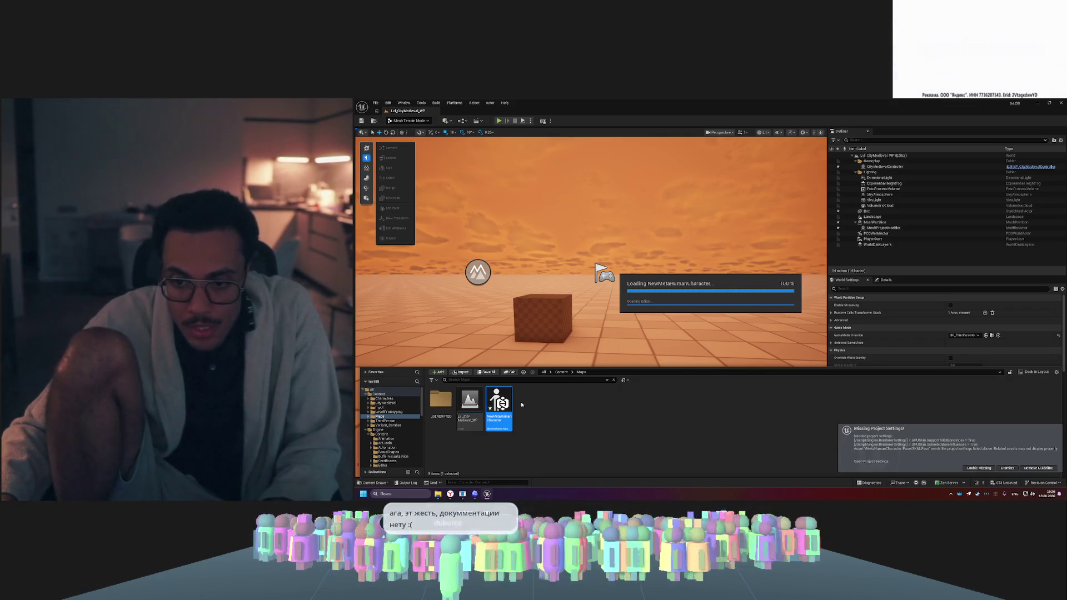
pyautogui.click(980, 468)
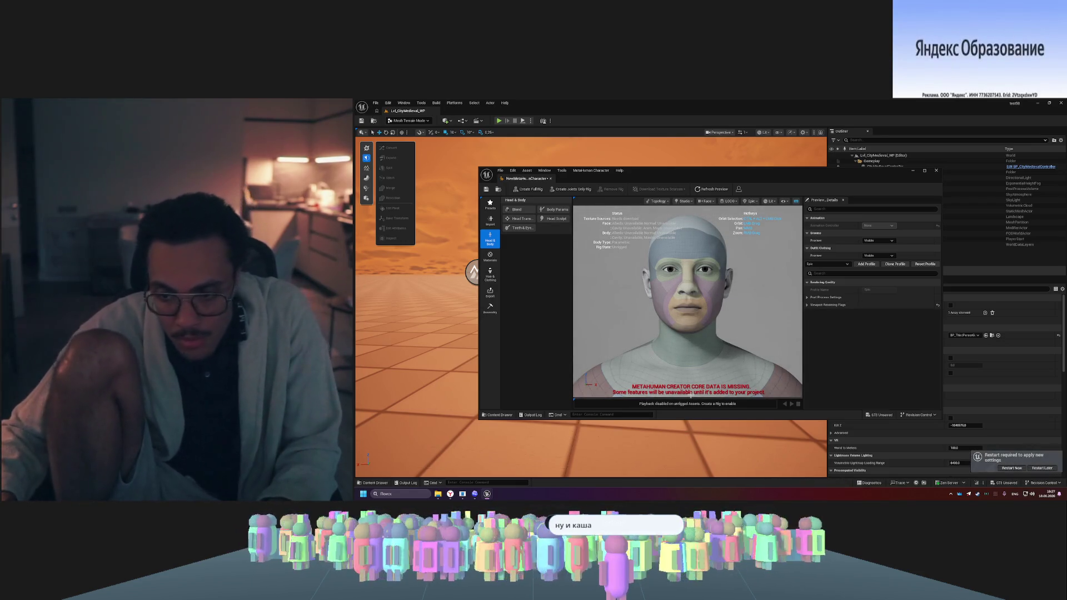
pyautogui.click(1015, 469)
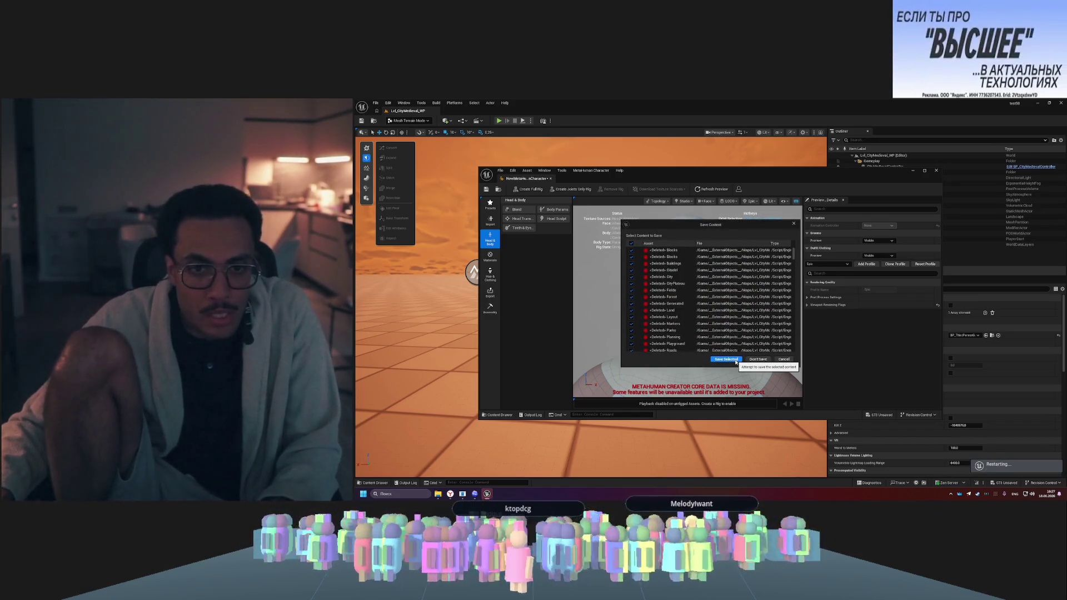
pyautogui.click(726, 359)
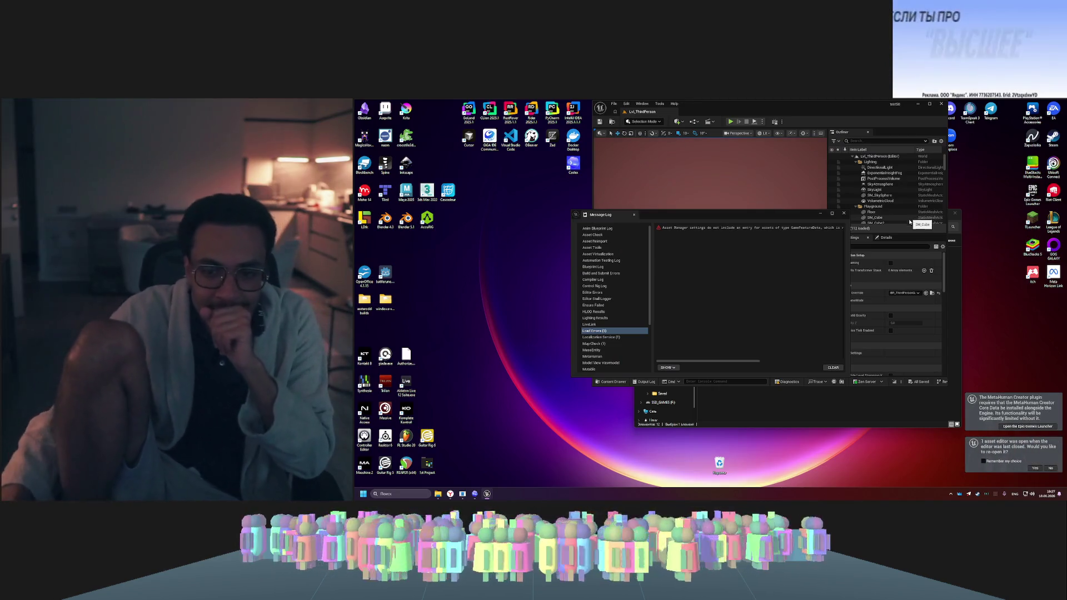
# - Dismiss the Message Log and reopen NewMetaHumanCharacter from Content/Maps in the Content Drawer
pyautogui.click(844, 214)
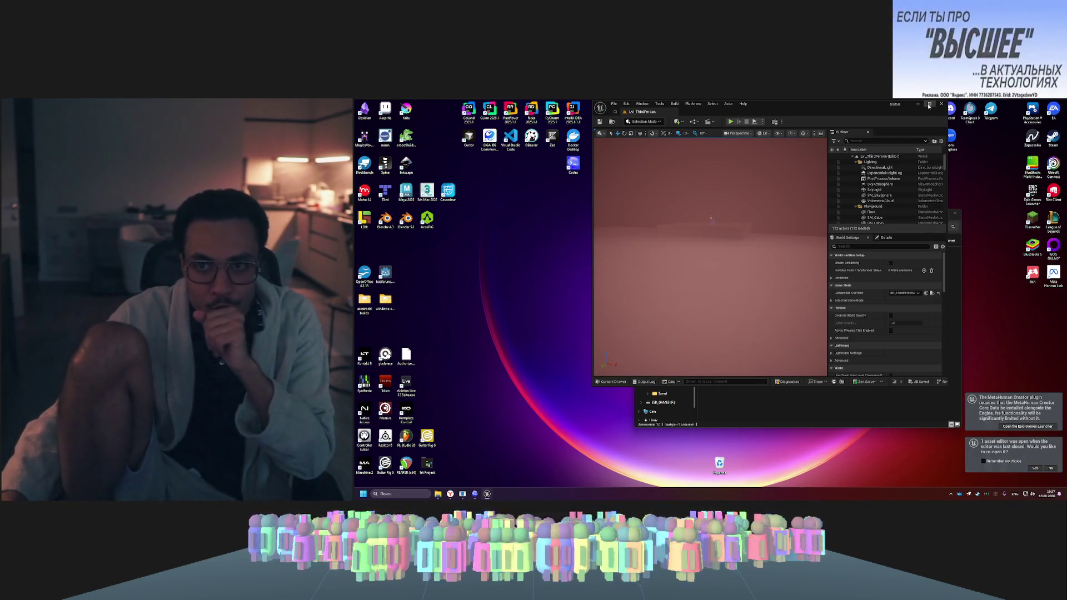
pyautogui.hotkey('ctrl', 'space')
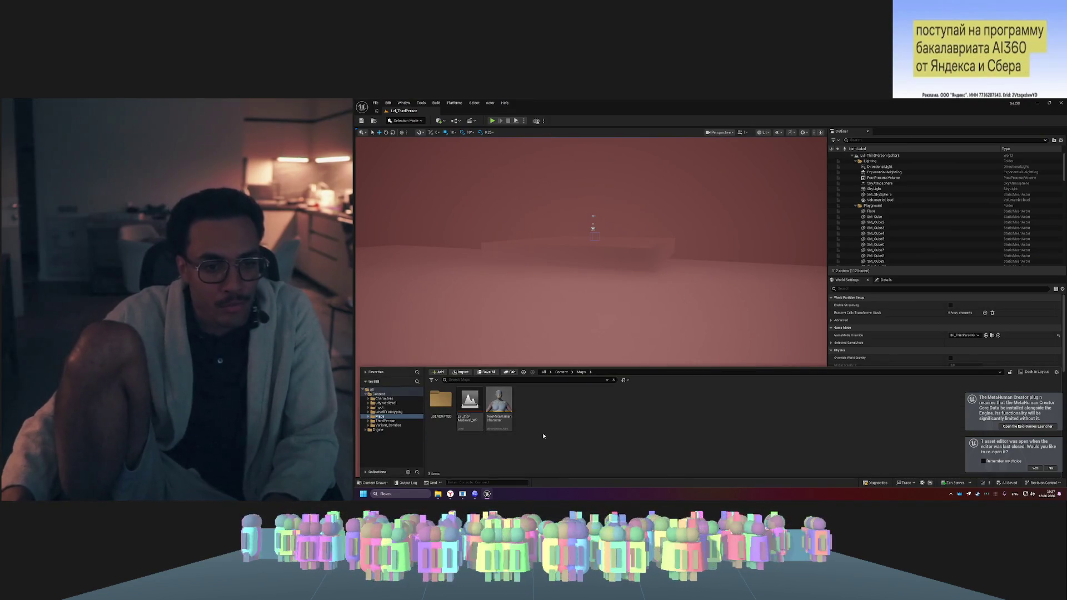
pyautogui.doubleClick(497, 398)
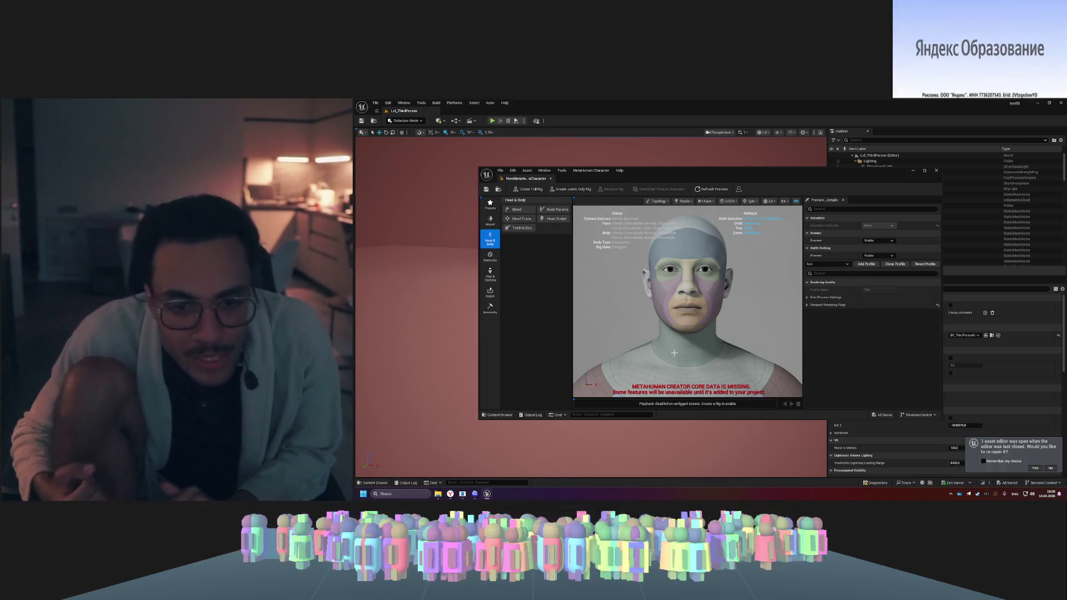
# - Close the character editor and filter Edit > Plugins by 'metahuman'
pyautogui.click(936, 172)
pyautogui.click(391, 103)
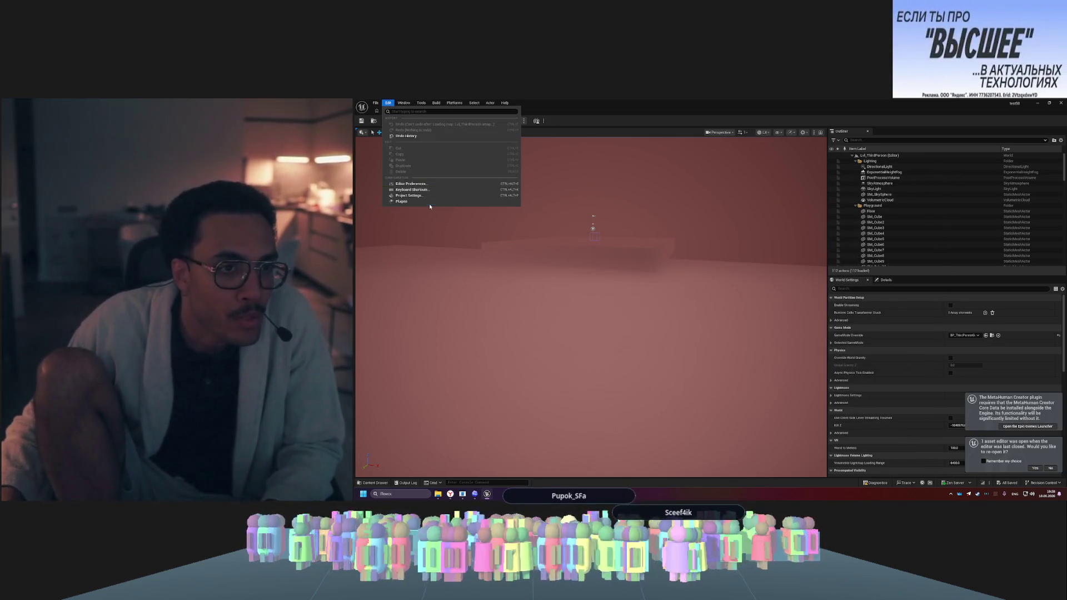
pyautogui.click(403, 202)
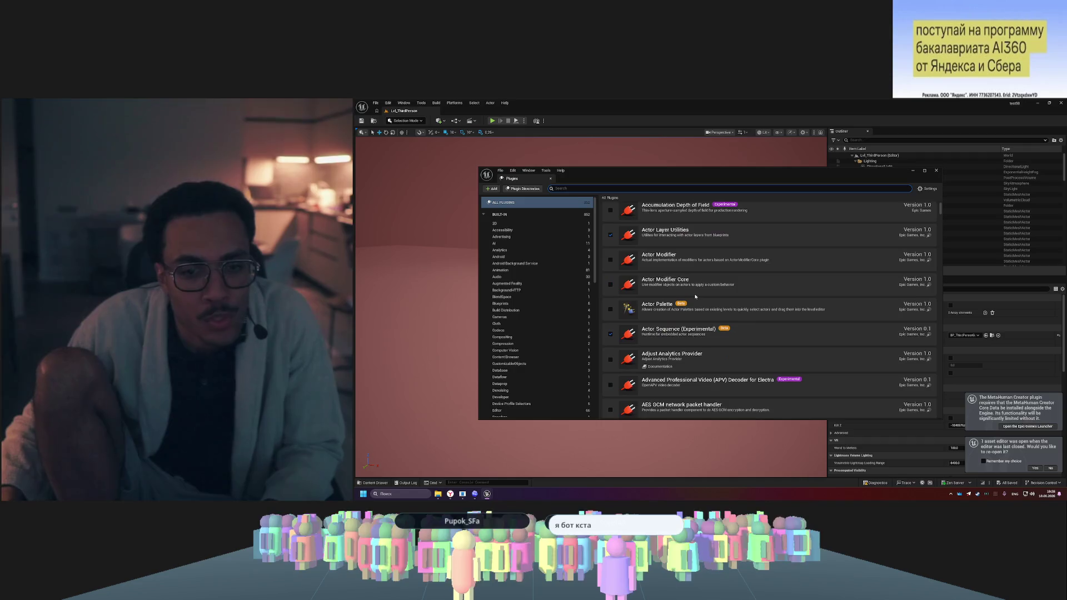
pyautogui.click(663, 188)
pyautogui.write('meta')
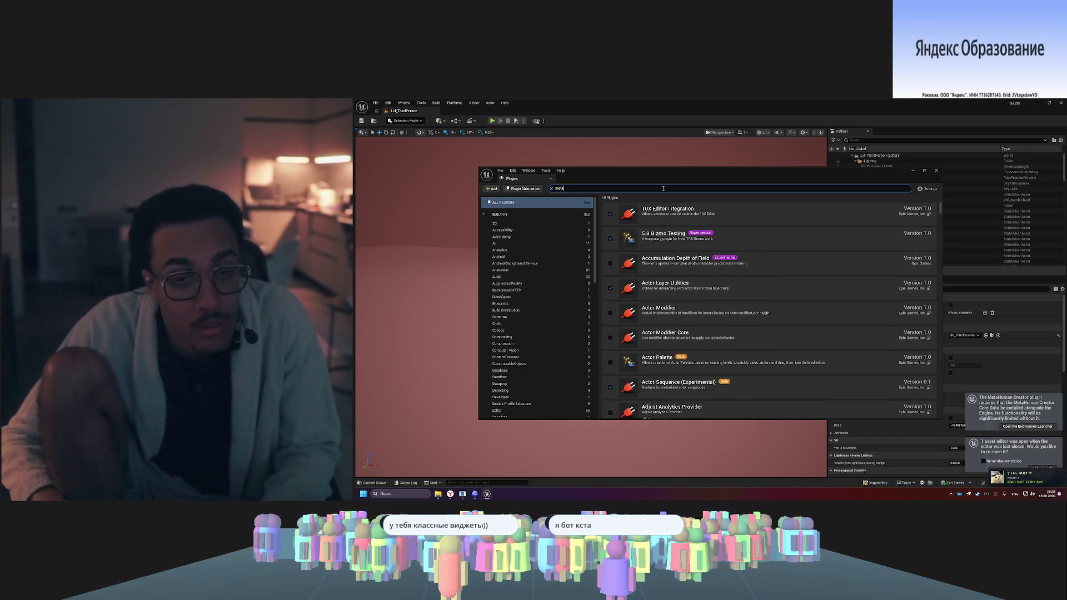
pyautogui.write('human')
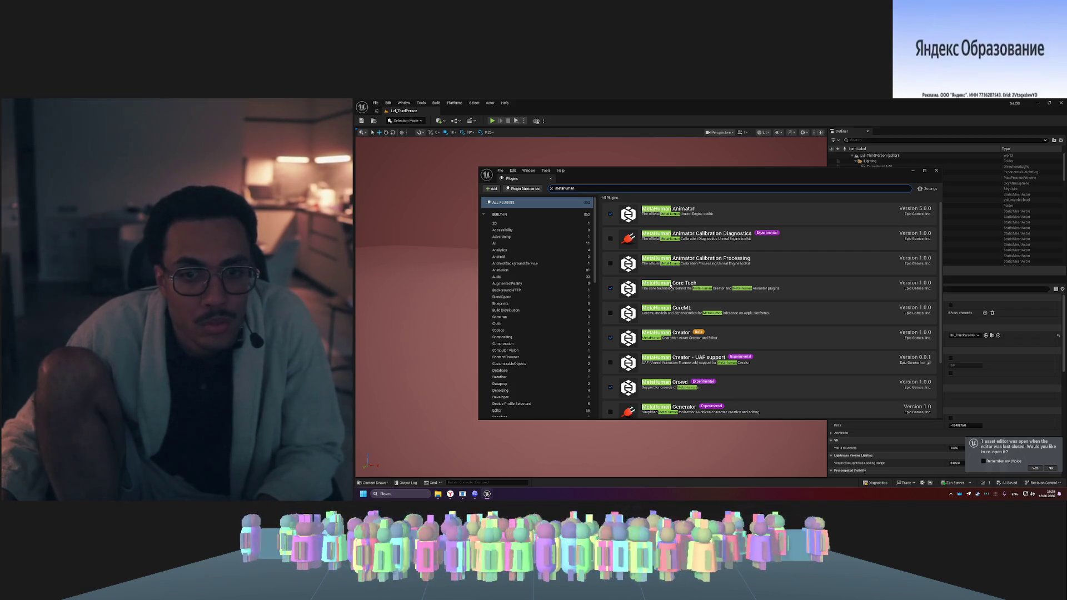
# - Scroll through the listed MetaHuman plugins, then close the Plugins window
pyautogui.scroll(-2, 672, 262)
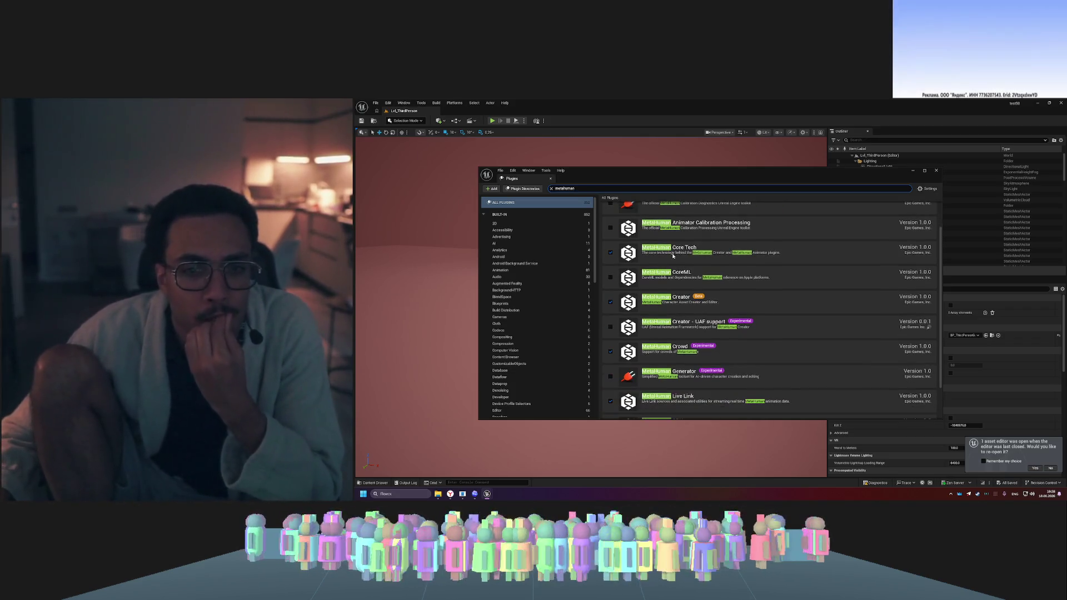
pyautogui.scroll(-1, 679, 251)
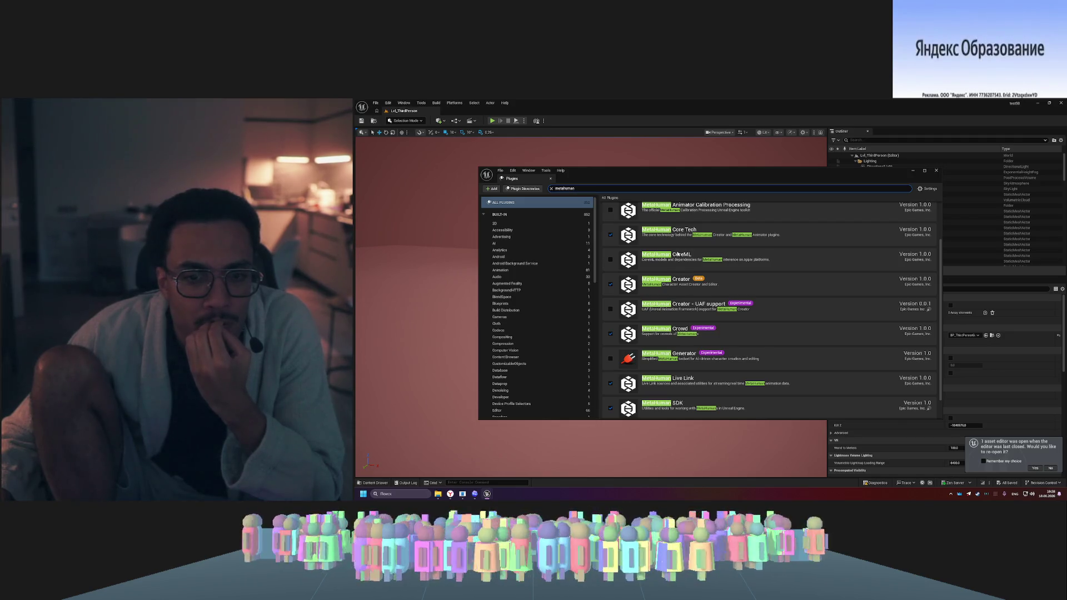
pyautogui.scroll(-1, 676, 365)
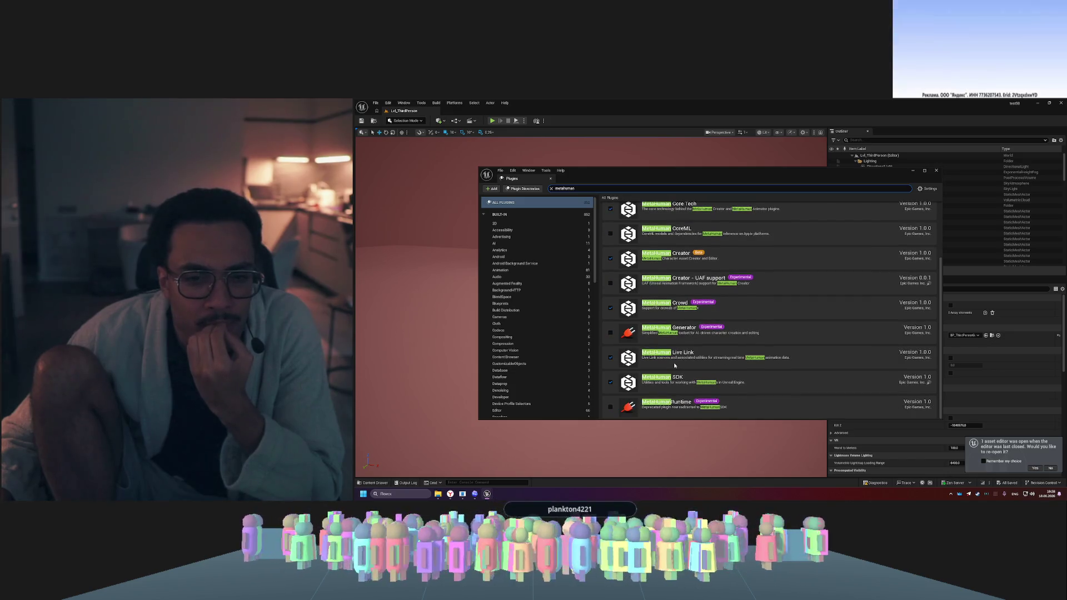
pyautogui.scroll(3, 675, 365)
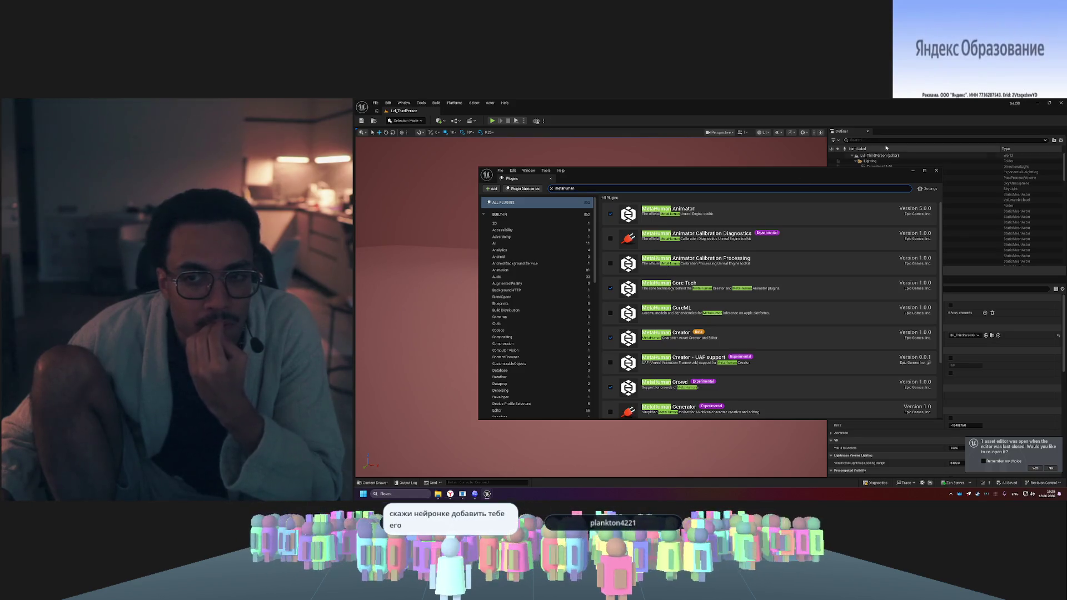
pyautogui.click(936, 171)
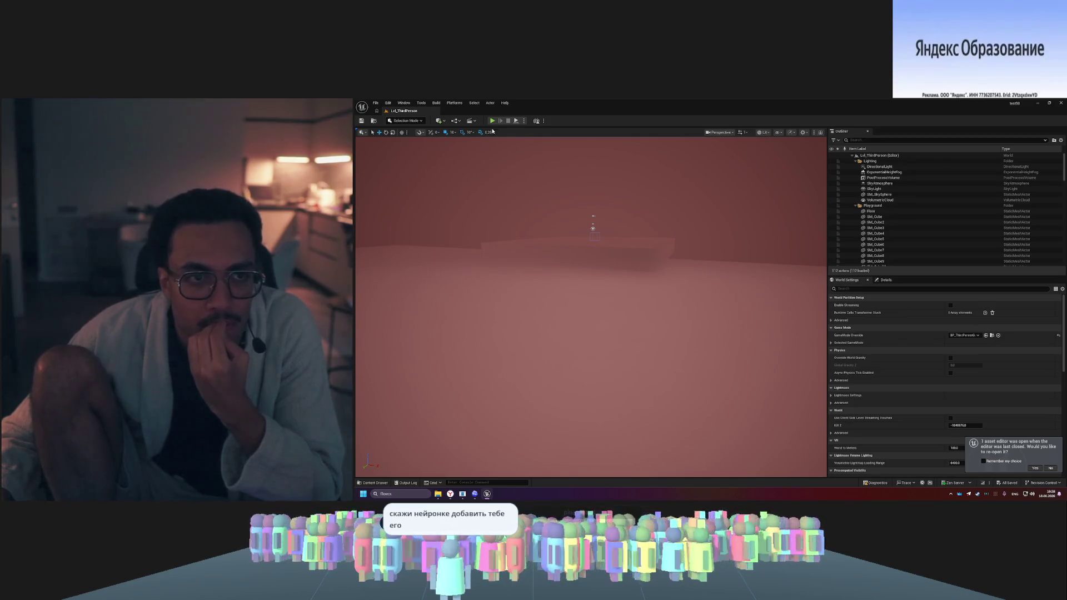
# - Reopen NewMetaHumanCharacter to check its missing Core Data, then close its editor
pyautogui.hotkey('ctrl', 'space')
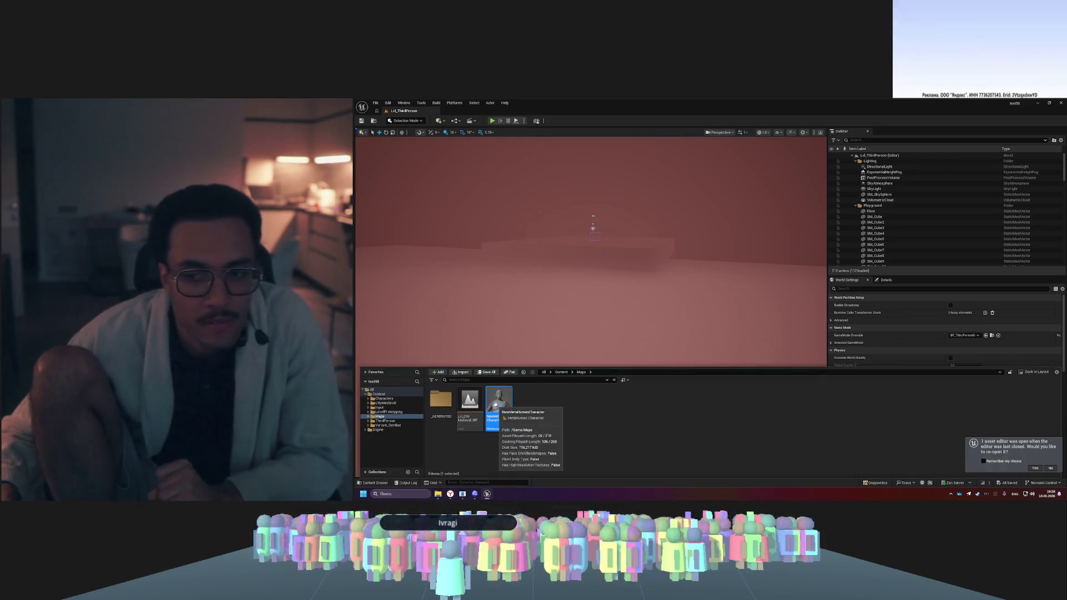
pyautogui.doubleClick(496, 404)
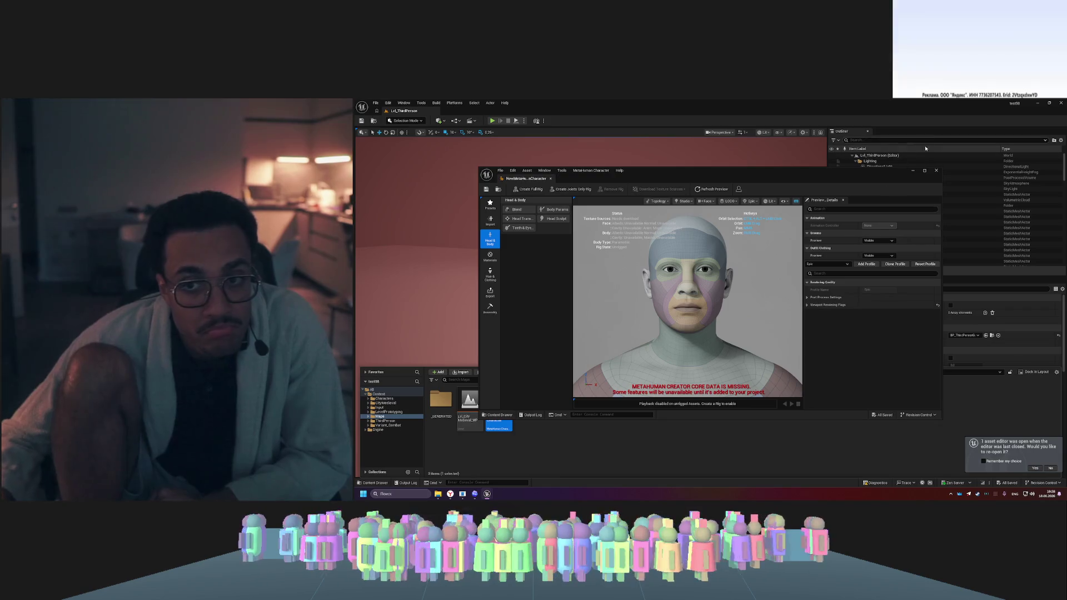
pyautogui.click(936, 170)
# - Delete the NewMetaHumanCharacter asset from the Maps folder and confirm
pyautogui.hotkey('ctrl', 'space')
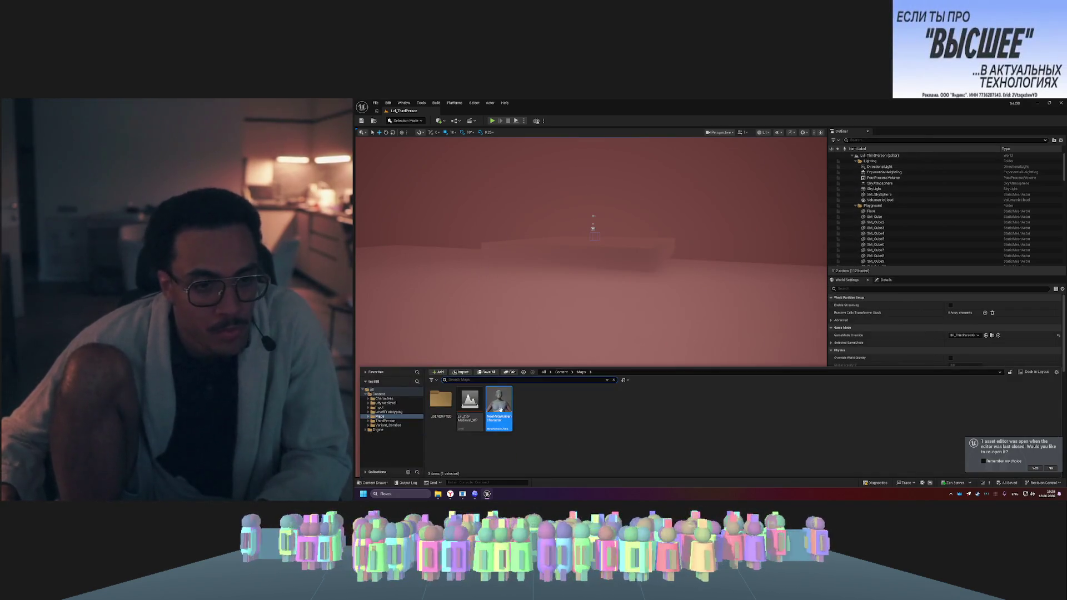
pyautogui.rightClick(499, 401)
pyautogui.click(526, 416)
pyautogui.click(504, 411)
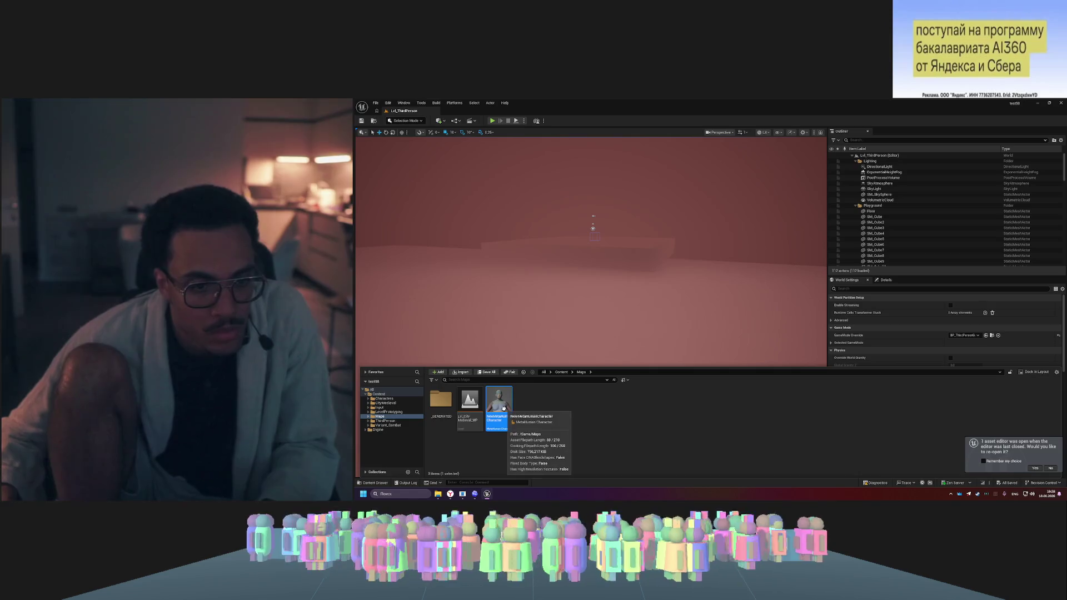
pyautogui.press('Delete')
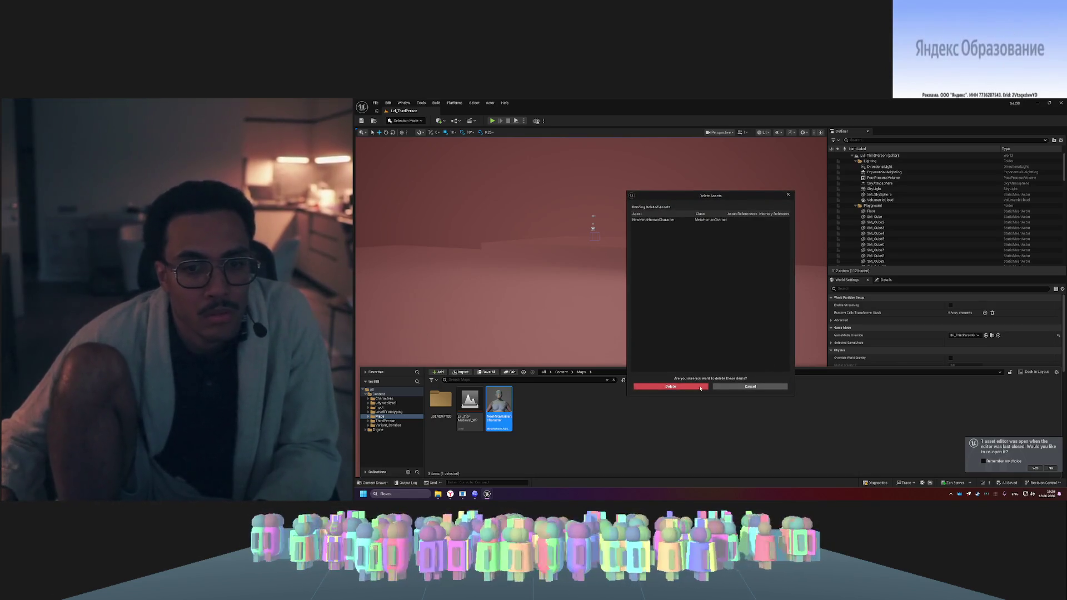
pyautogui.click(661, 386)
pyautogui.rightClick(529, 410)
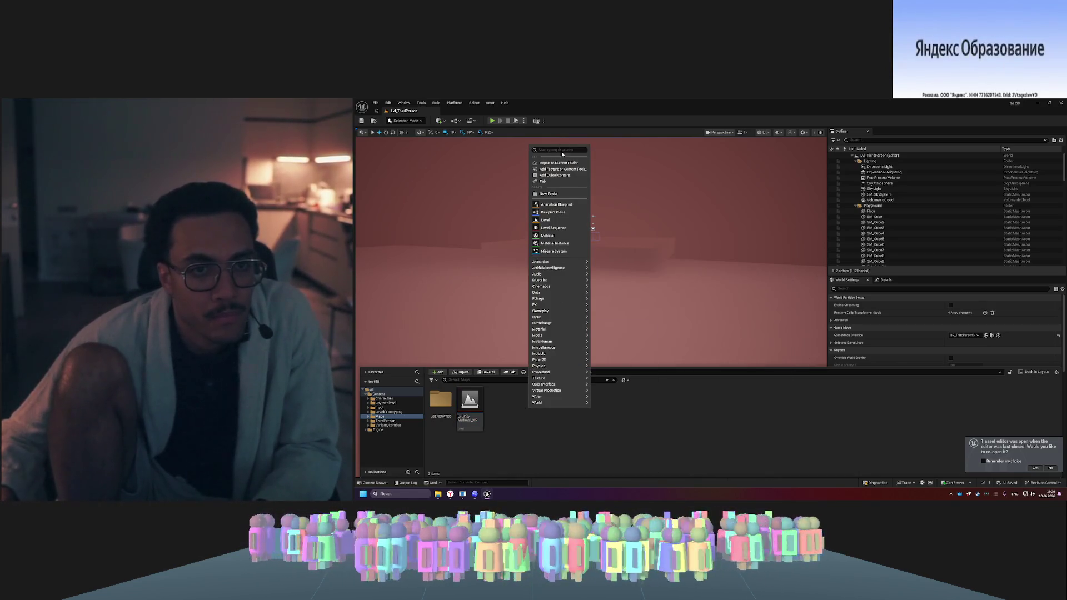
# - Create a new MetaHuman Character asset via the 'meta' search and open it in its editor
pyautogui.write('meta')
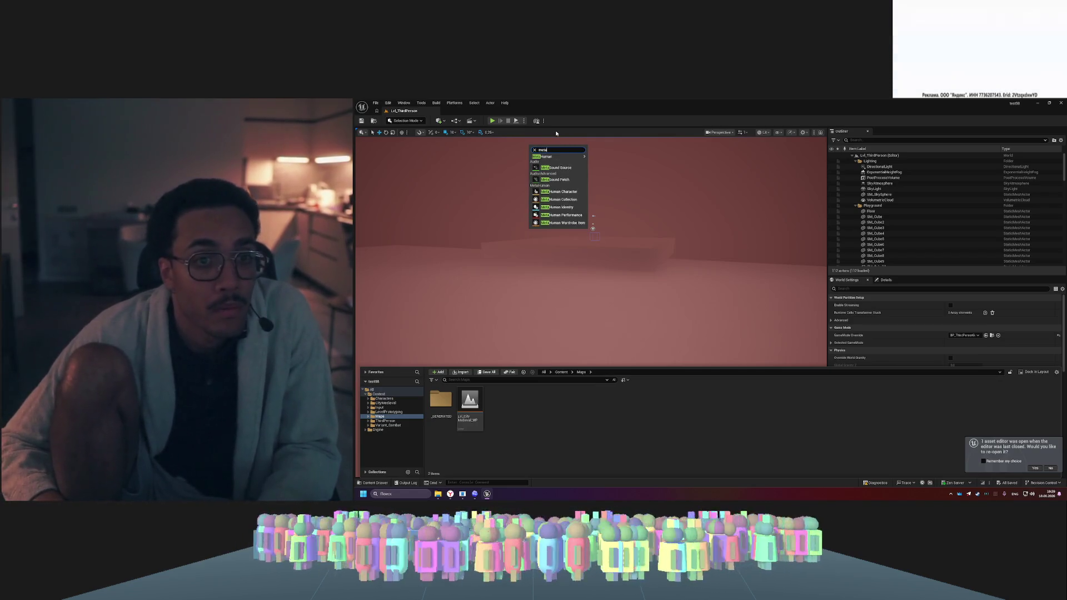
pyautogui.press('Down')
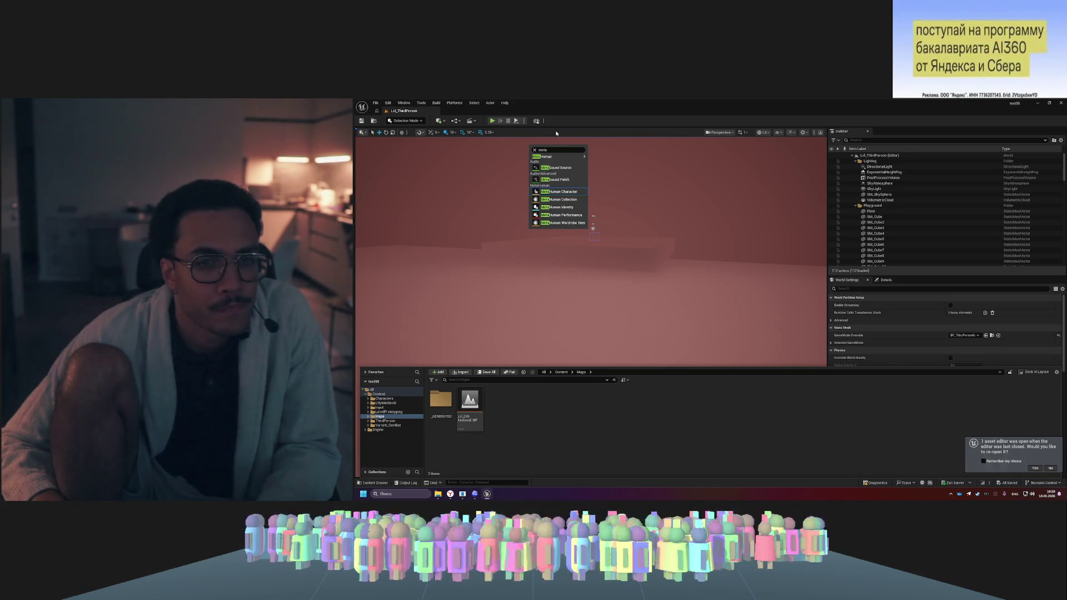
pyautogui.press('Return')
pyautogui.press('Return')
pyautogui.doubleClick(503, 403)
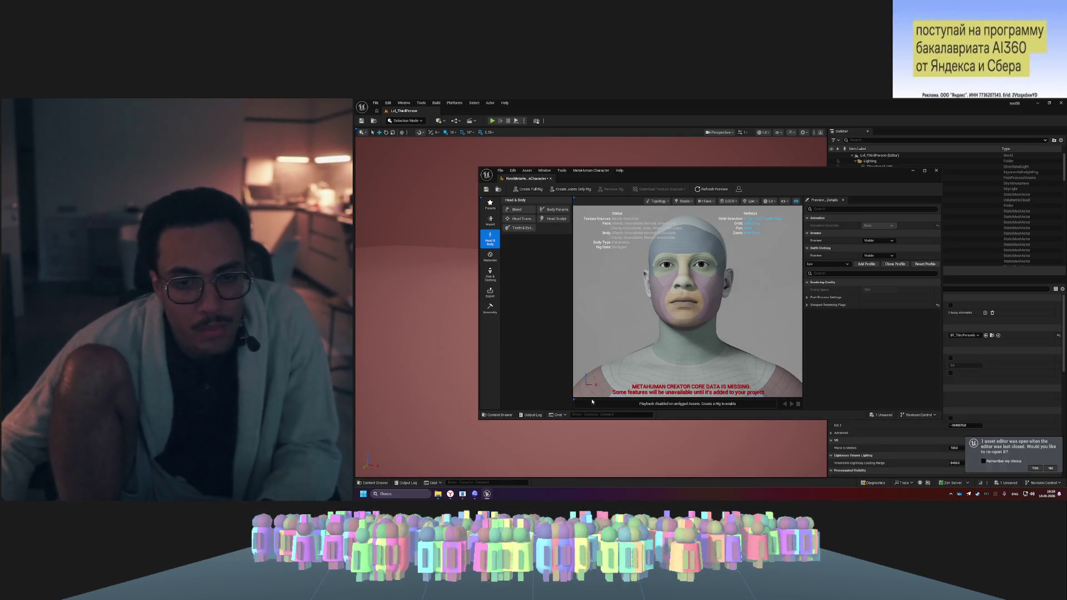
pyautogui.click(451, 495)
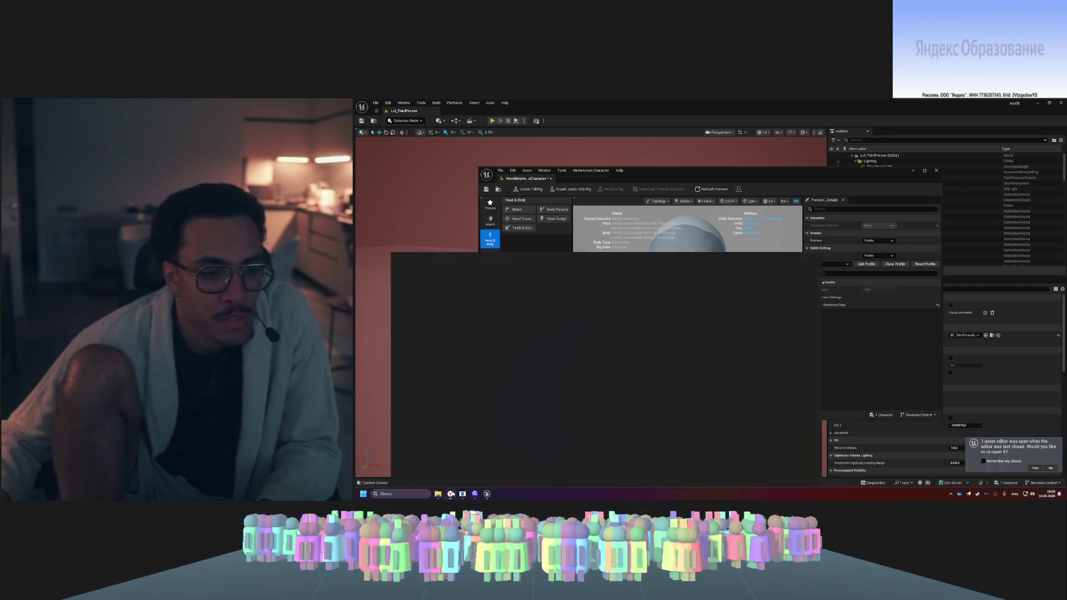
# - Search 'metahuman creator core data is missing' and expand the AI answer on installing Core Data
pyautogui.hotkey('ctrl', 't')
pyautogui.write('meta')
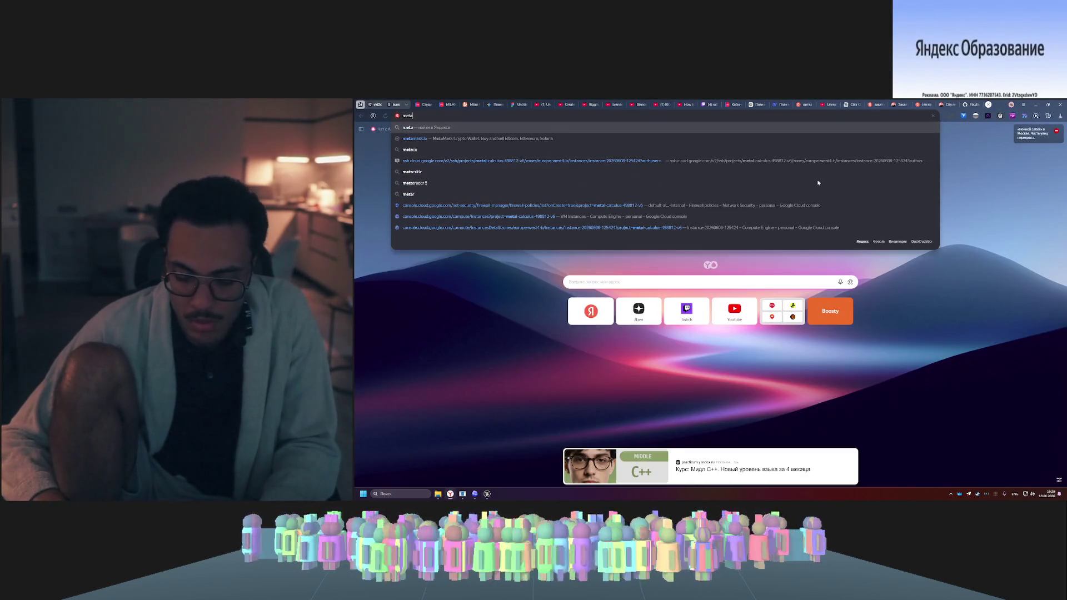
pyautogui.write('human creator core data')
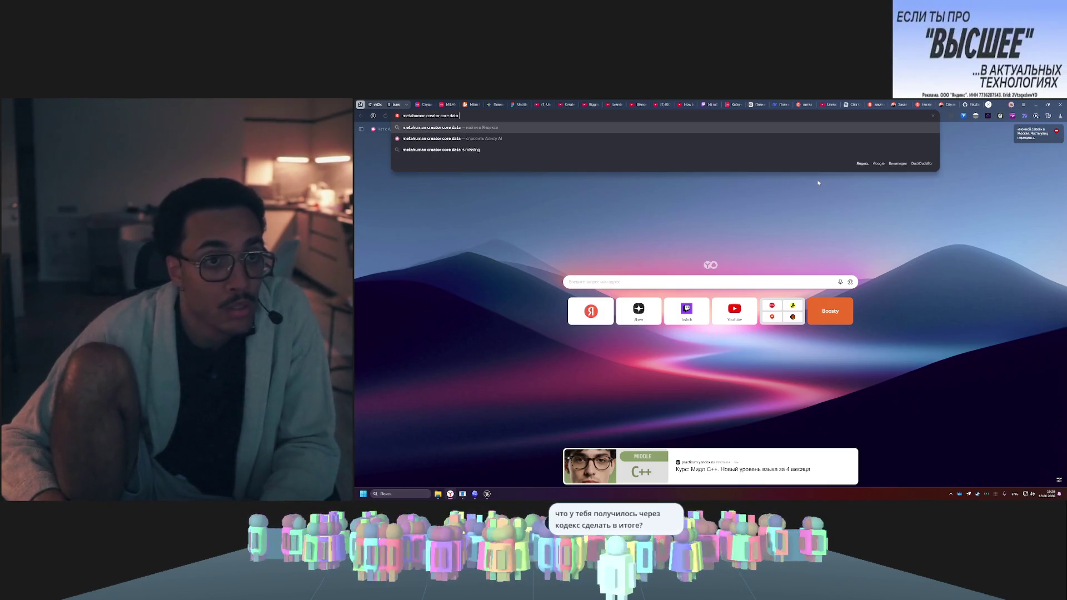
pyautogui.press('Down')
pyautogui.press('Down')
pyautogui.press('Return')
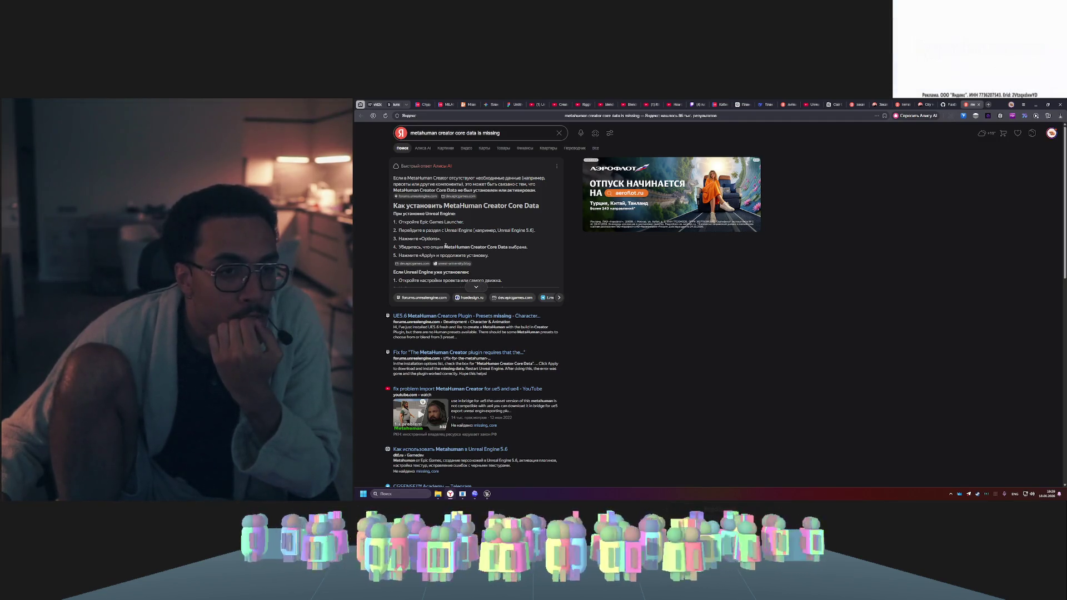
pyautogui.moveTo(444, 246); pyautogui.dragTo(498, 246)
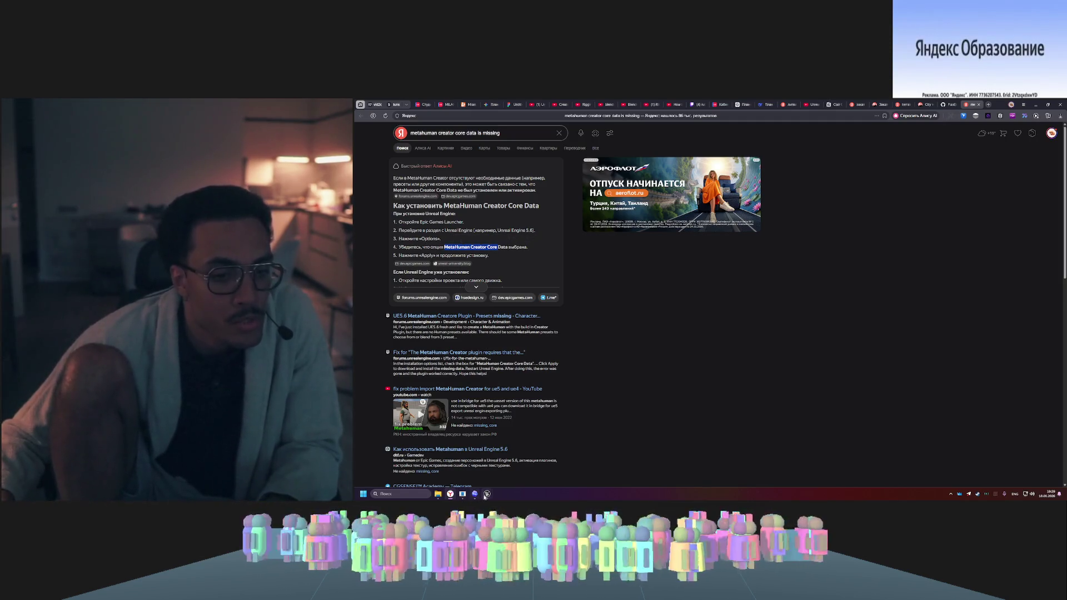
pyautogui.click(476, 289)
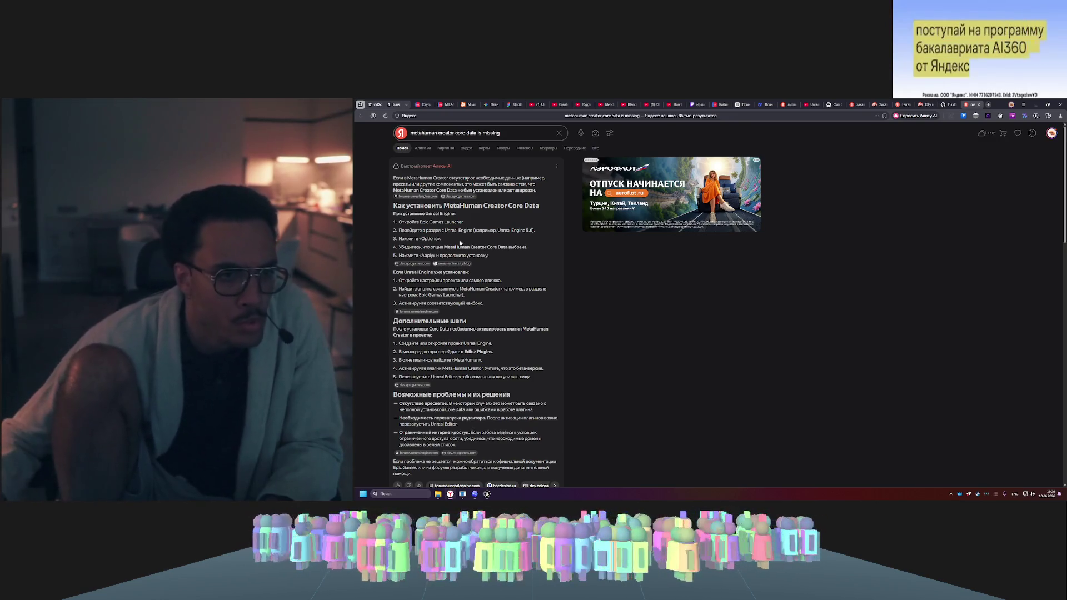
# - Close both Unreal Editor windows, answering the save prompt, and minimize the browser
pyautogui.moveTo(485, 495)
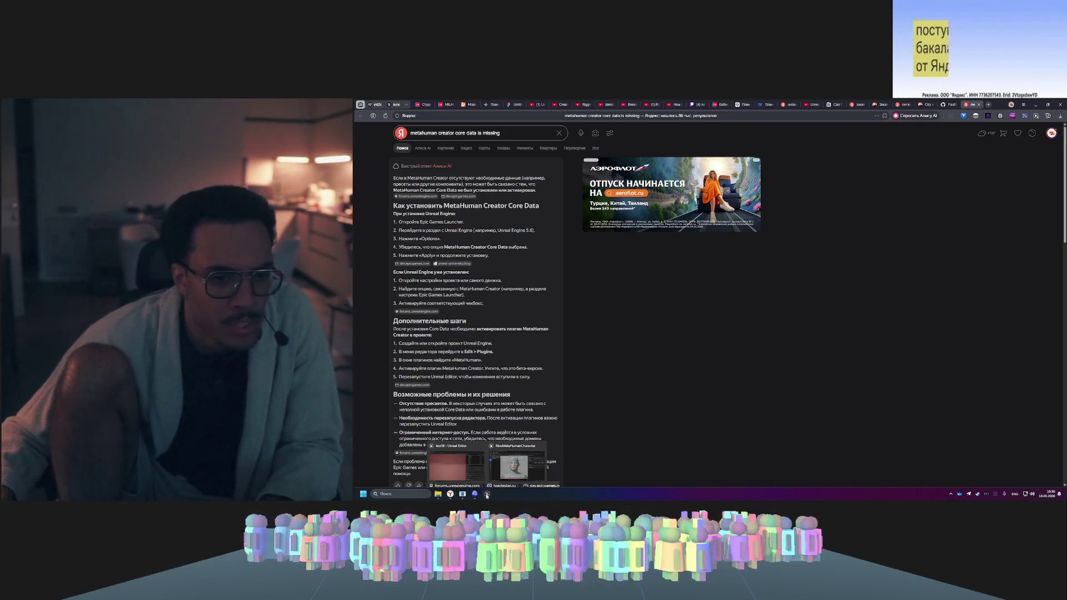
pyautogui.click(540, 447)
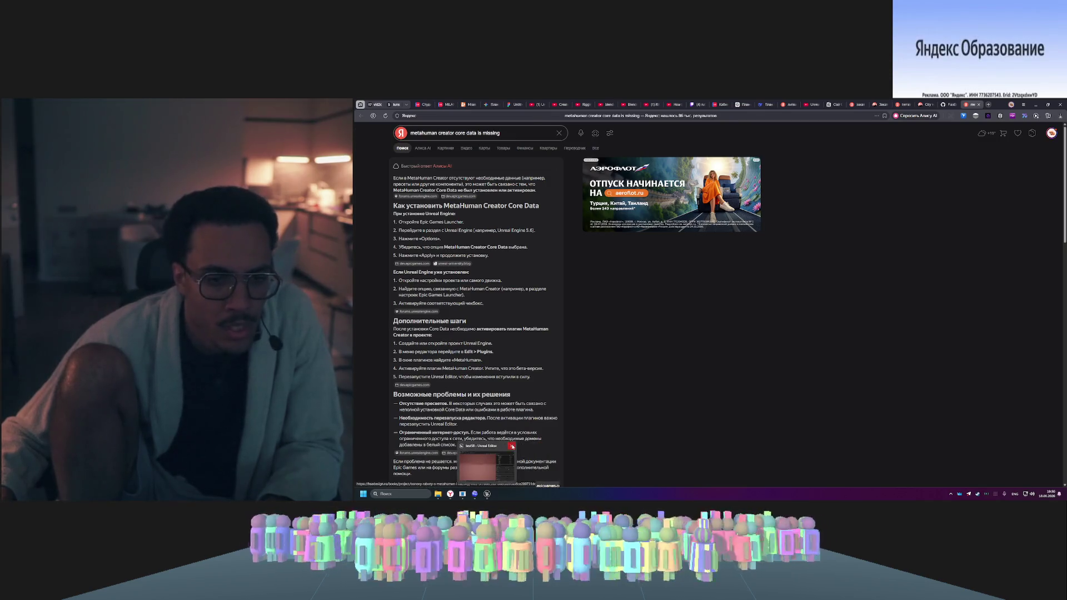
pyautogui.click(512, 447)
pyautogui.click(725, 362)
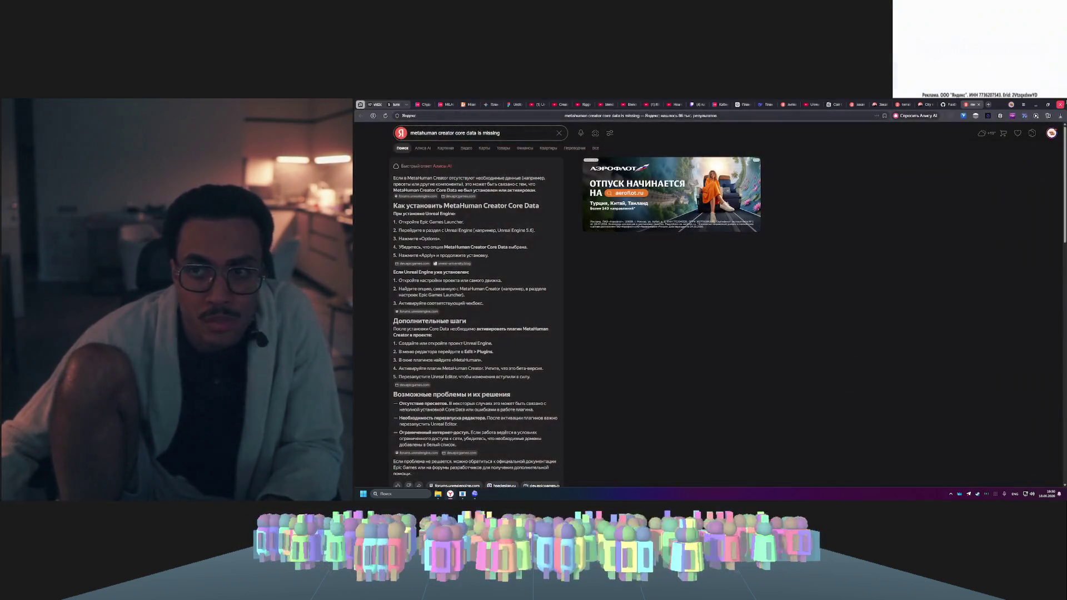
pyautogui.click(1036, 105)
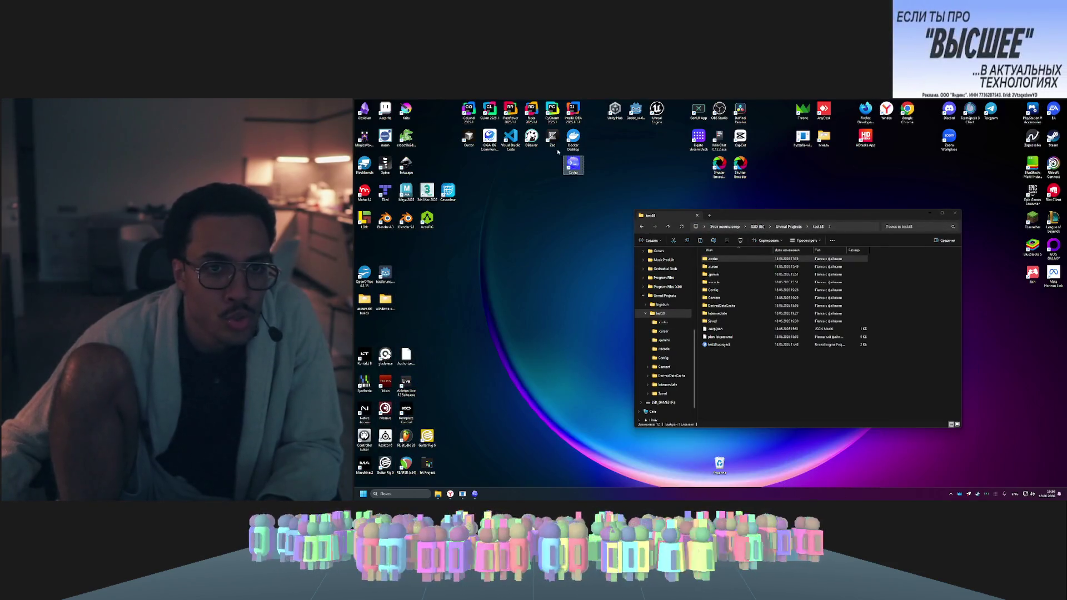
# - Launch the Epic Games Launcher and bring up the Unreal Engine 5.8.0 installation options
pyautogui.doubleClick(656, 110)
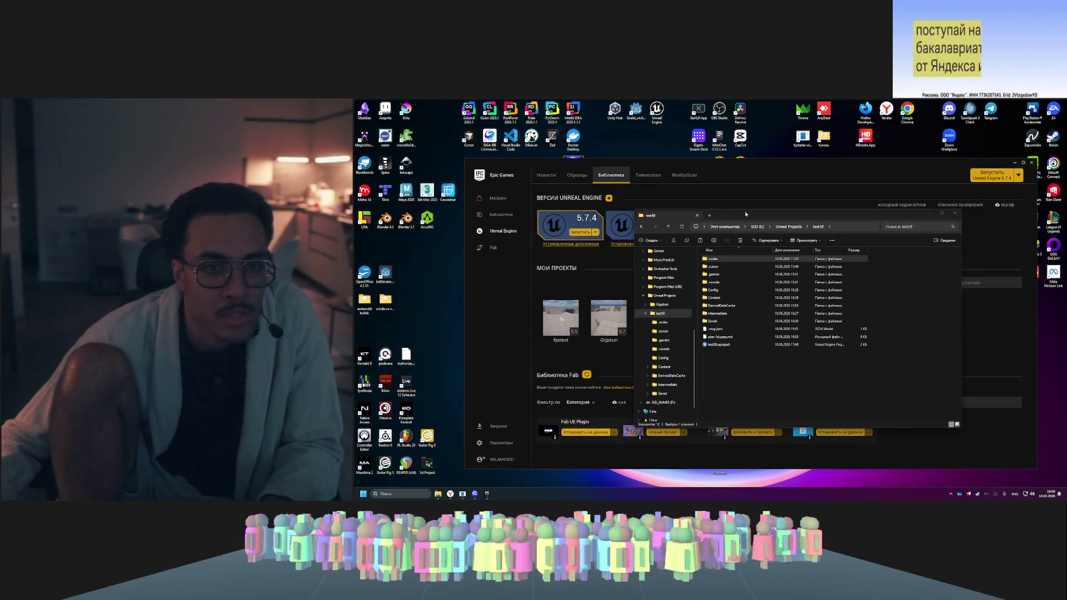
pyautogui.moveTo(733, 215); pyautogui.dragTo(864, 206)
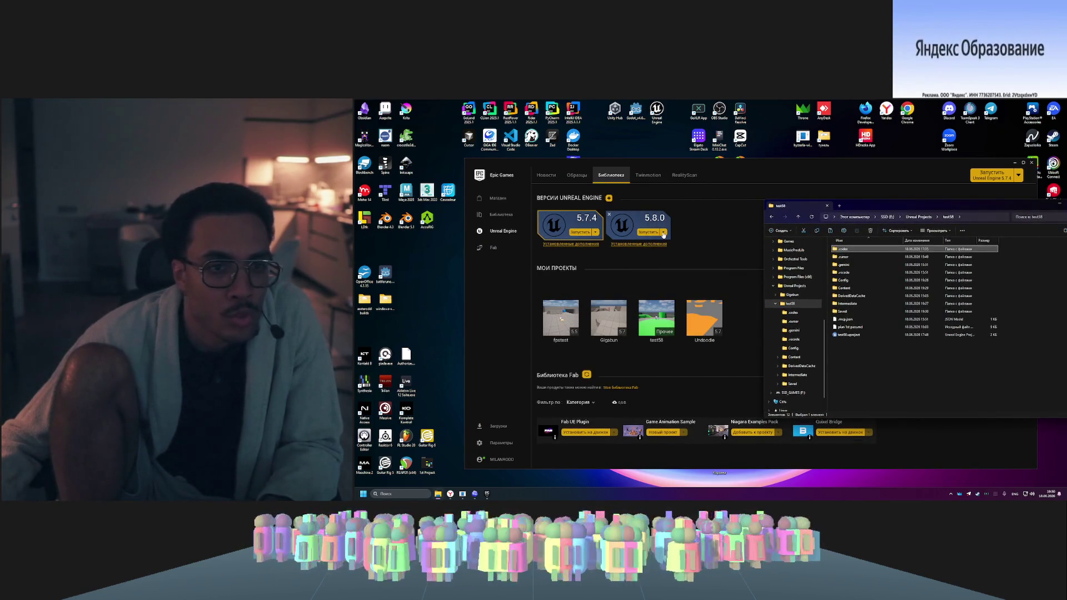
pyautogui.click(733, 218)
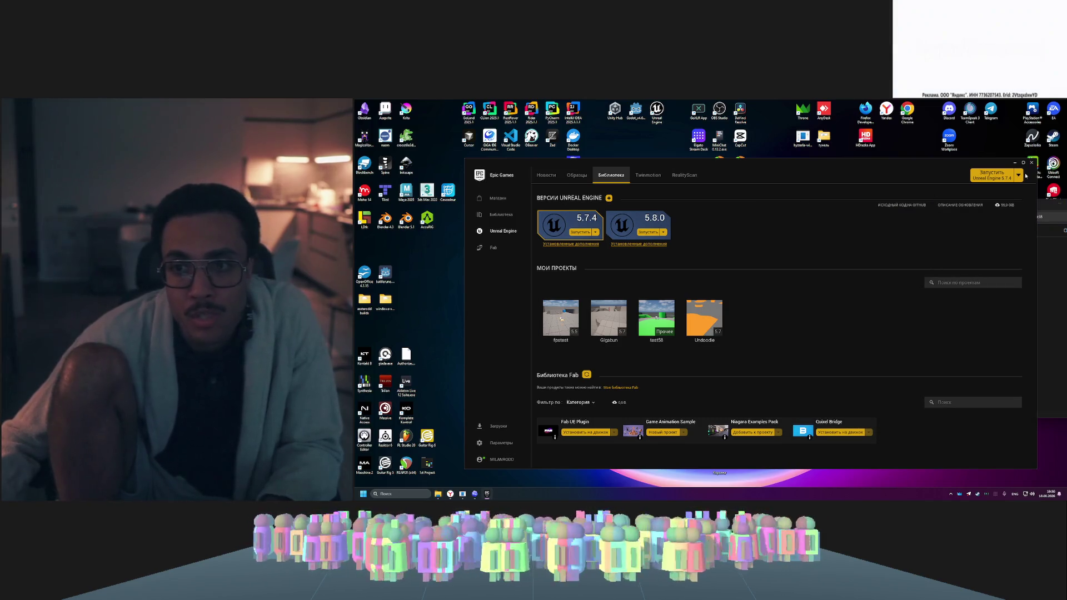
pyautogui.click(998, 187)
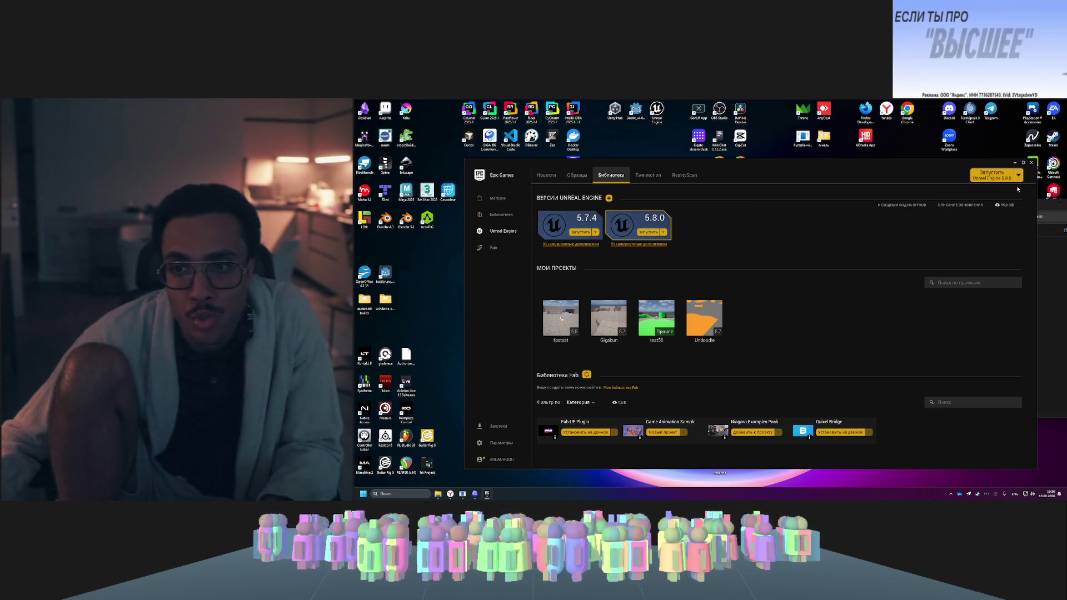
pyautogui.click(671, 240)
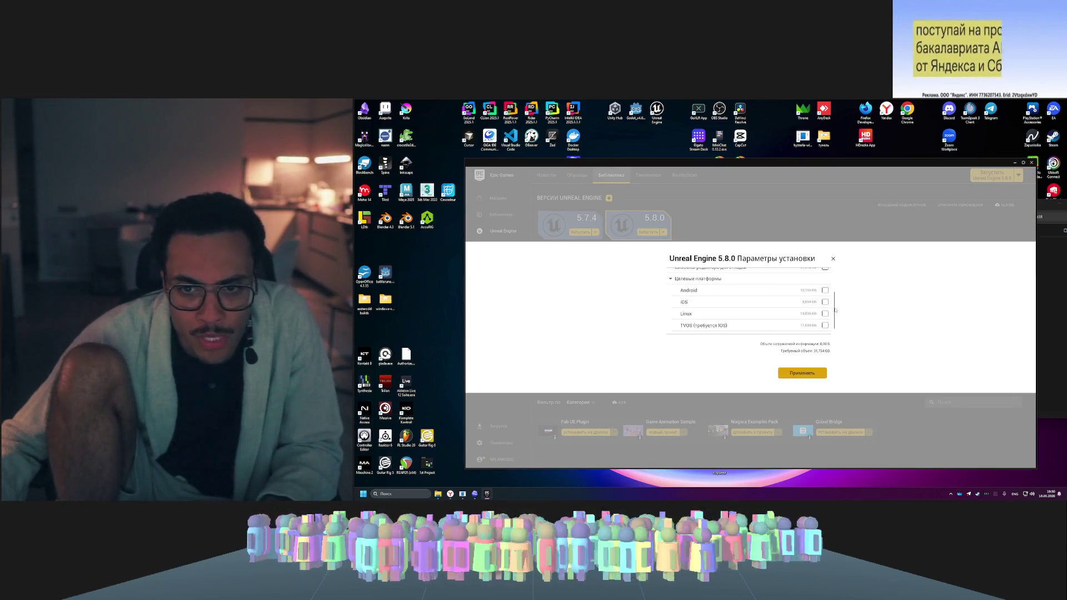
# - Tick 'Основные данные MetaHuman Creator', review the platform list, and apply with Применить
pyautogui.moveTo(836, 310); pyautogui.dragTo(836, 291)
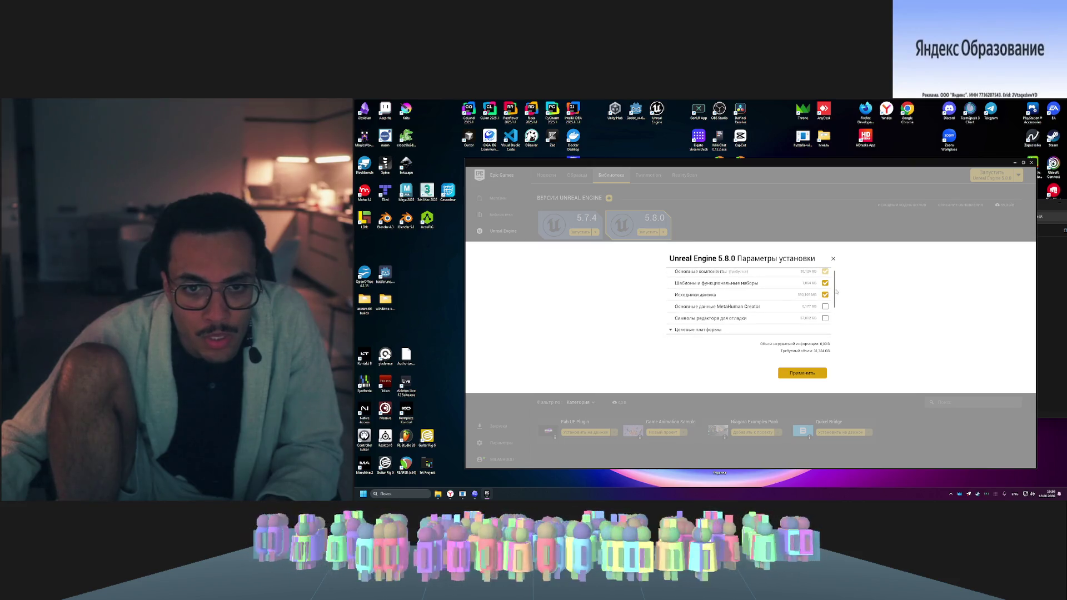
pyautogui.click(824, 307)
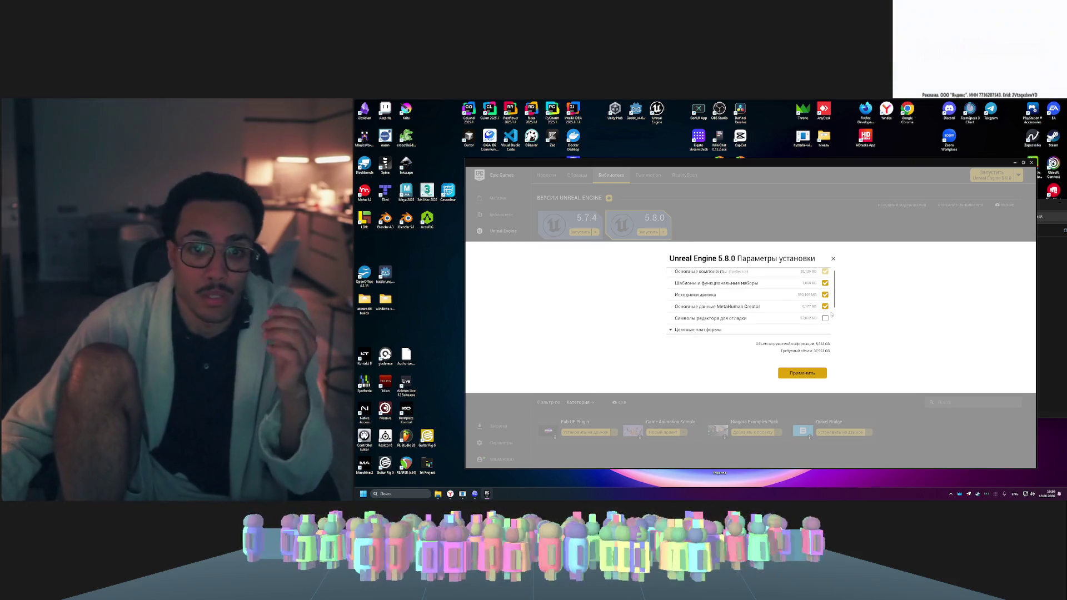
pyautogui.scroll(-3, 836, 302)
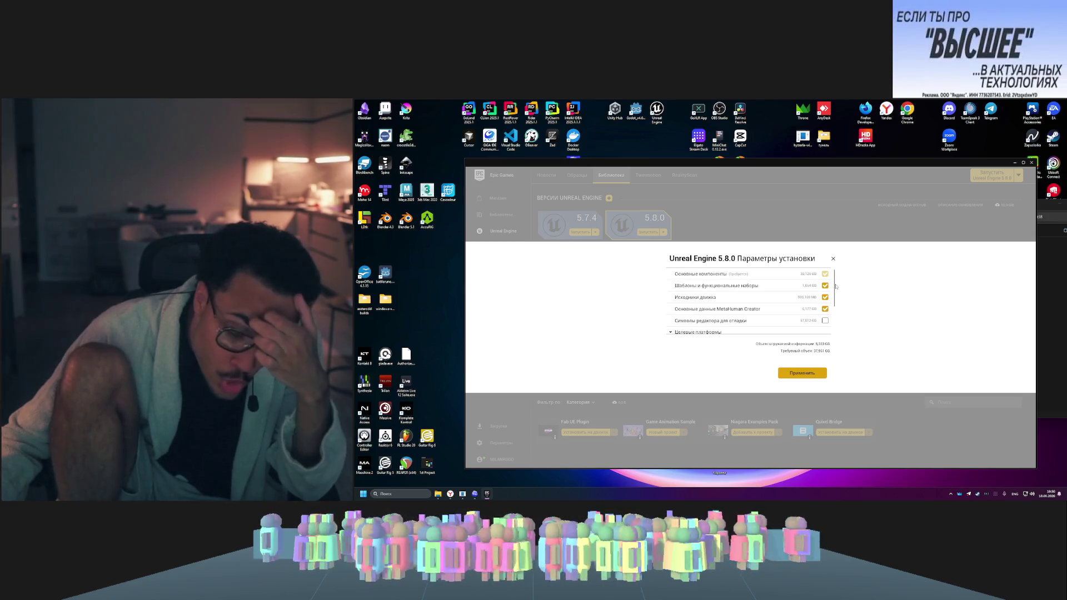
pyautogui.moveTo(836, 306); pyautogui.dragTo(835, 327)
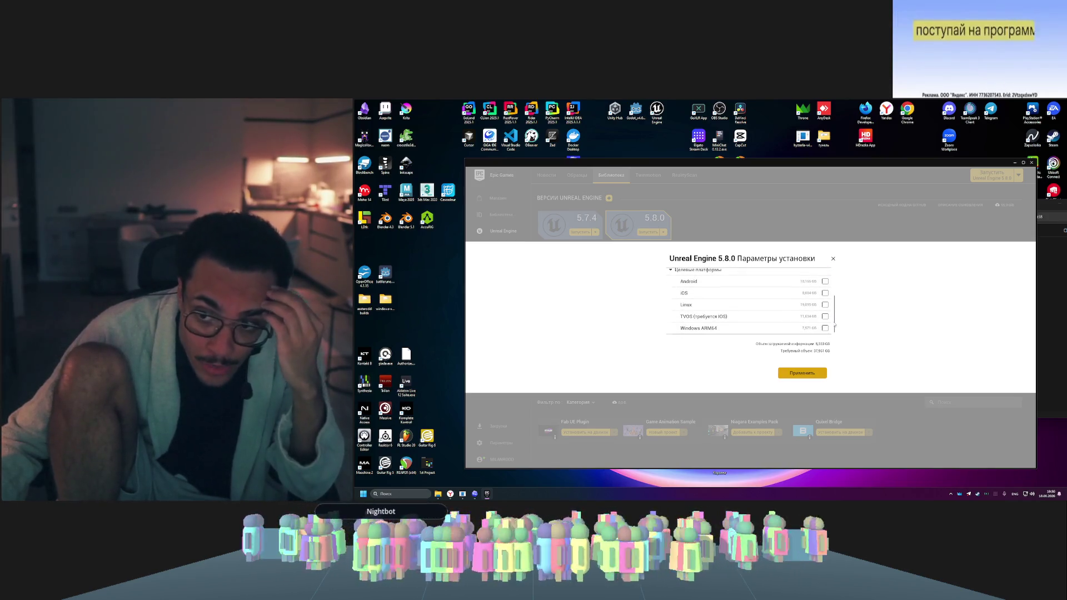
pyautogui.scroll(2, 836, 316)
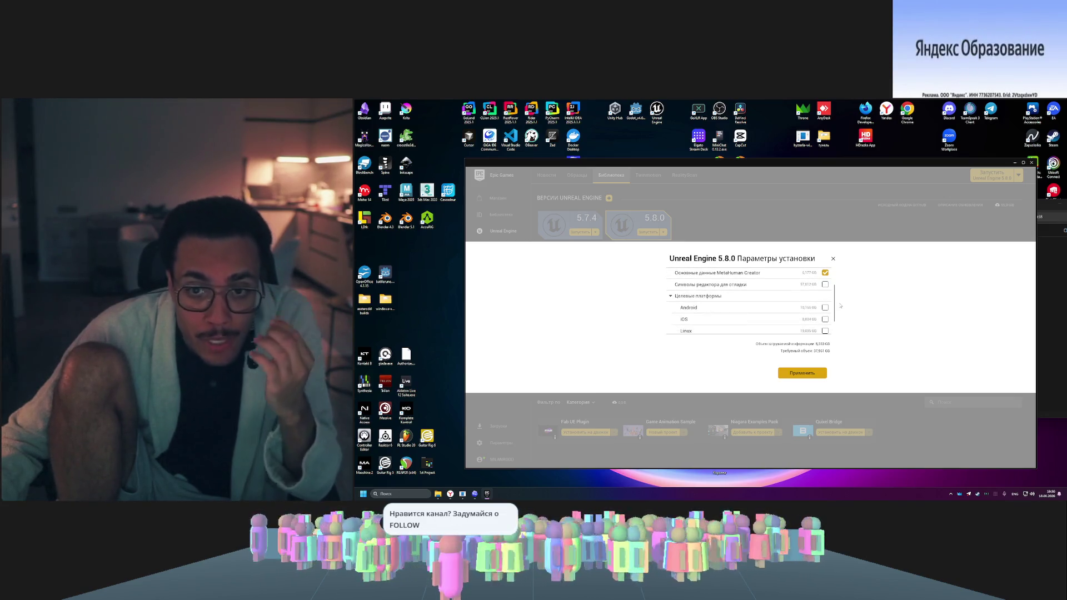
pyautogui.scroll(-2, 840, 306)
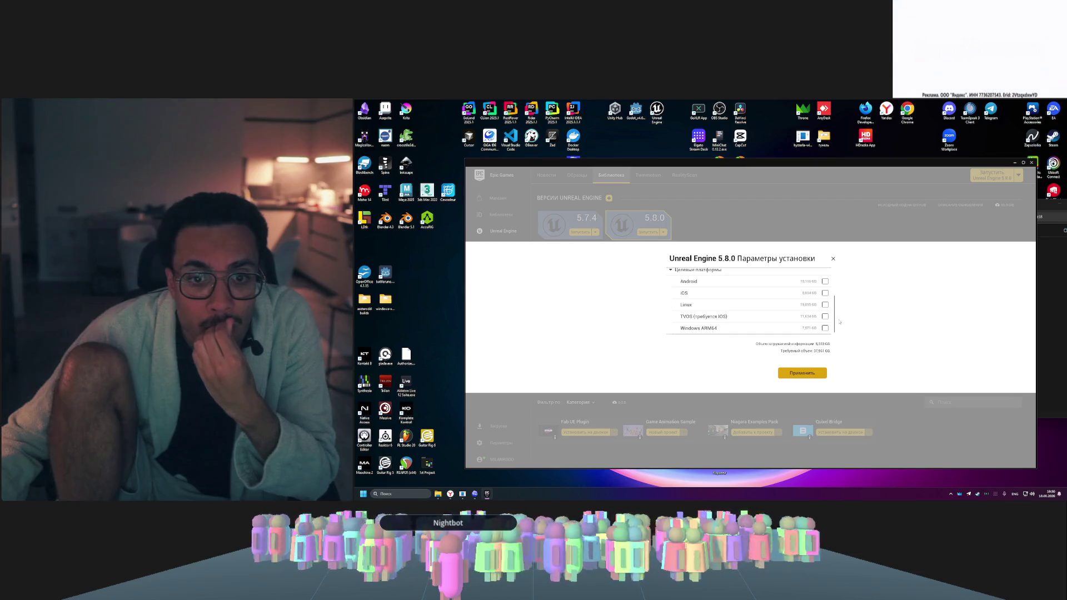
pyautogui.scroll(3, 840, 312)
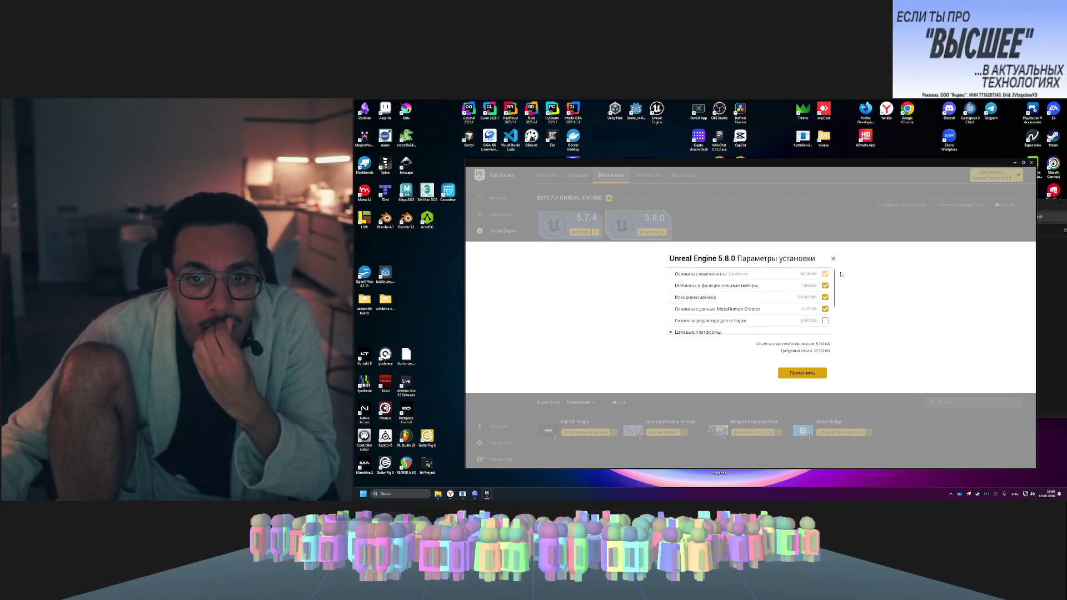
pyautogui.click(810, 373)
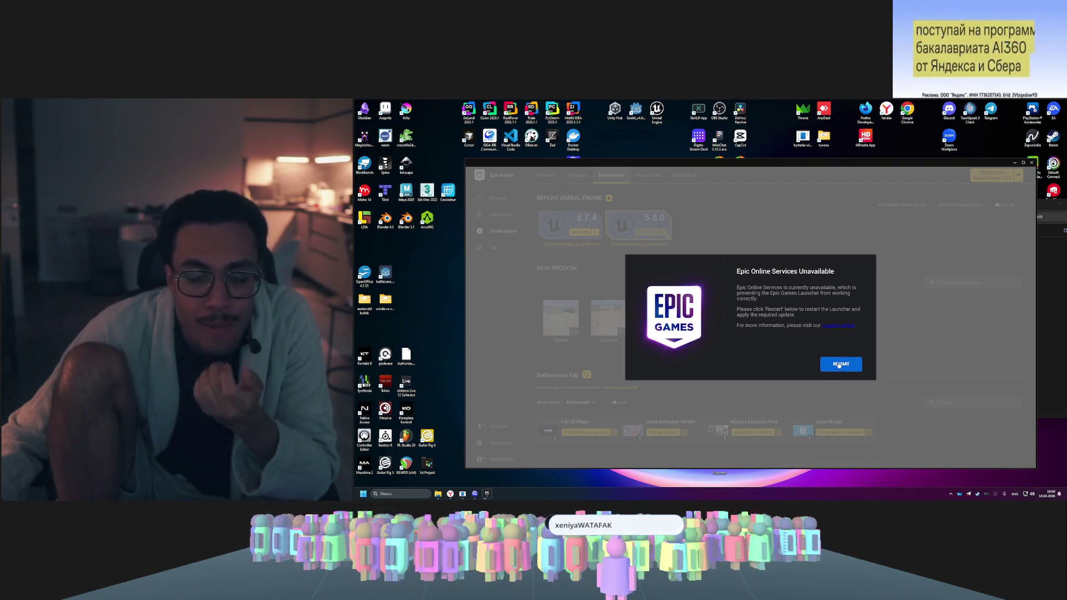
# - Restart the launcher from the Epic Online Services notice and bring it back to the front
pyautogui.click(840, 364)
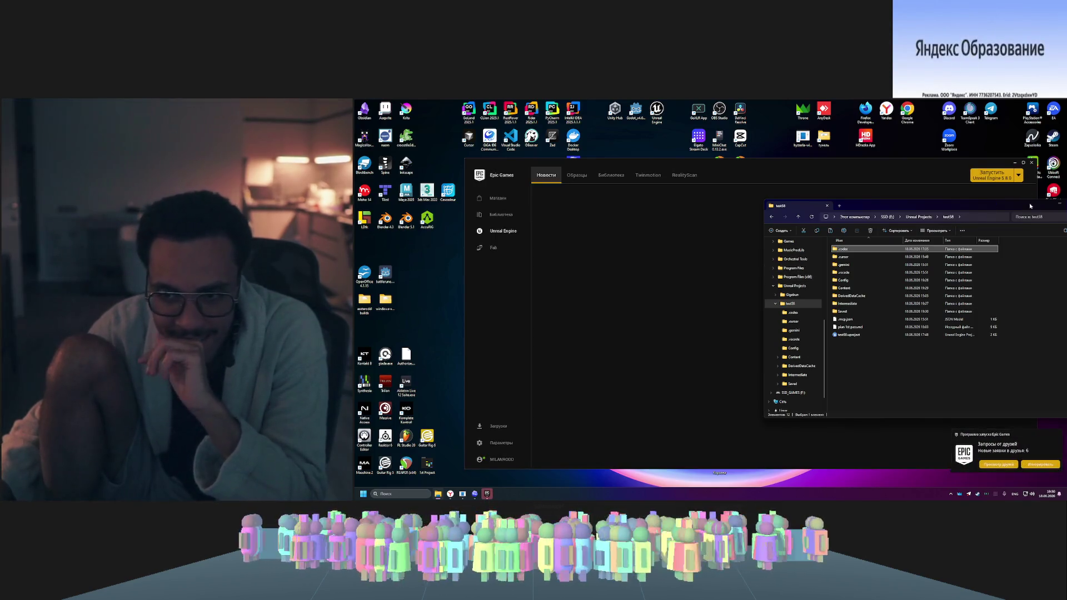
pyautogui.moveTo(1030, 207); pyautogui.dragTo(945, 209)
pyautogui.click(926, 211)
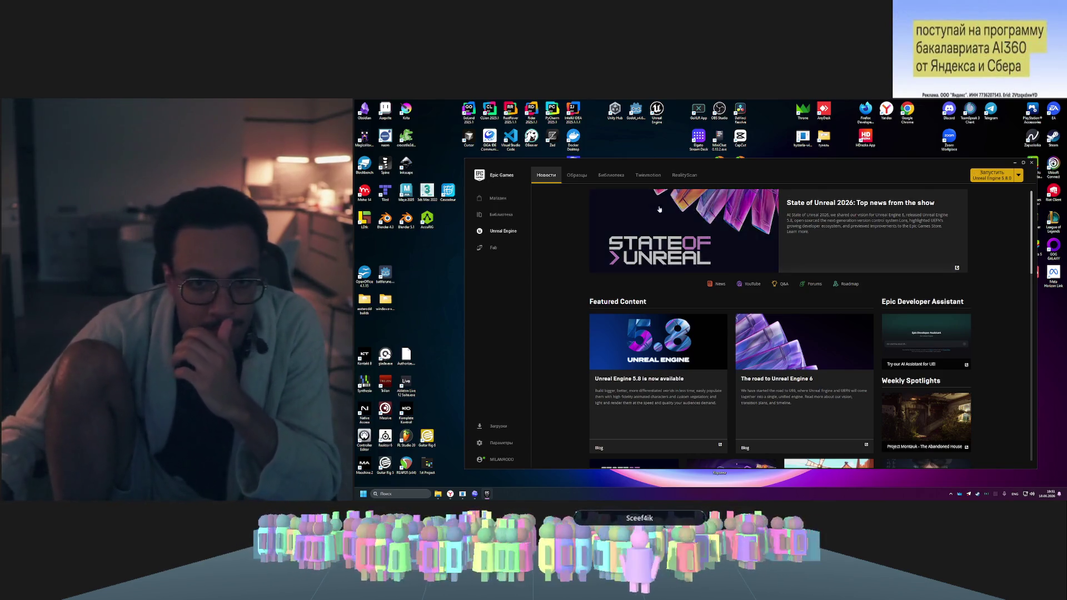
# - In Библиотека, reopen the 5.8.0 install options and apply them to start the download
pyautogui.click(498, 232)
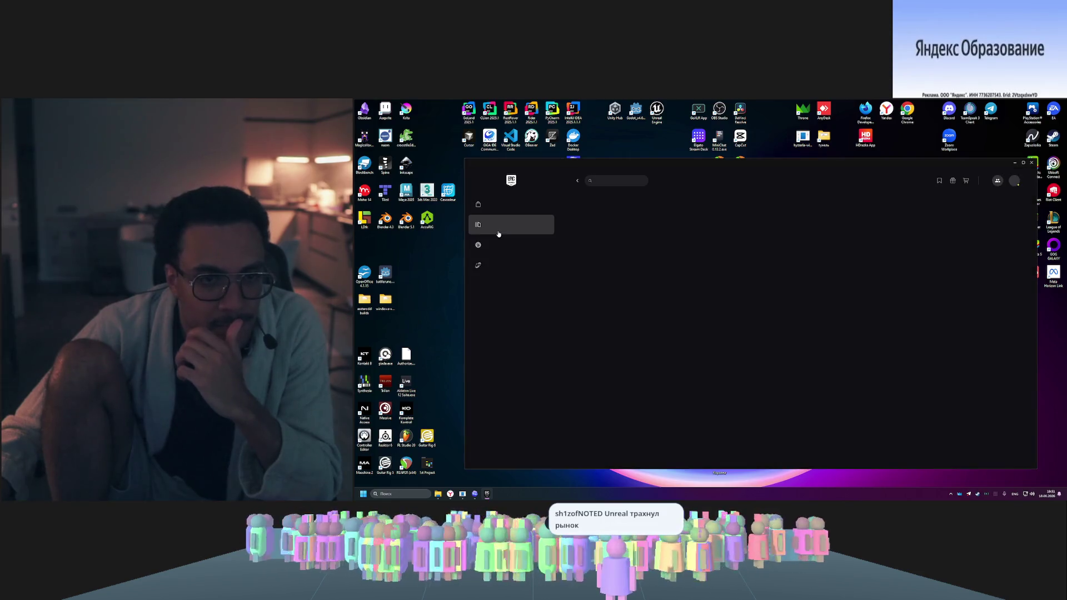
pyautogui.click(503, 248)
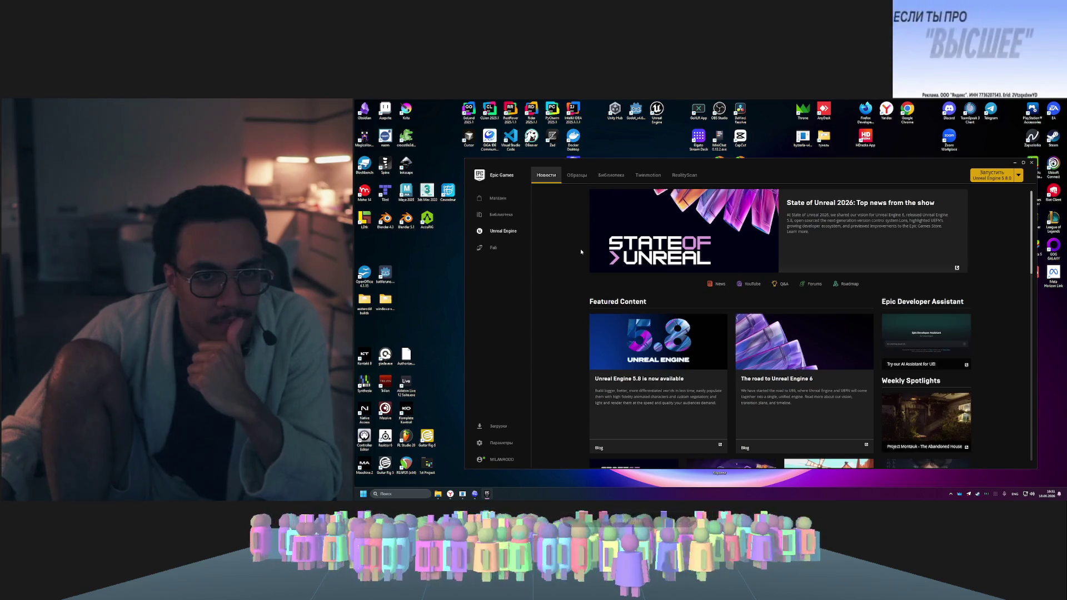
pyautogui.click(626, 177)
pyautogui.click(663, 232)
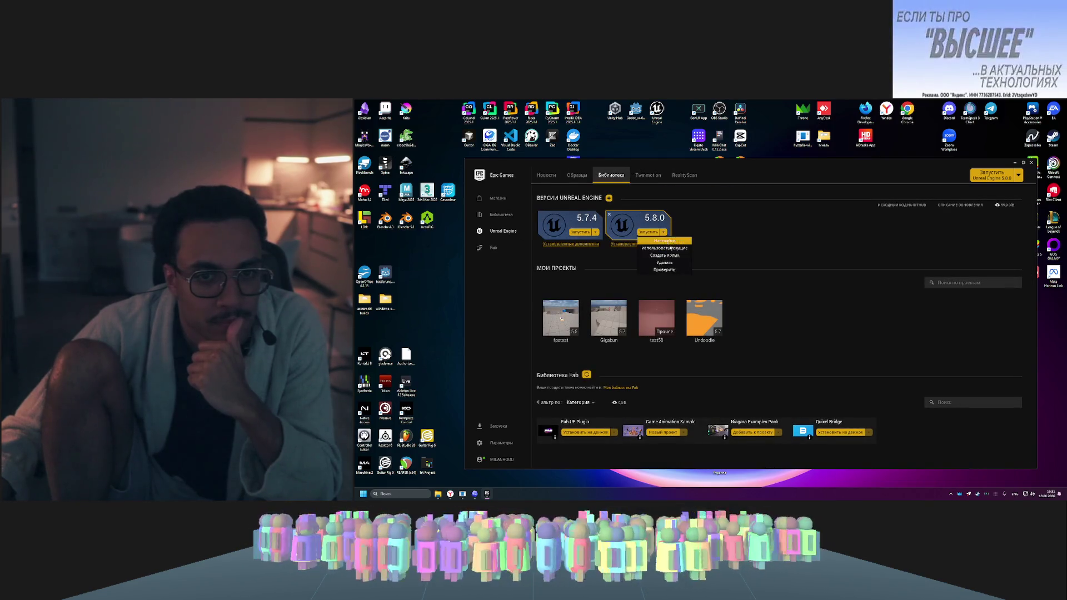
pyautogui.click(662, 245)
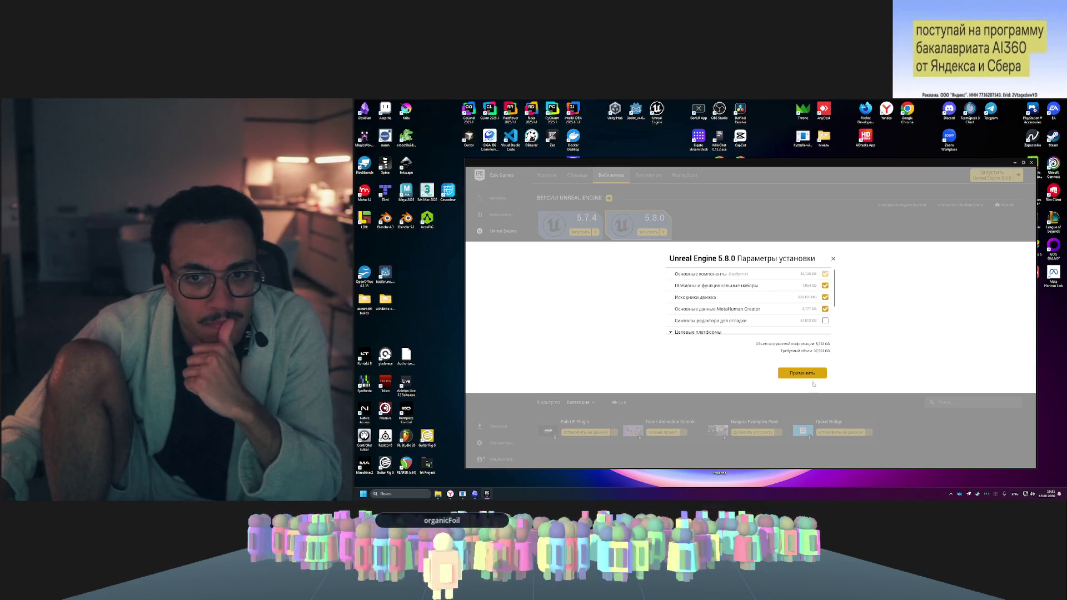
pyautogui.click(812, 373)
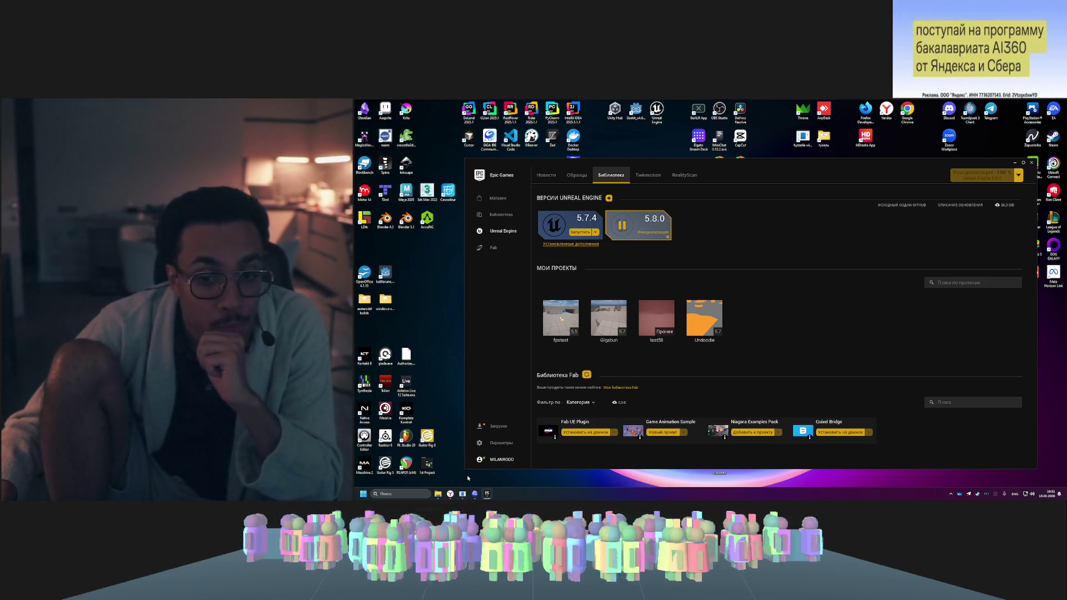
# - Wait for the 5.8.0 MetaHuman core data install to finish and launch Unreal Editor 5.8
pyautogui.moveTo(466, 495)
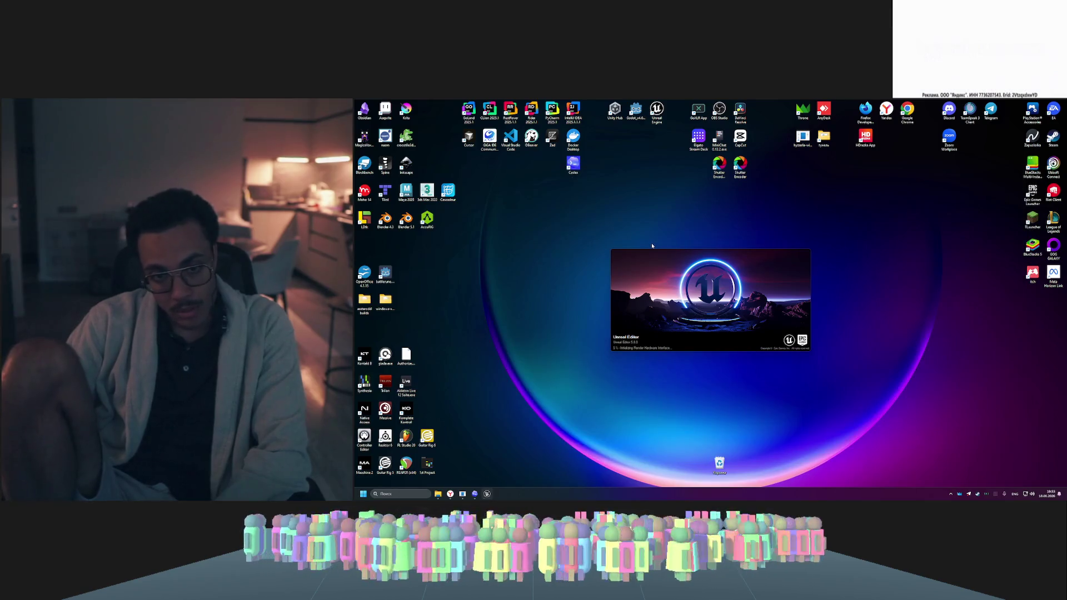
# - From My Projects, open test58 and choose Open a Copy for this engine version
pyautogui.moveTo(566, 219)
pyautogui.mouseDown()
pyautogui.moveTo(887, 363)
pyautogui.moveTo(566, 226)
pyautogui.moveTo(851, 366)
pyautogui.mouseUp()
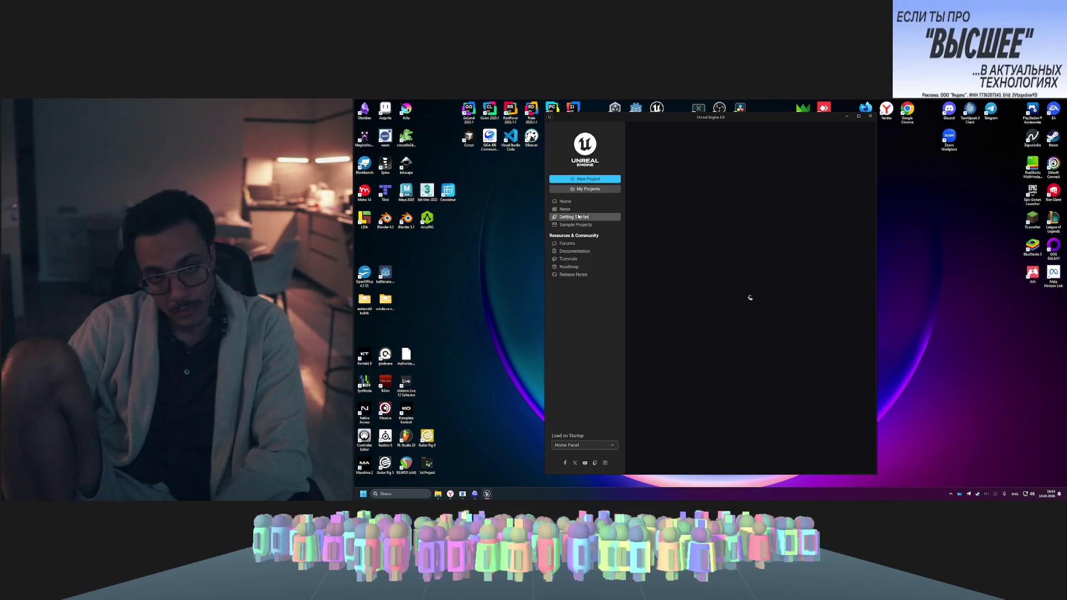
pyautogui.click(599, 190)
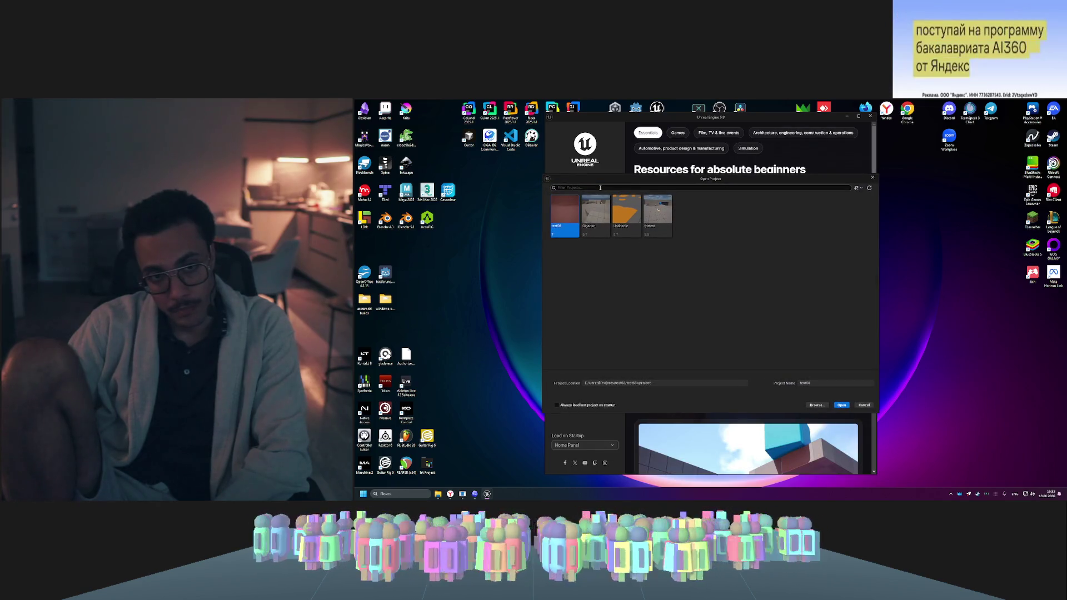
pyautogui.doubleClick(564, 217)
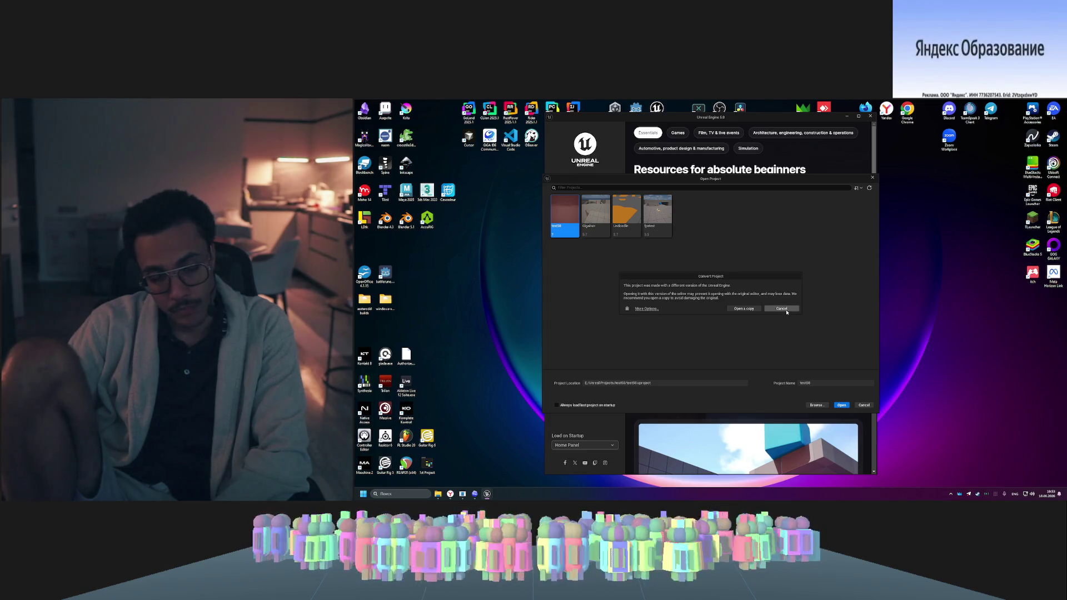
pyautogui.click(742, 309)
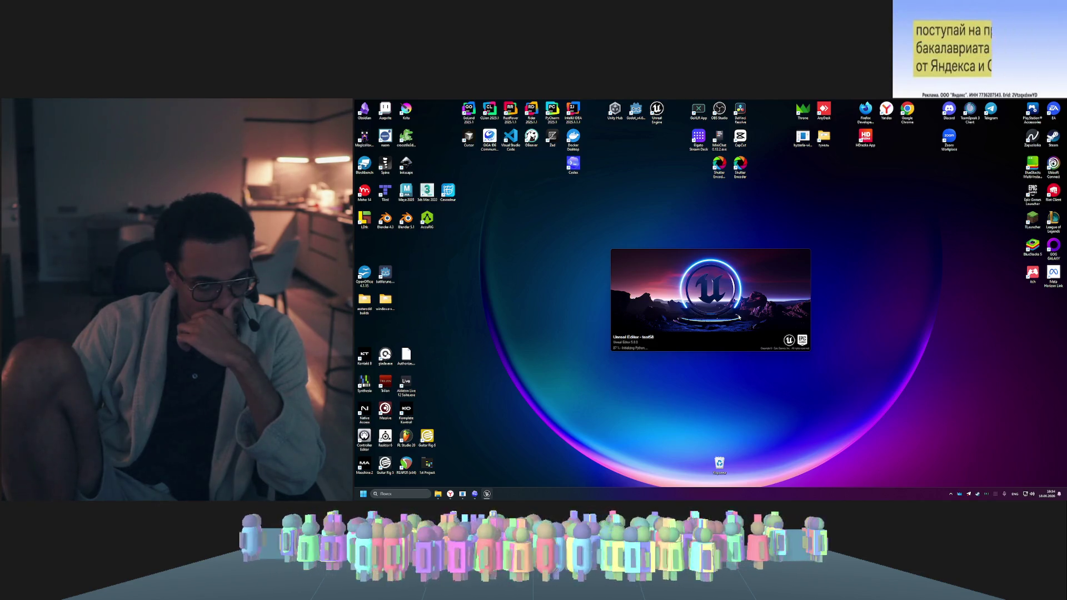
# - Close the Message Log and open the CityMedieval folder in the Content Drawer
pyautogui.moveTo(544, 222)
pyautogui.mouseDown()
pyautogui.moveTo(878, 406)
pyautogui.moveTo(629, 291)
pyautogui.moveTo(537, 216)
pyautogui.moveTo(642, 284)
pyautogui.moveTo(559, 229)
pyautogui.mouseUp()
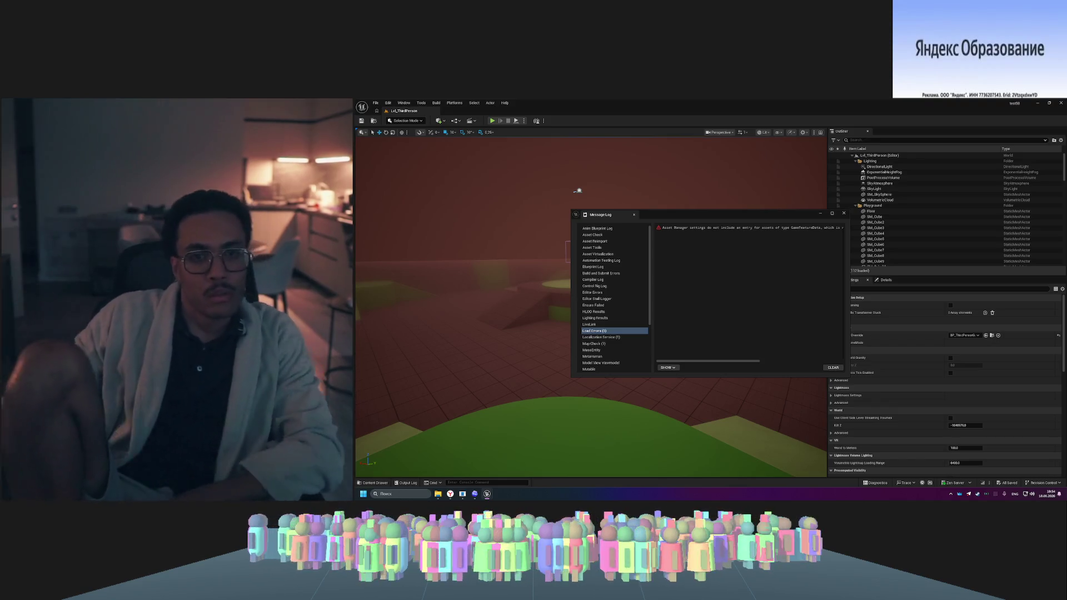
pyautogui.click(844, 213)
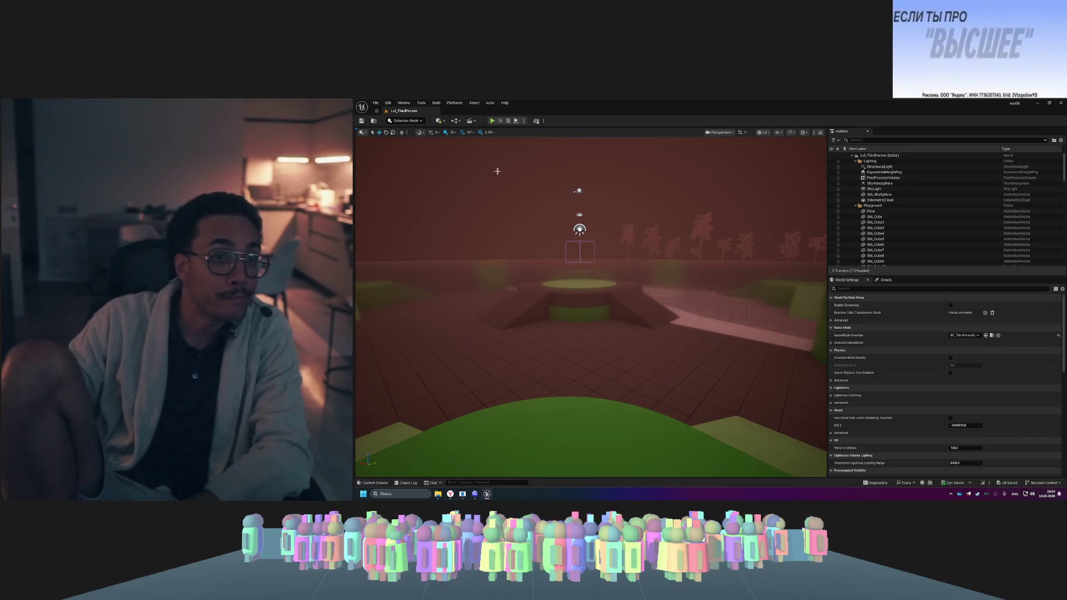
pyautogui.hotkey('ctrl', 'space')
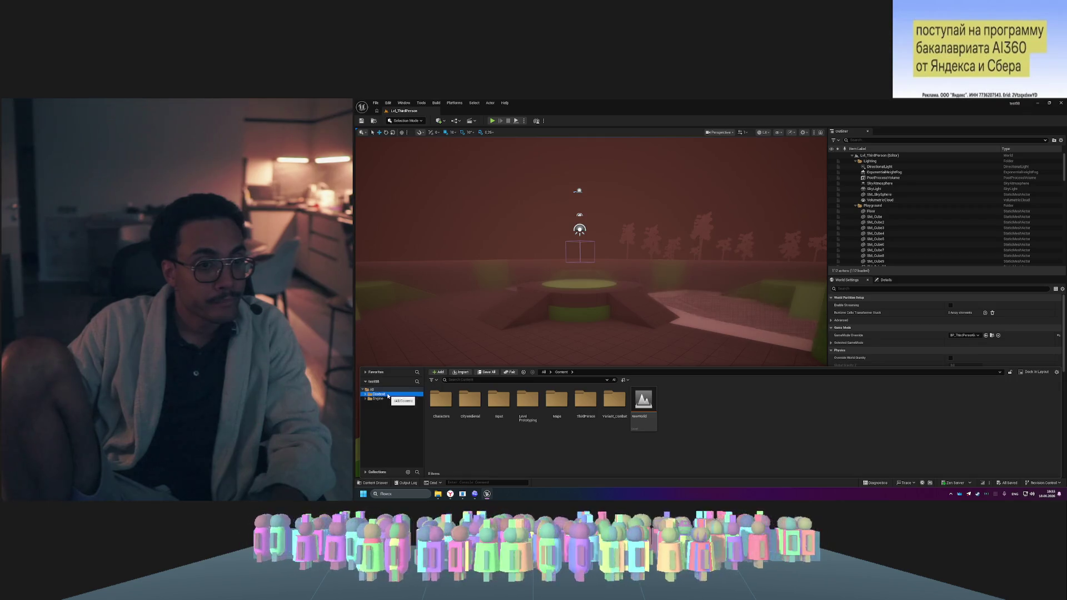
pyautogui.doubleClick(469, 399)
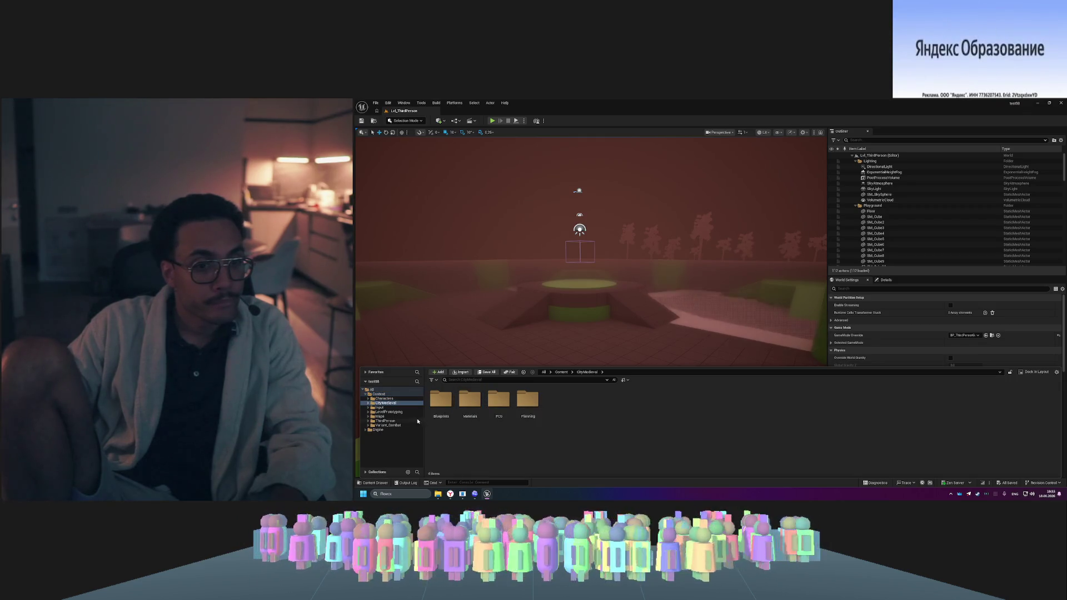
# - Browse Content, ThirdPerson and Mannequins, then settle in the Characters folder holding Mannequins
pyautogui.doubleClick(401, 391)
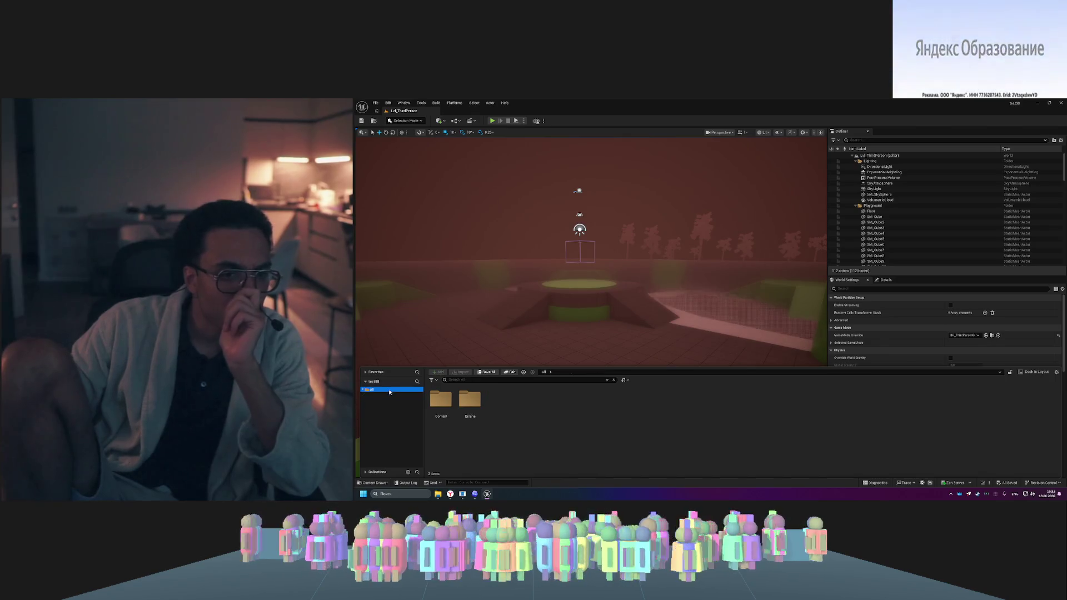
pyautogui.doubleClick(441, 398)
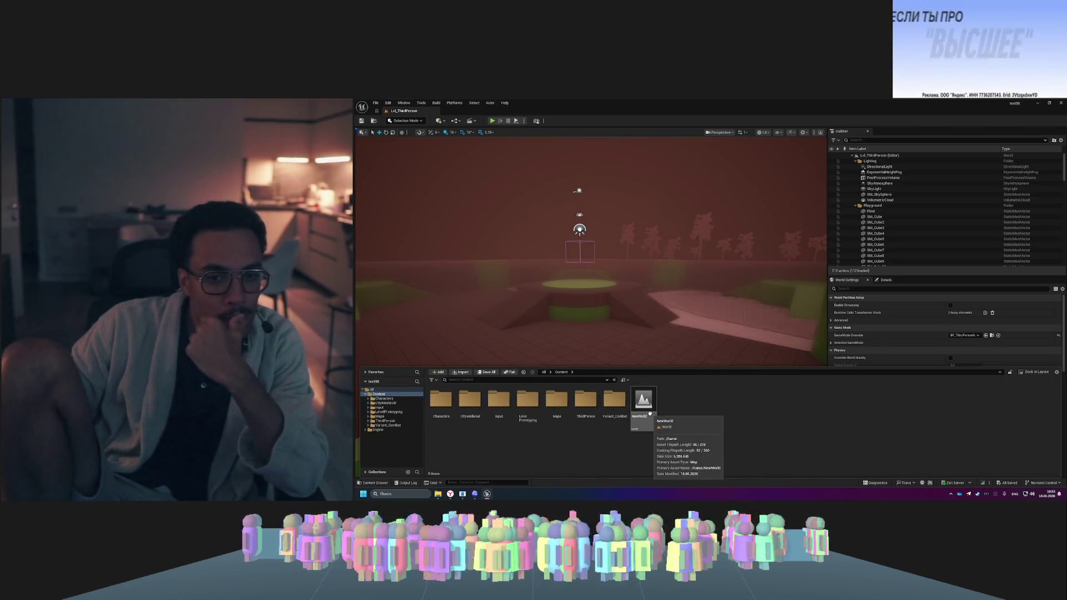
pyautogui.doubleClick(589, 401)
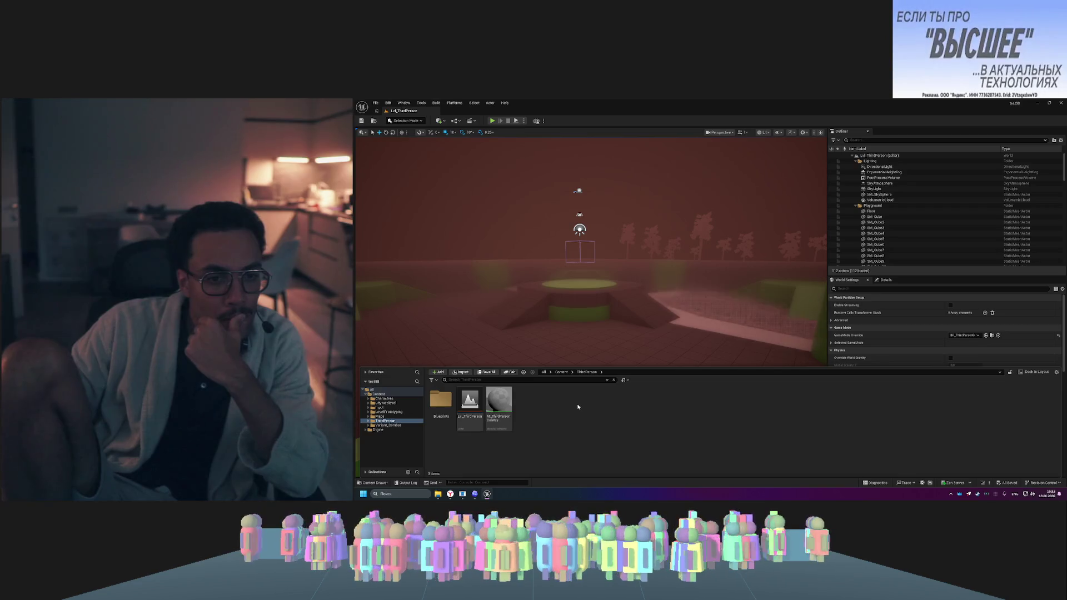
pyautogui.doubleClick(376, 394)
pyautogui.doubleClick(382, 399)
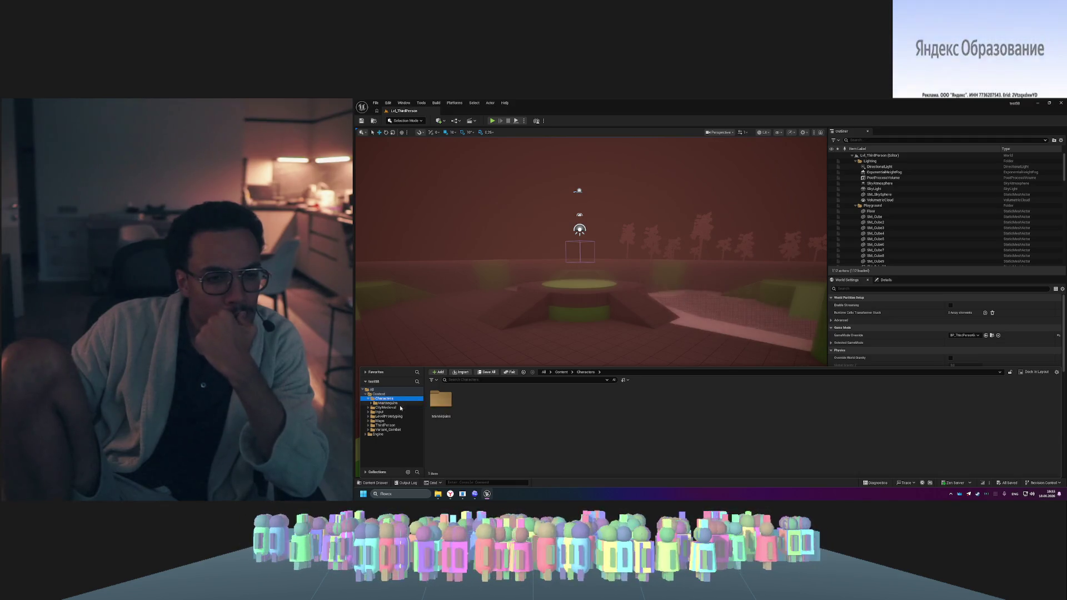
pyautogui.doubleClick(396, 403)
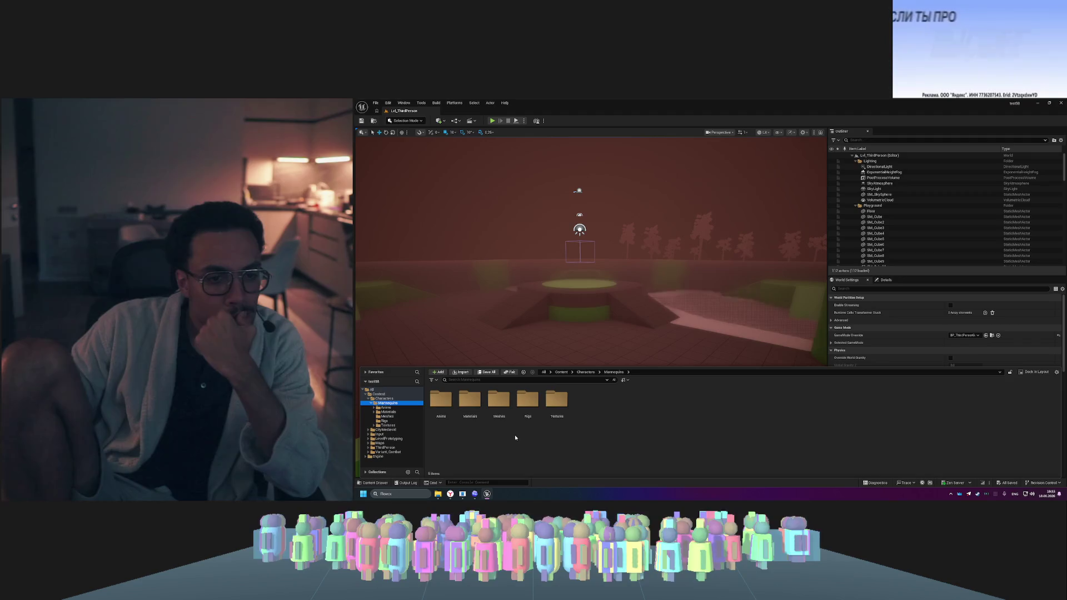
pyautogui.doubleClick(383, 399)
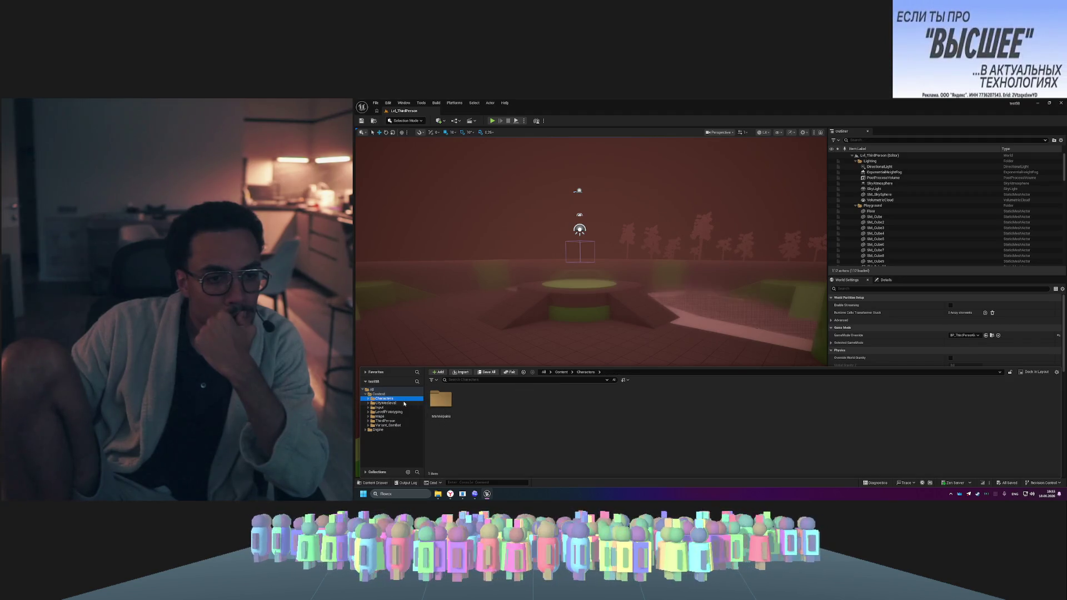
pyautogui.rightClick(488, 405)
# - Search 'meta' and create a MetaHuman Character asset with the default name NewMetaHumanCharacter
pyautogui.moveTo(517, 333)
pyautogui.click(516, 149)
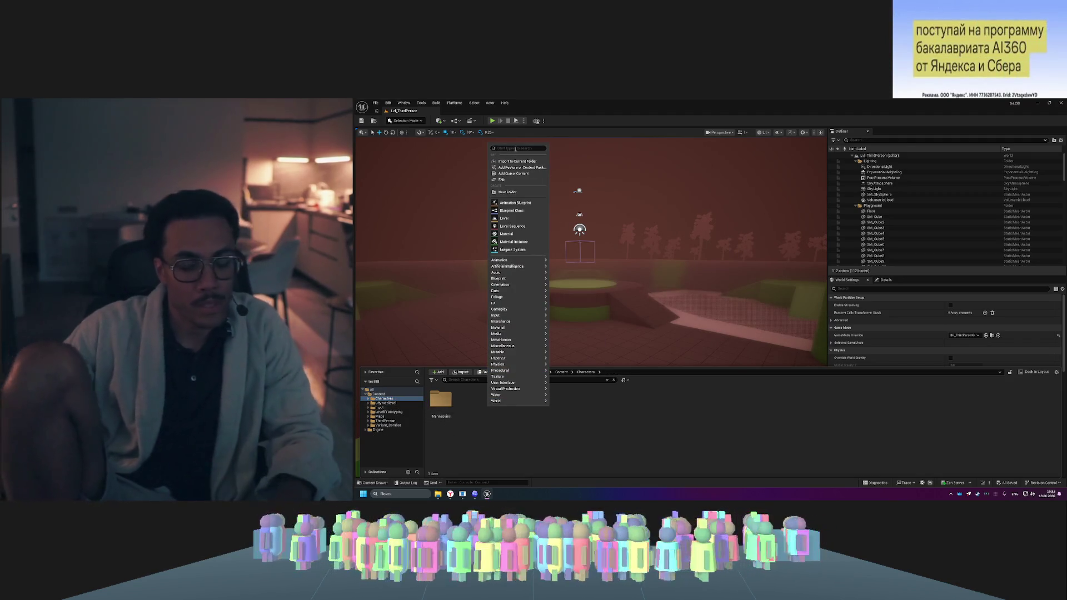
pyautogui.write('meha')
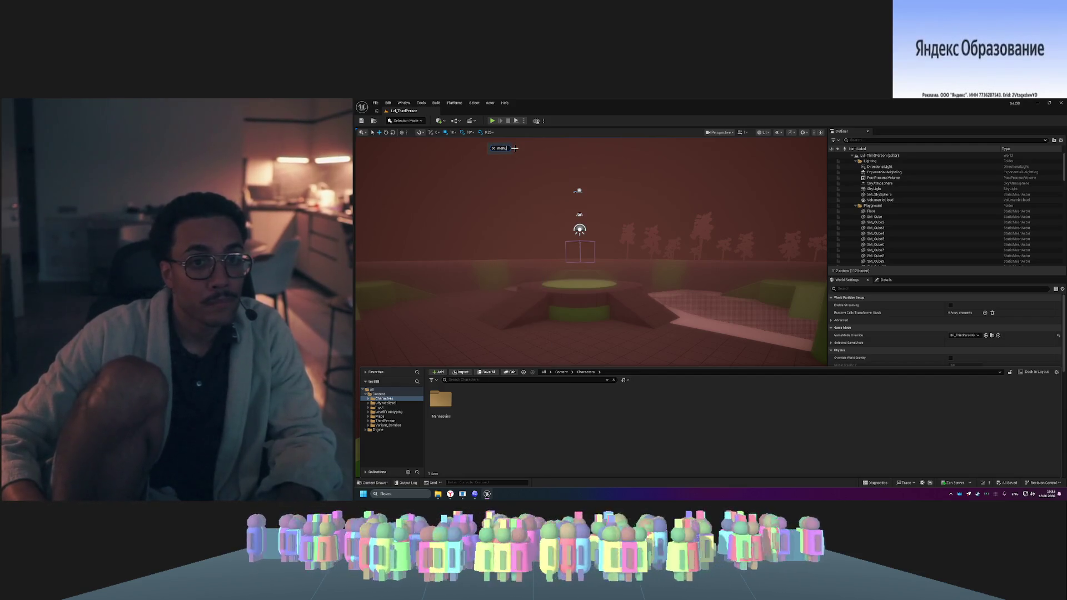
pyautogui.press('BackSpace')
pyautogui.press('BackSpace')
pyautogui.press('BackSpace')
pyautogui.write('t')
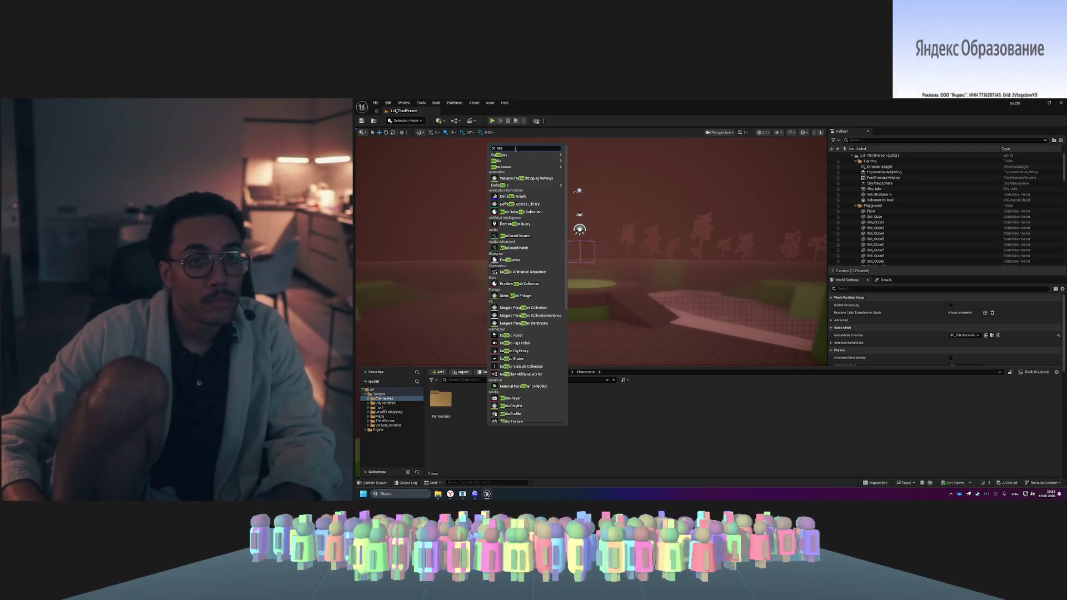
pyautogui.write('a')
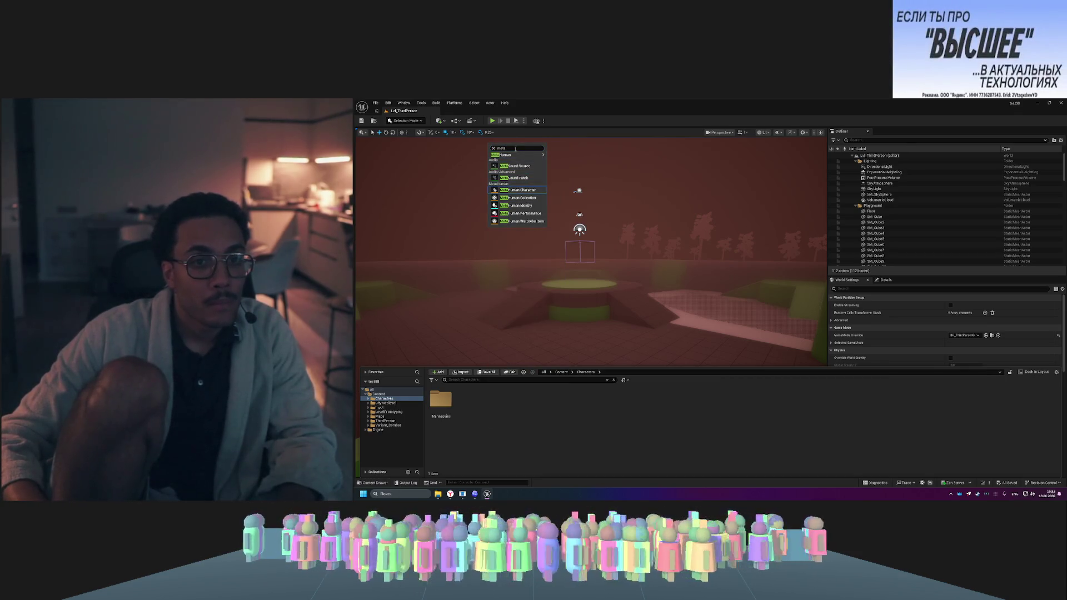
pyautogui.press('Return')
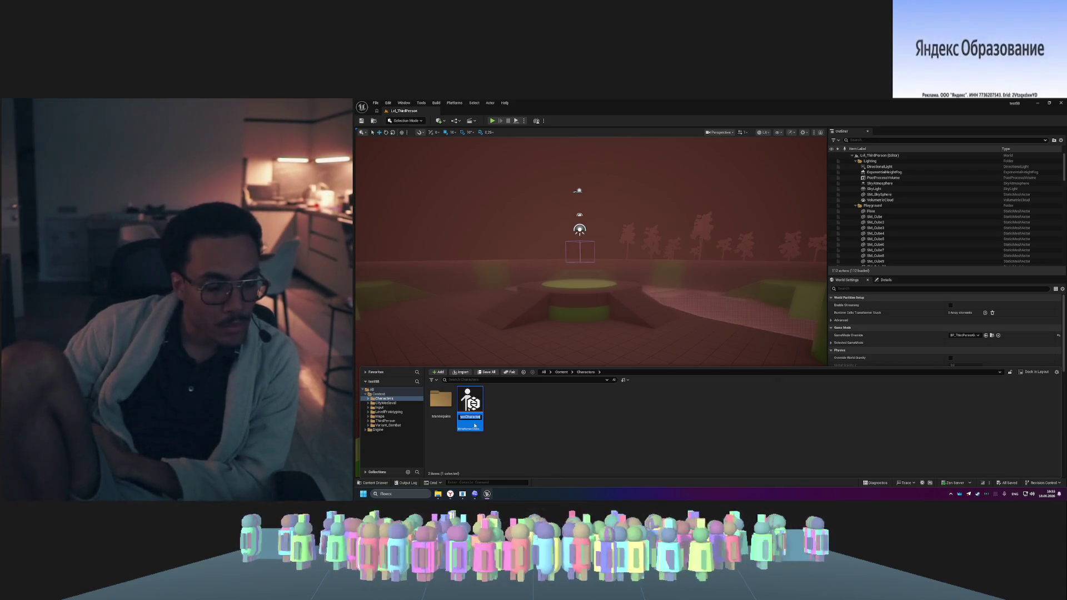
pyautogui.click(445, 445)
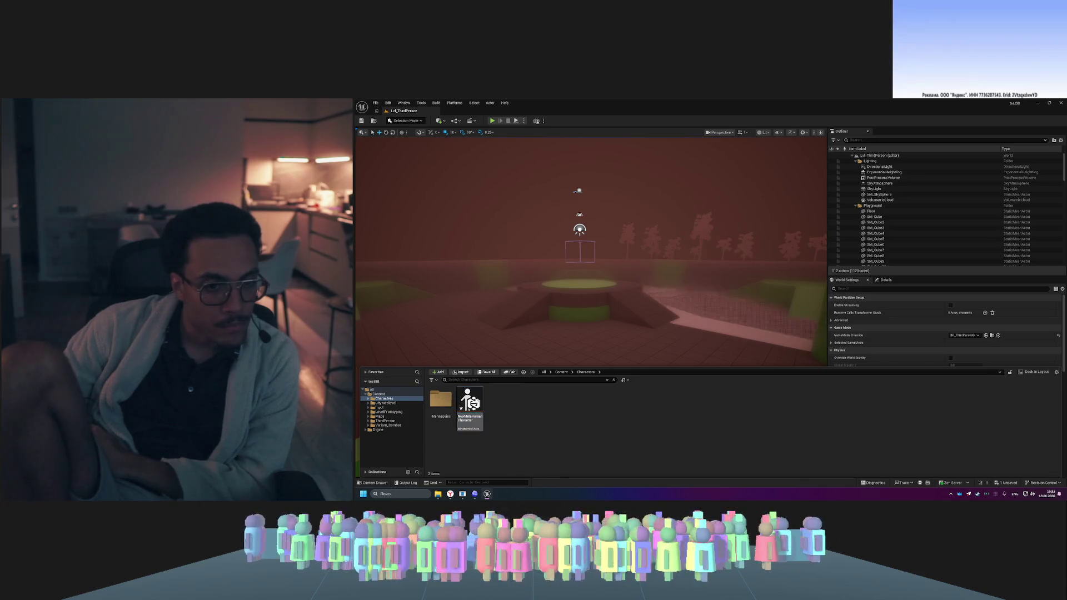
pyautogui.doubleClick(475, 403)
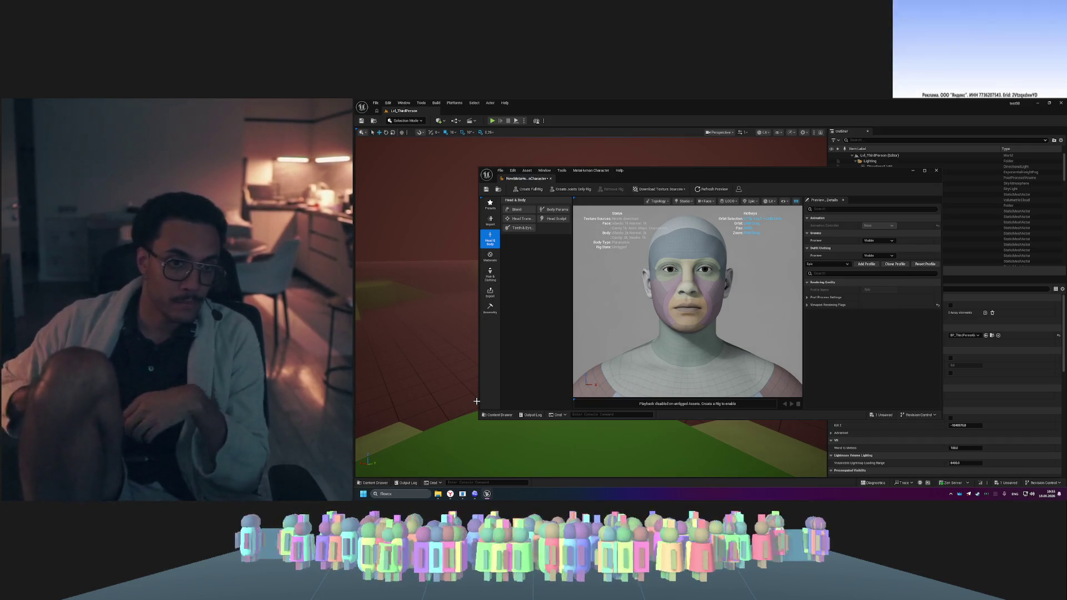
# - Maximize the MetaHuman Character editor and zoom and orbit around the default head
pyautogui.click(924, 170)
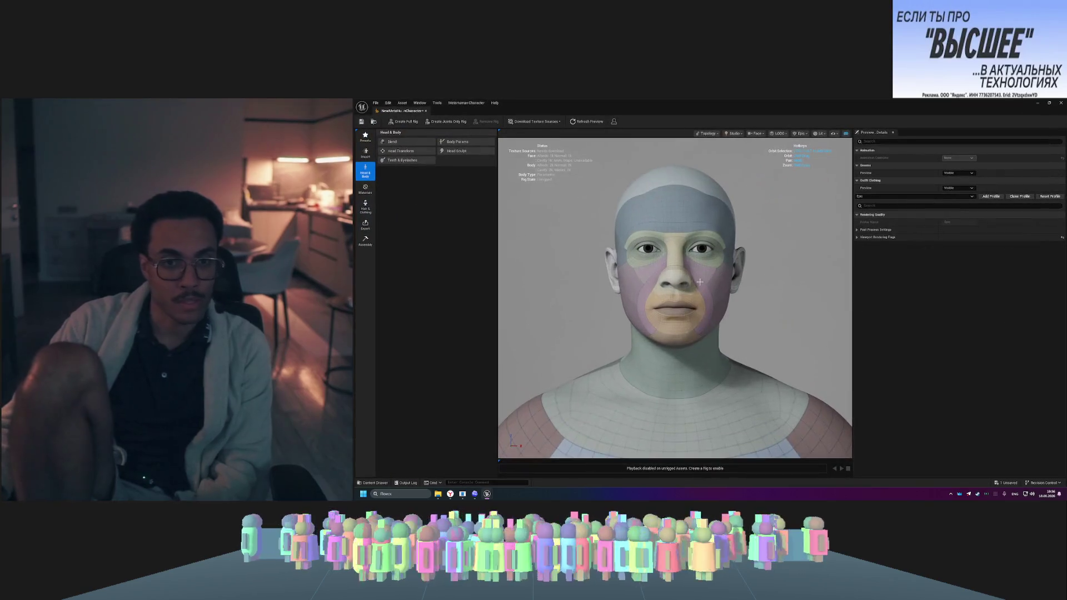
pyautogui.scroll(3, 700, 282)
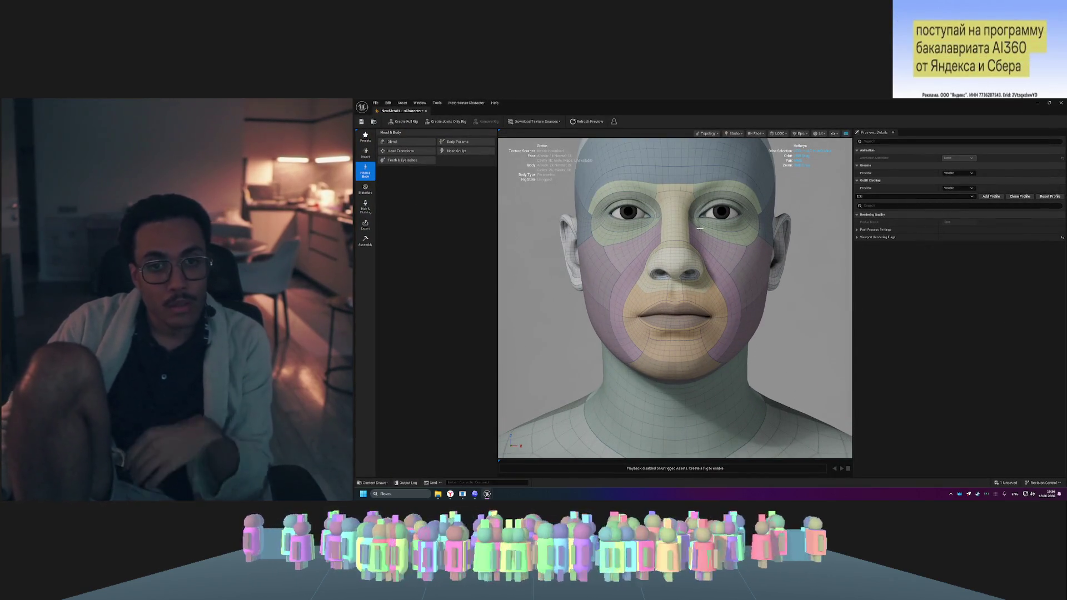
pyautogui.scroll(-2, 700, 228)
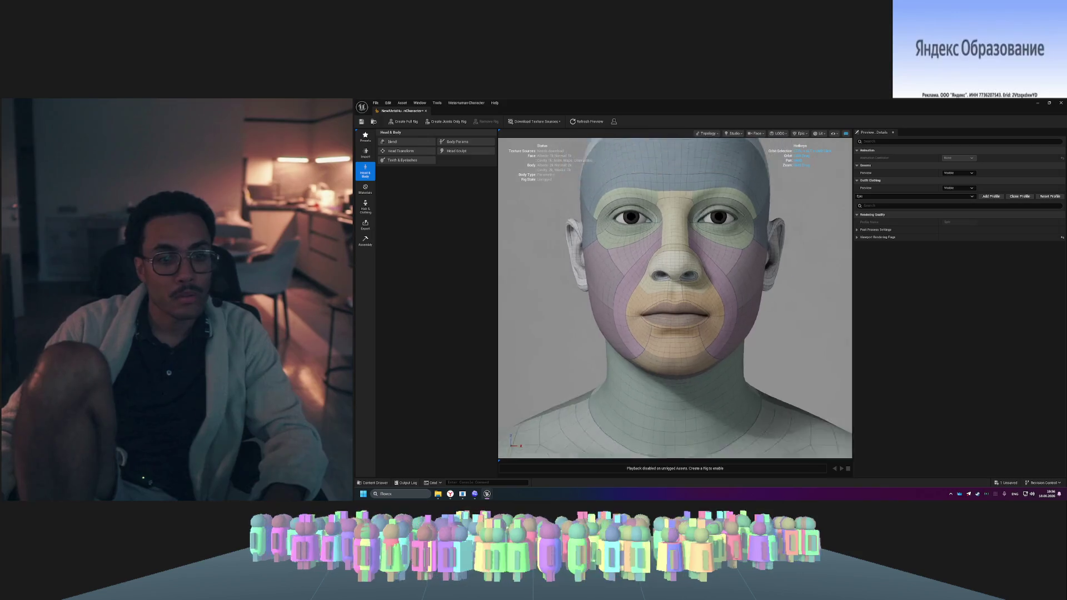
pyautogui.scroll(-2, 675, 297)
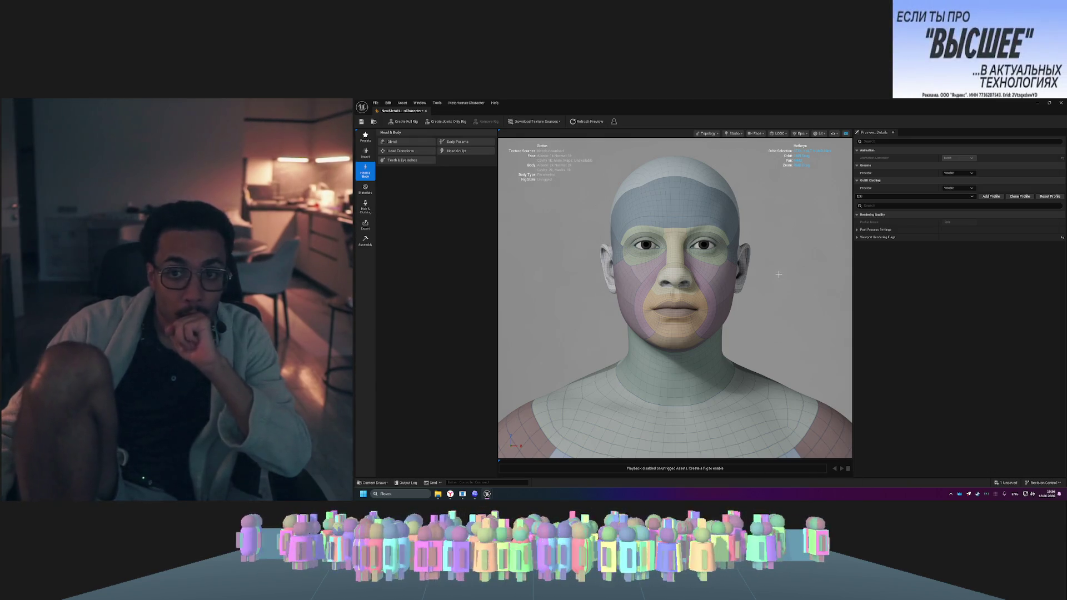
pyautogui.moveTo(667, 361)
pyautogui.mouseDown()
pyautogui.moveTo(790, 361)
pyautogui.moveTo(676, 362)
pyautogui.mouseUp()
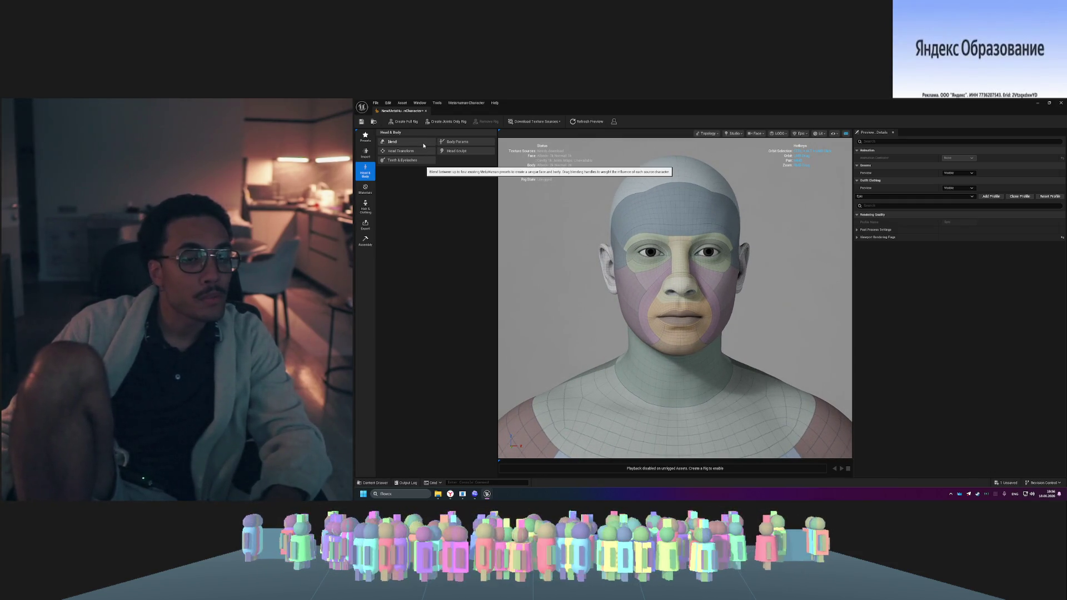
# - Show the Import options for bringing in a body From Custom Mesh
pyautogui.click(366, 155)
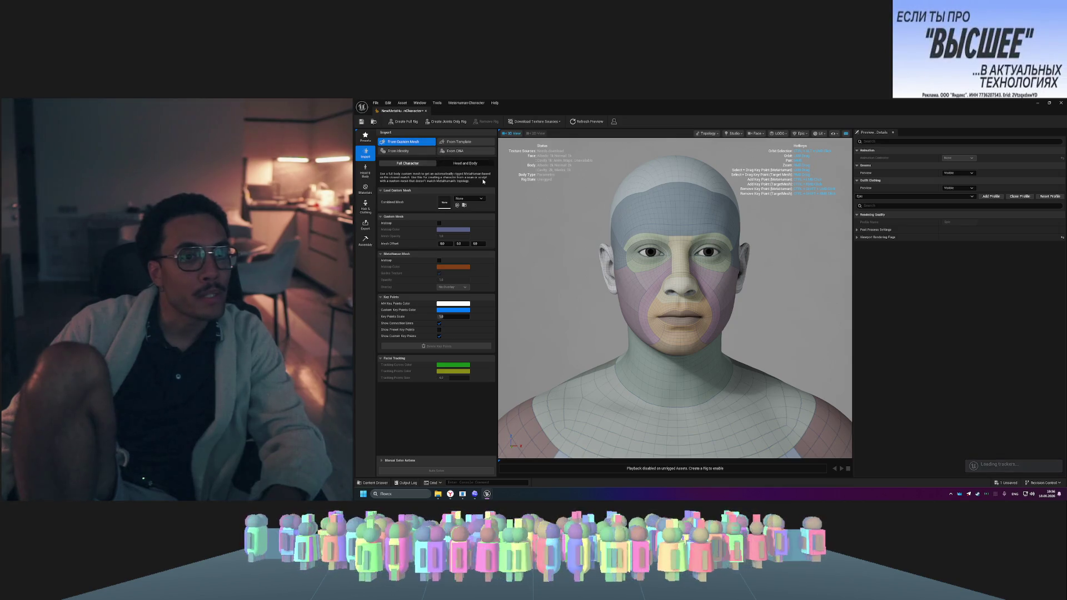
pyautogui.click(408, 142)
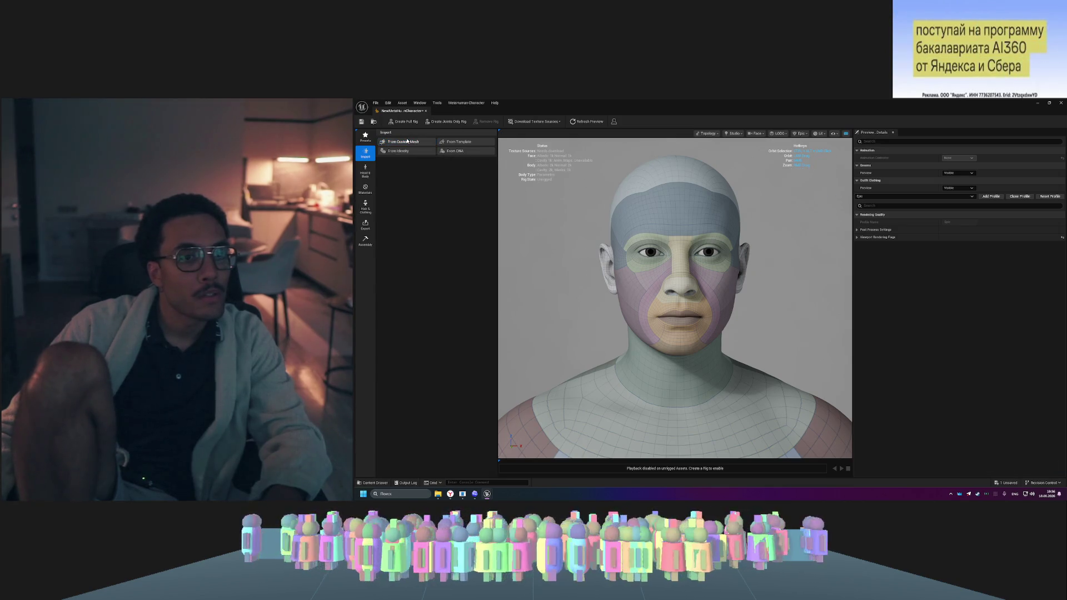
pyautogui.click(408, 142)
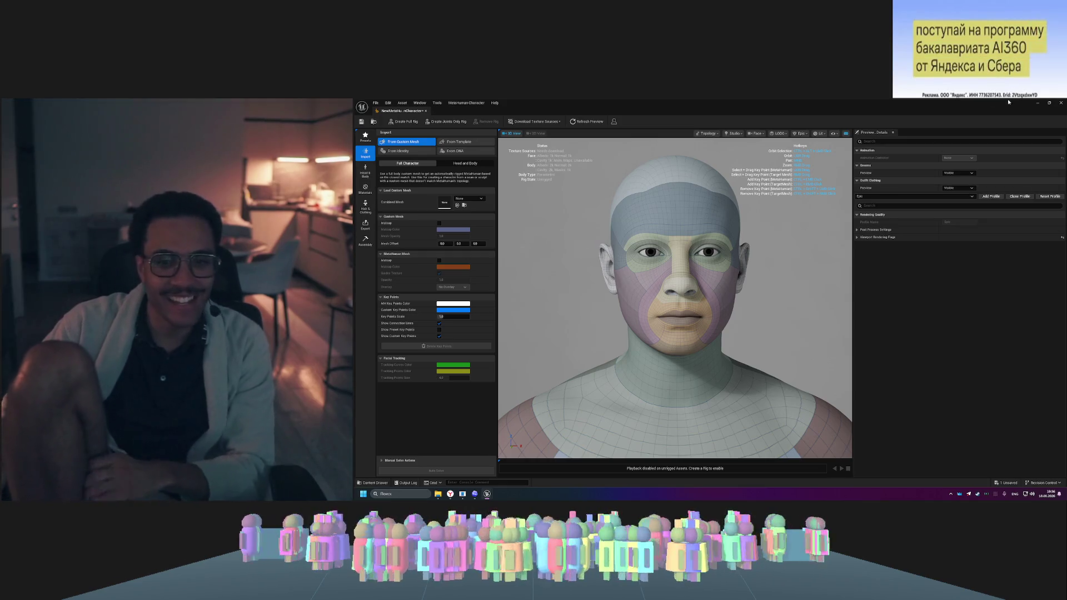
# - Minimize the Unreal windows and launch Blender from the taskbar
pyautogui.click(1037, 103)
pyautogui.click(1037, 103)
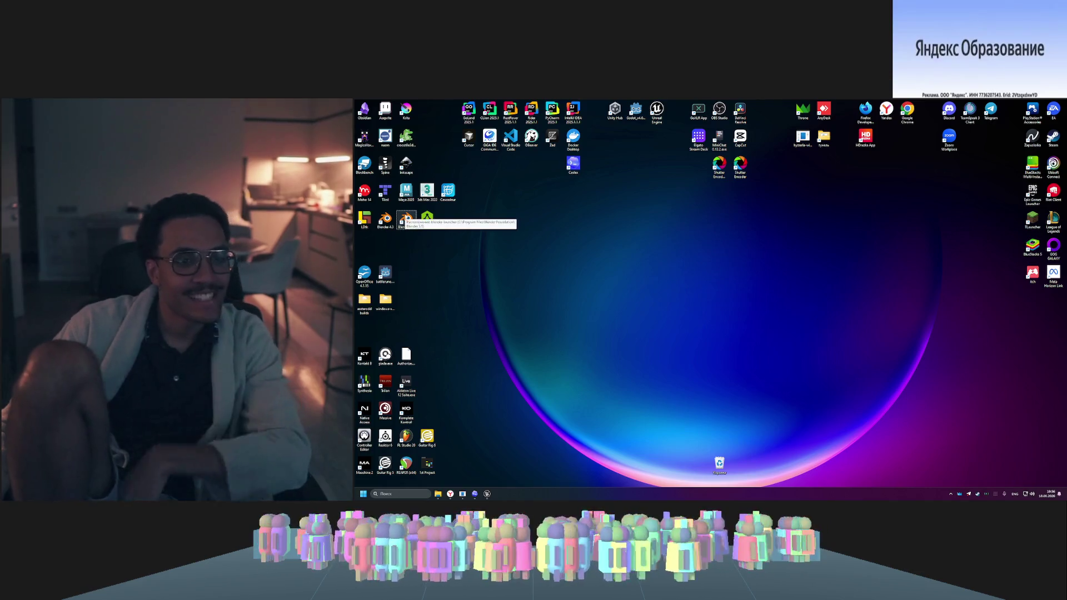
pyautogui.click(487, 494)
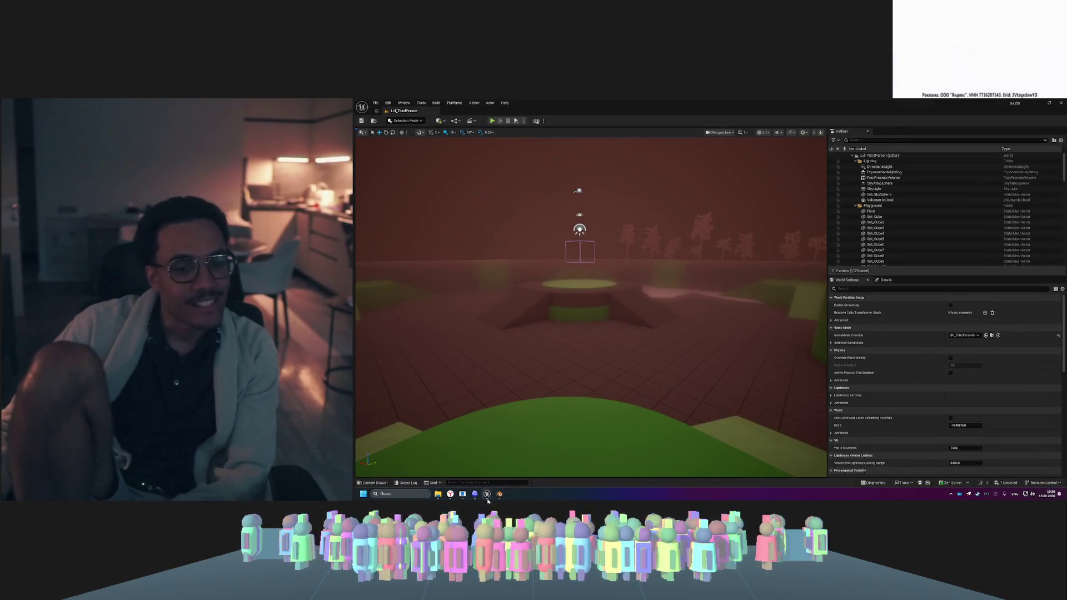
pyautogui.moveTo(488, 495)
pyautogui.click(519, 455)
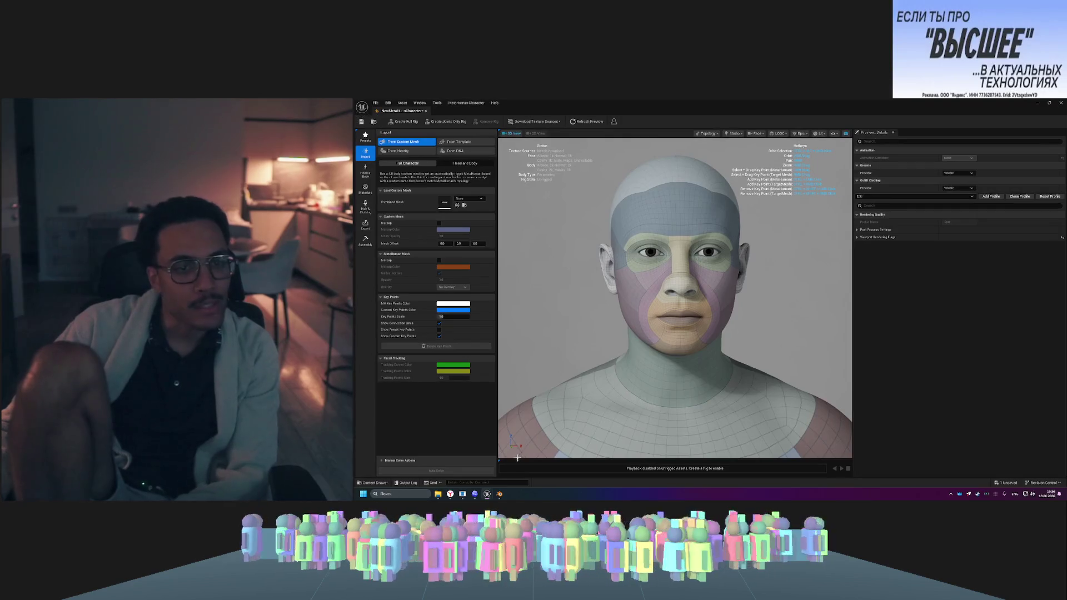
pyautogui.click(500, 494)
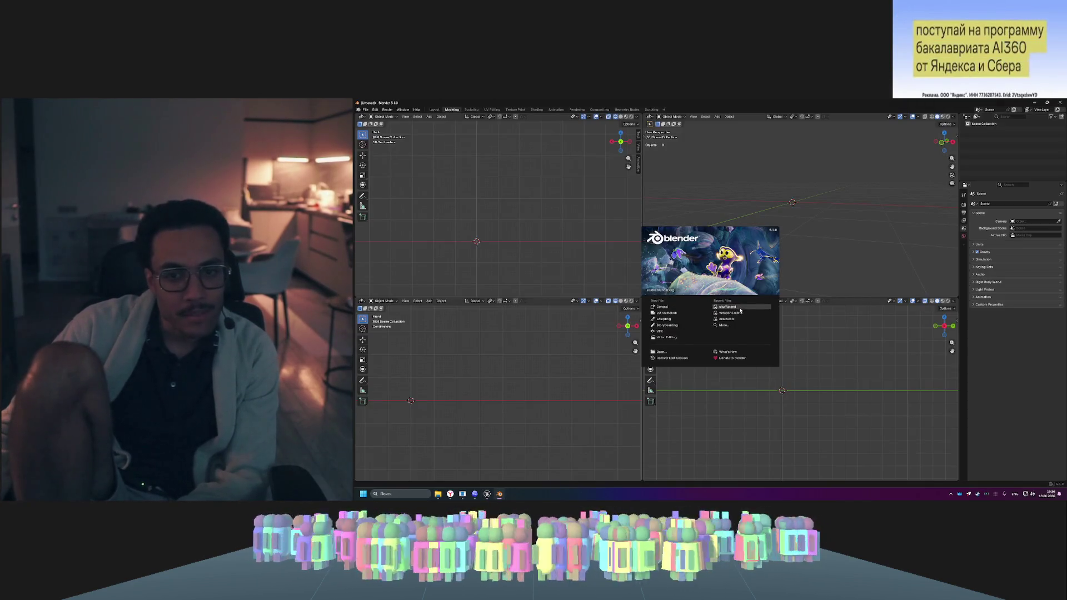
# - Close the splash screen and toggle between the quad view and a maximized perspective view
pyautogui.click(739, 309)
pyautogui.hotkey('ctrl', 'alt', 'q')
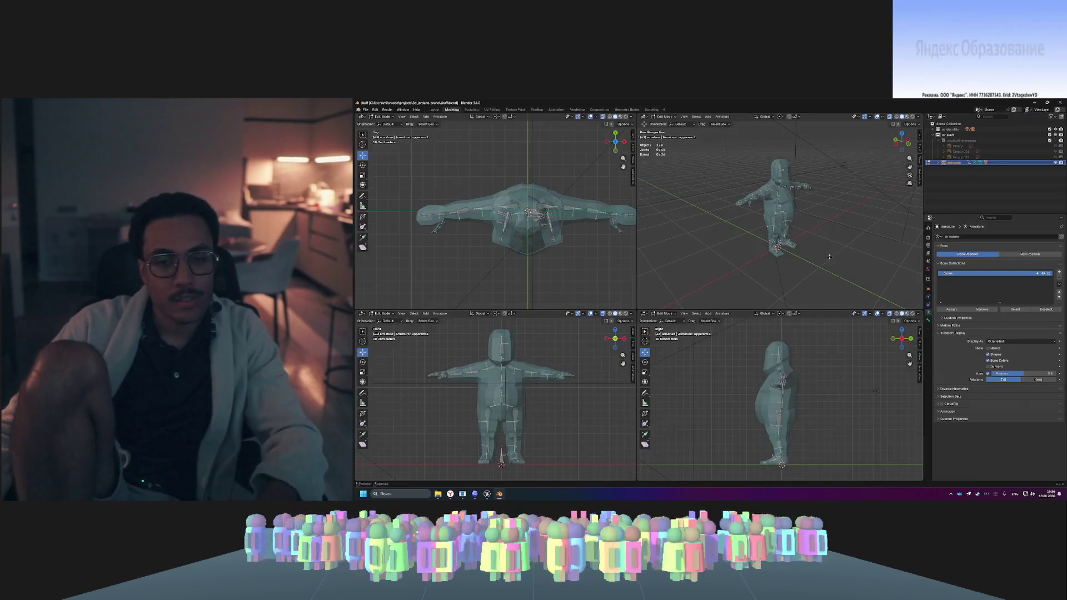
pyautogui.hotkey('ctrl', 'alt', 'q')
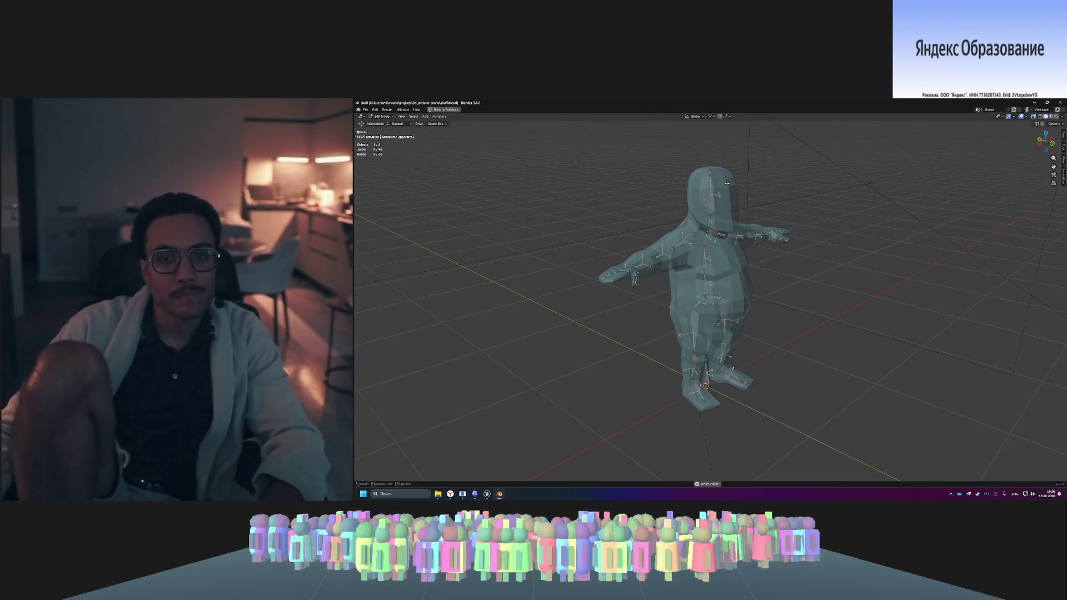
pyautogui.rightClick(864, 192)
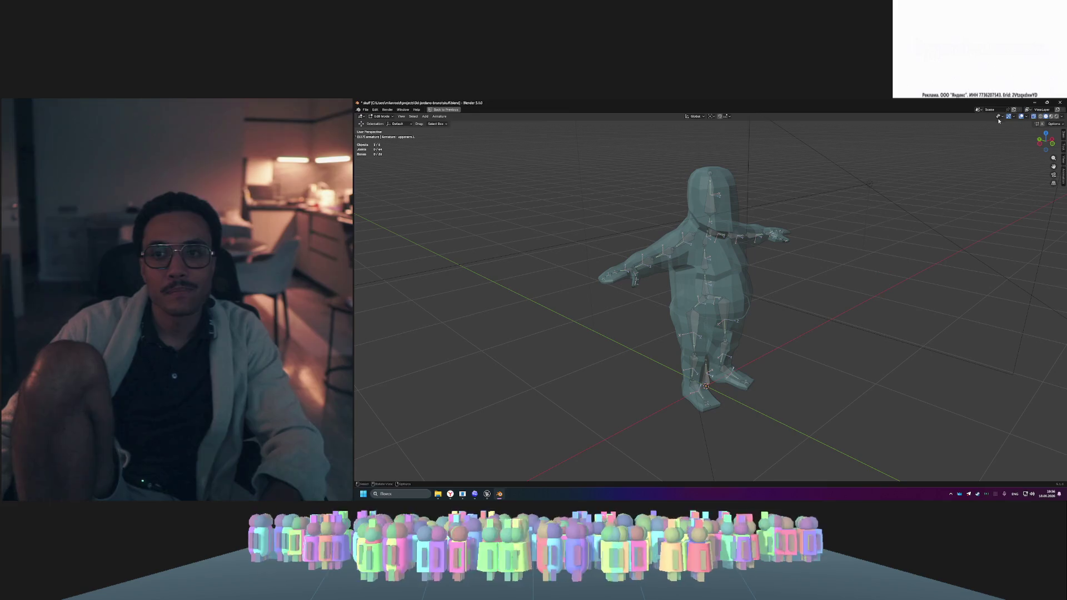
pyautogui.hotkey('ctrl', 'alt', 'space')
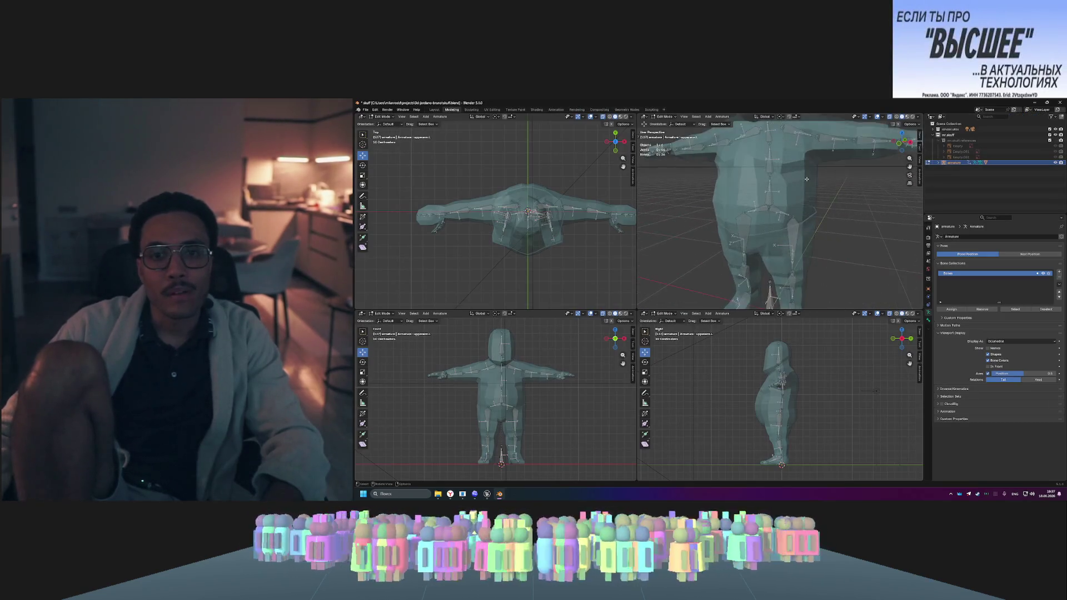
# - Switch the perspective view to Material Preview shading, inspect it full-screen, and select the armature
pyautogui.click(912, 117)
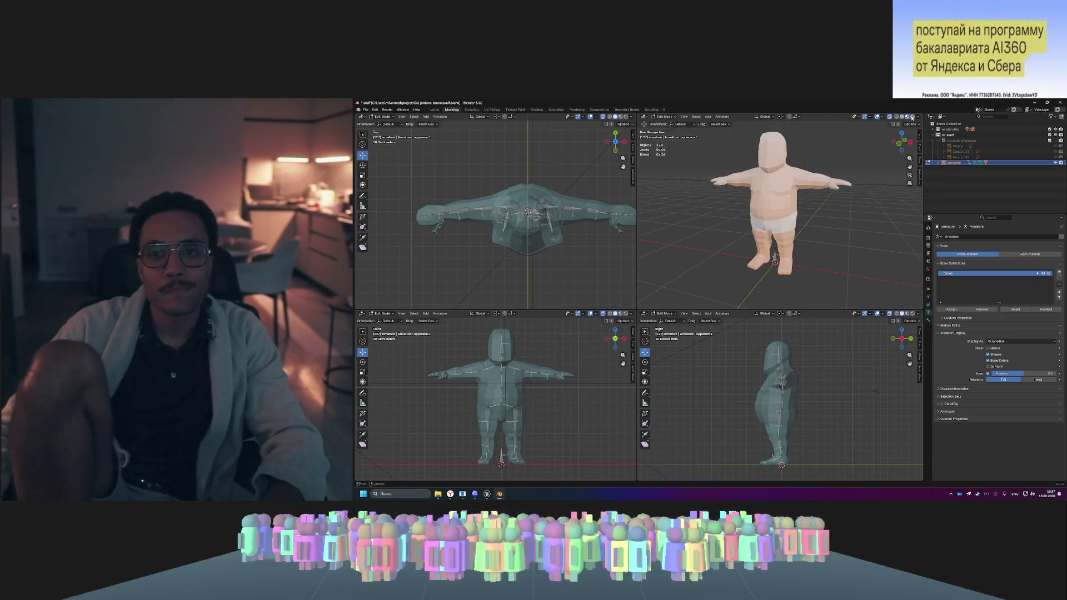
pyautogui.click(910, 118)
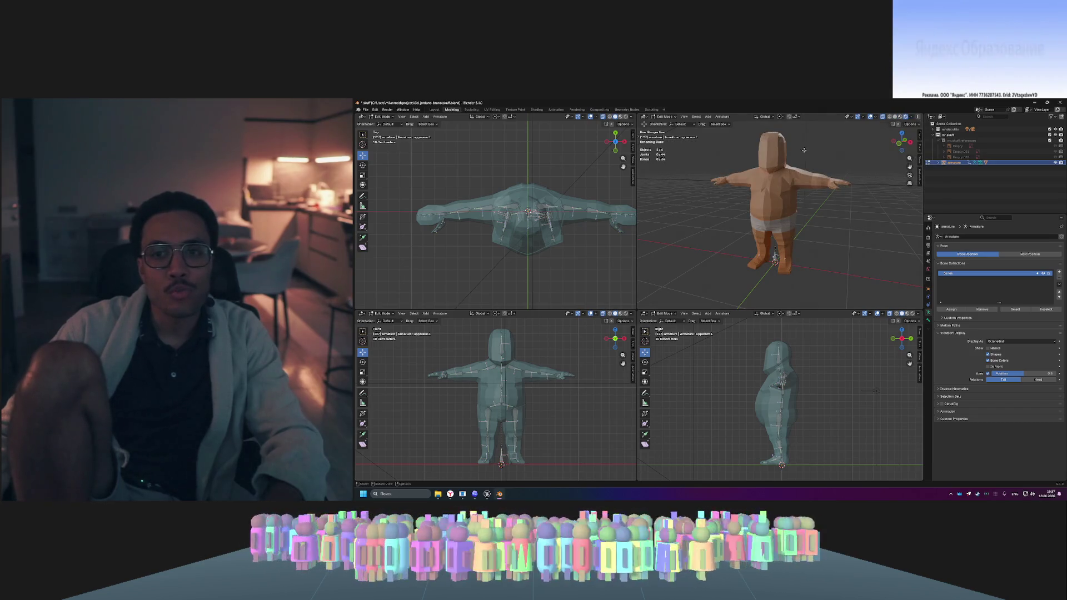
pyautogui.hotkey('ctrl', 'alt', 'space')
pyautogui.scroll(-4, 851, 191)
pyautogui.scroll(1, 839, 195)
pyautogui.hotkey('ctrl', 'alt', 'space')
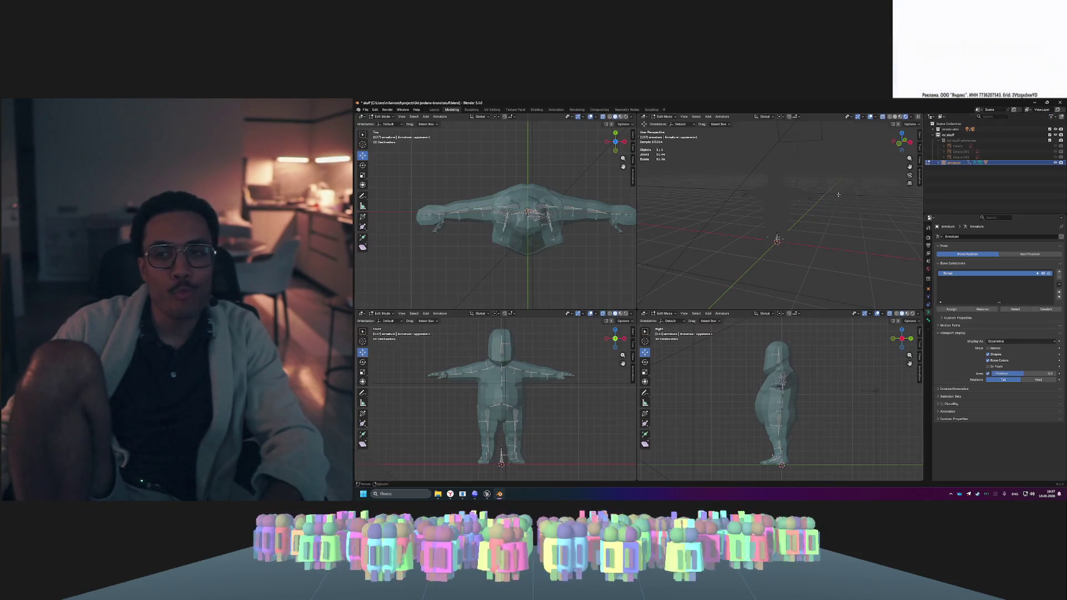
pyautogui.click(942, 162)
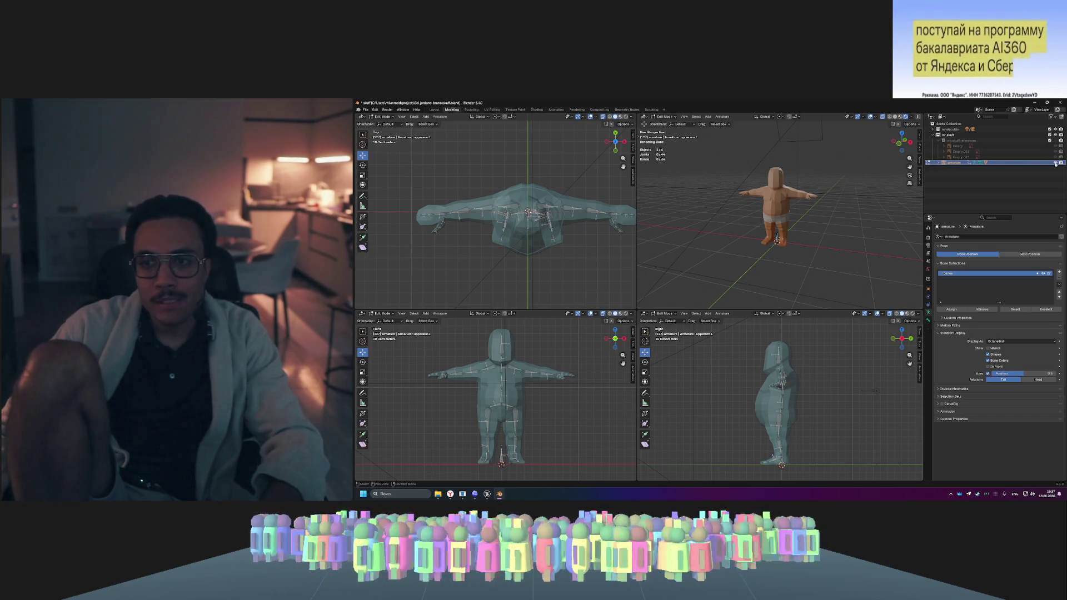
# - Collapse the mr.skuff reference group and the render.cube collection in the Outliner
pyautogui.click(942, 140)
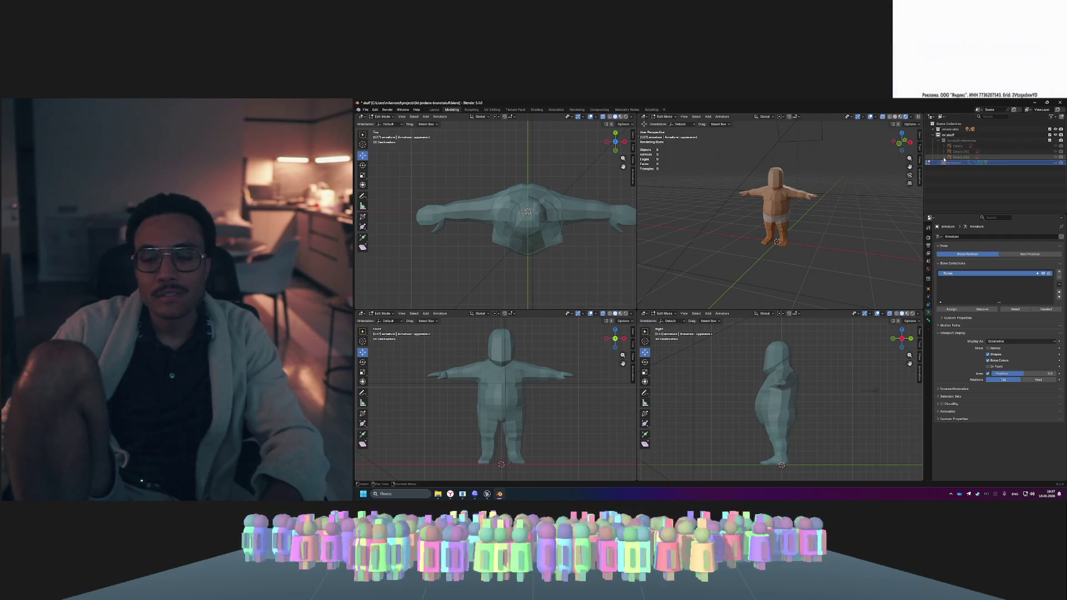
pyautogui.click(945, 152)
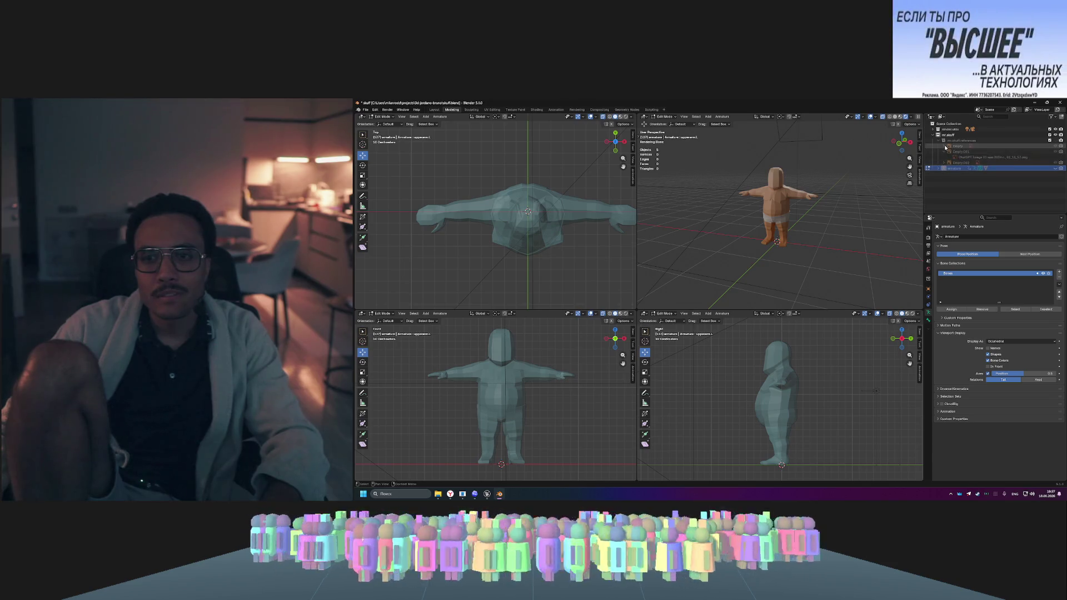
pyautogui.click(941, 141)
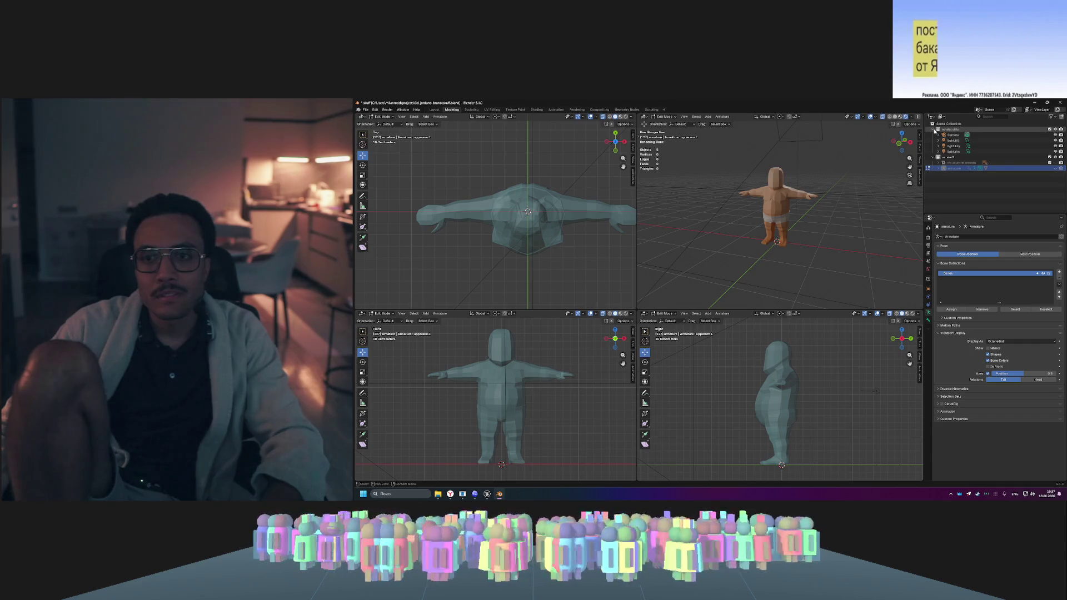
pyautogui.click(934, 130)
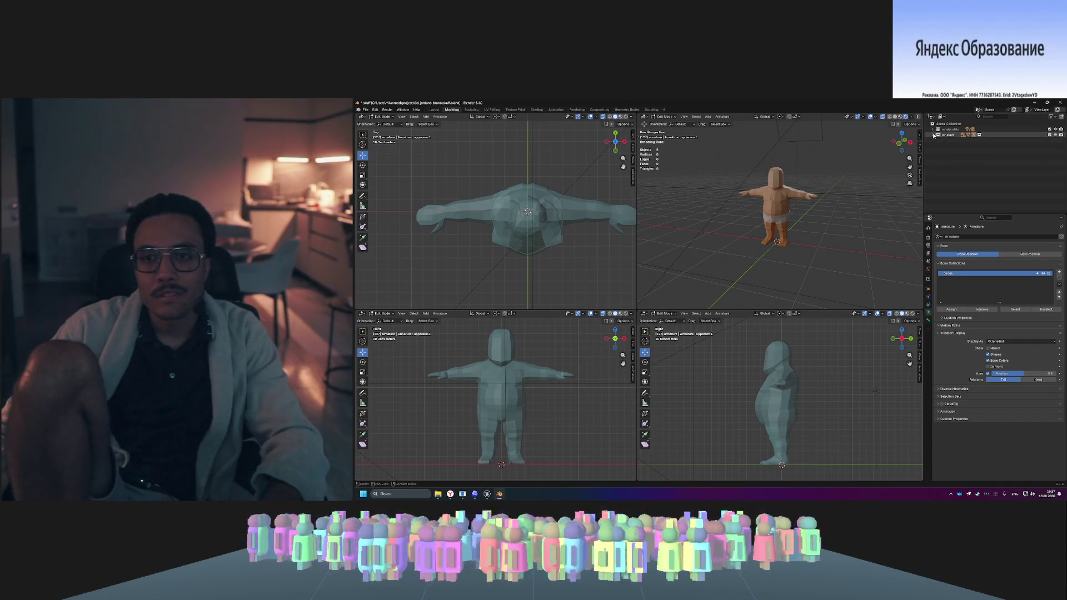
# - Expand the armature and select its Cube body mesh, bringing up its context menu
pyautogui.click(935, 146)
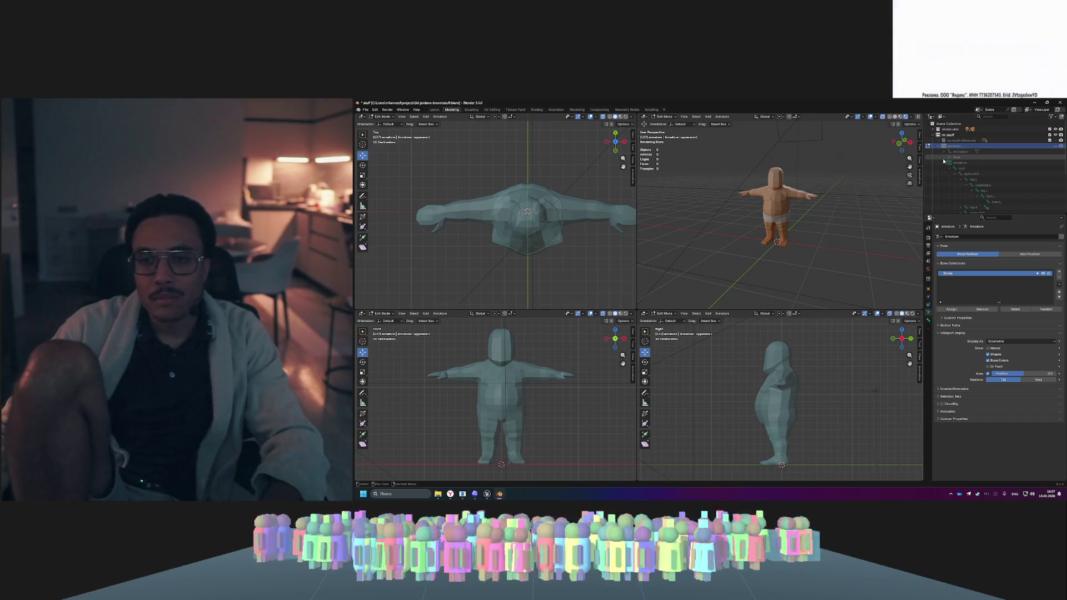
pyautogui.click(946, 162)
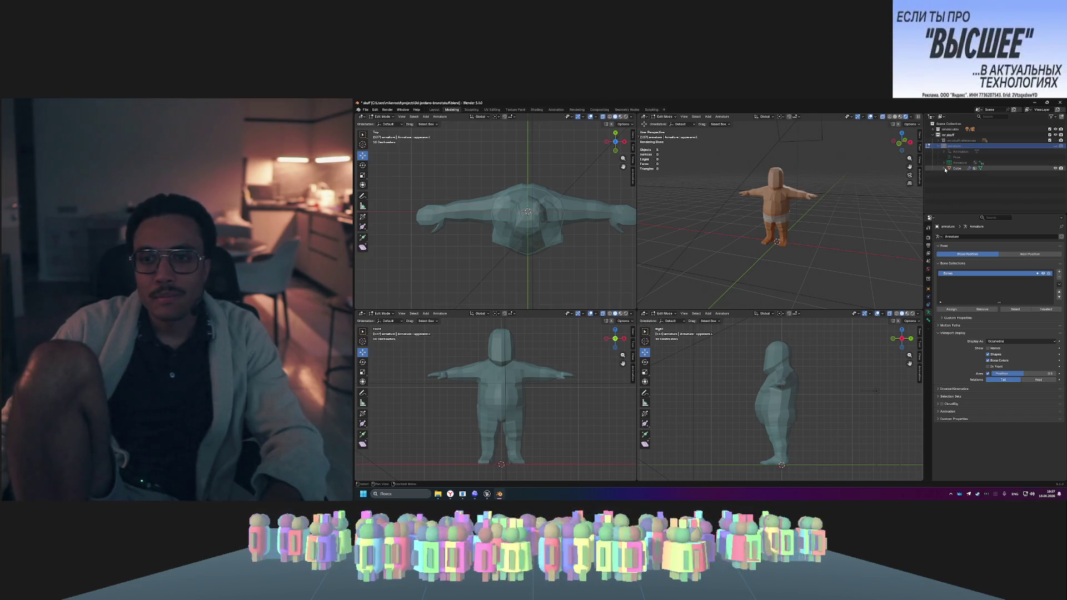
pyautogui.click(939, 146)
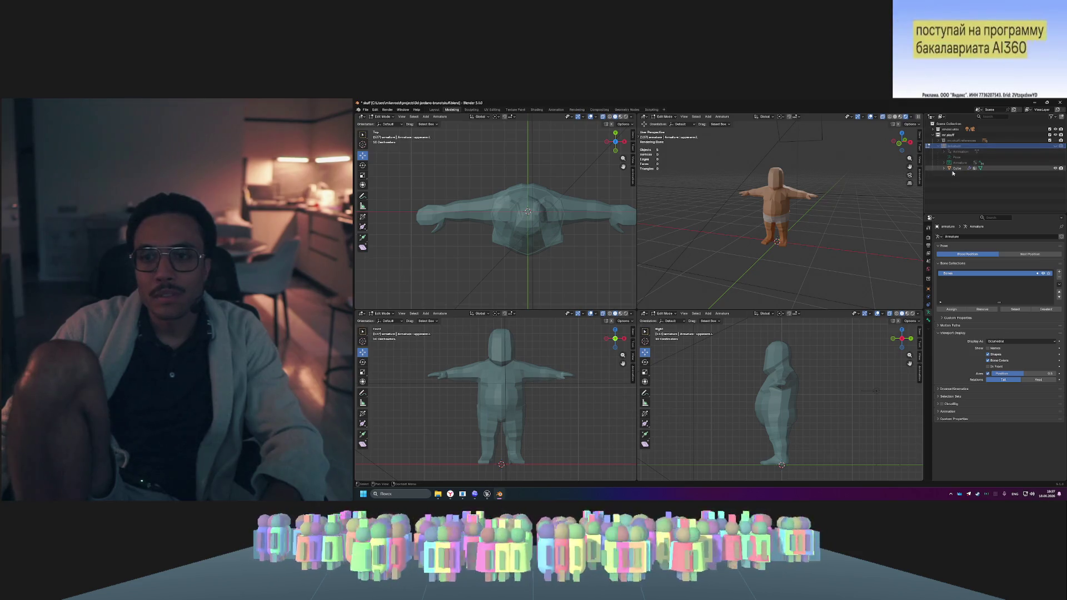
pyautogui.click(955, 168)
pyautogui.click(944, 168)
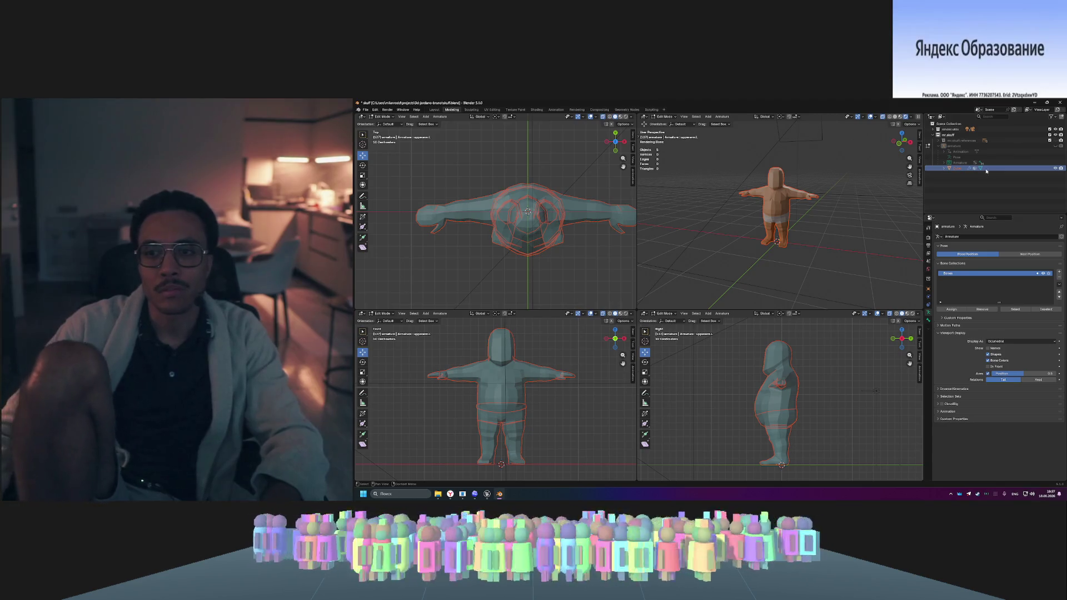
pyautogui.rightClick(958, 169)
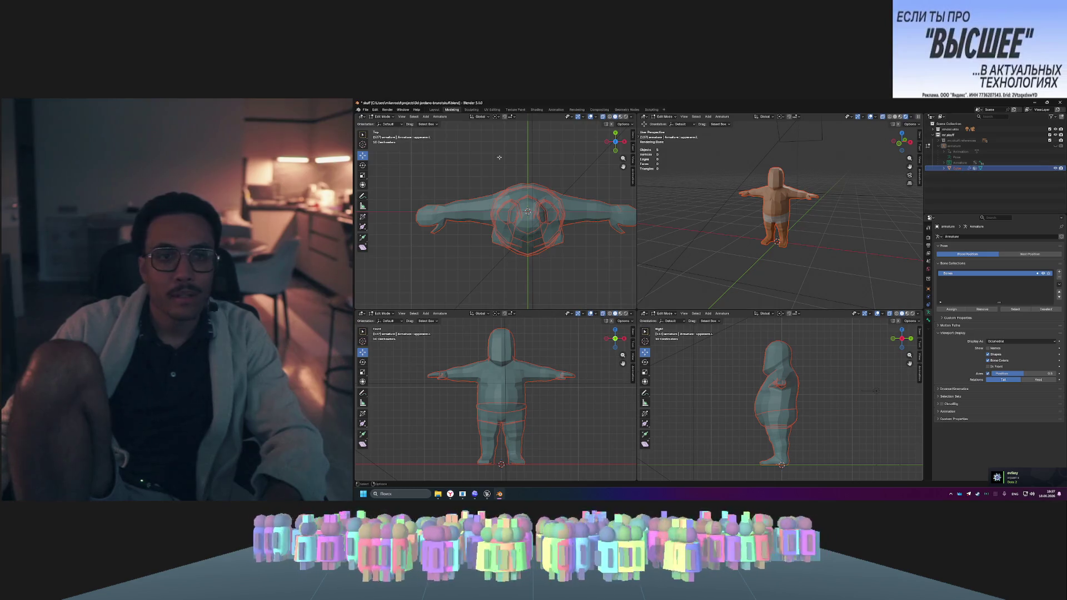
# - Export the character via File > Export > glTF 2.0 to the chosen folder
pyautogui.click(366, 110)
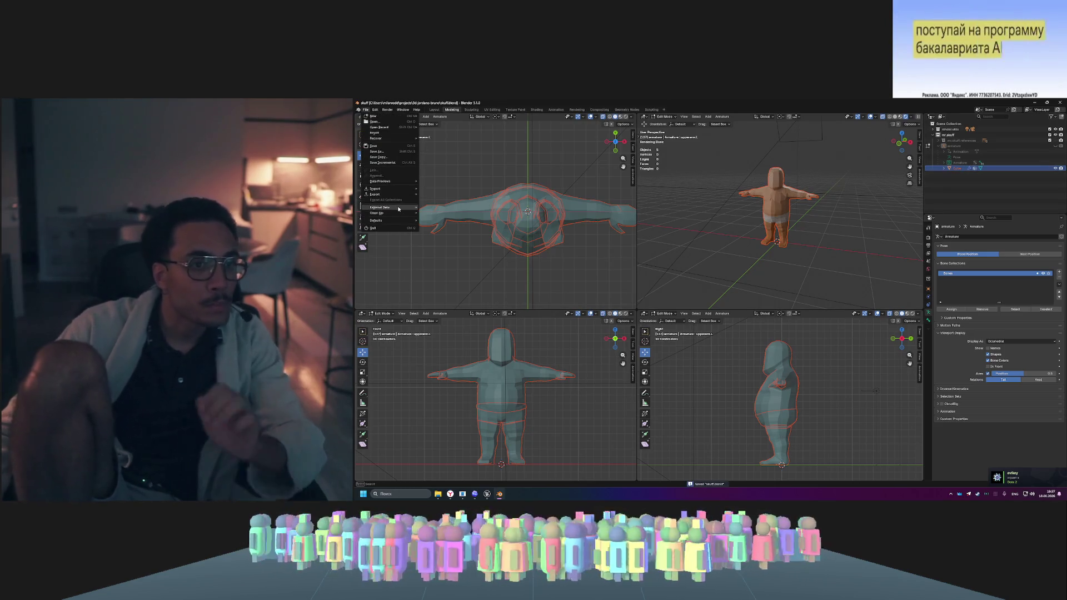
pyautogui.moveTo(401, 193)
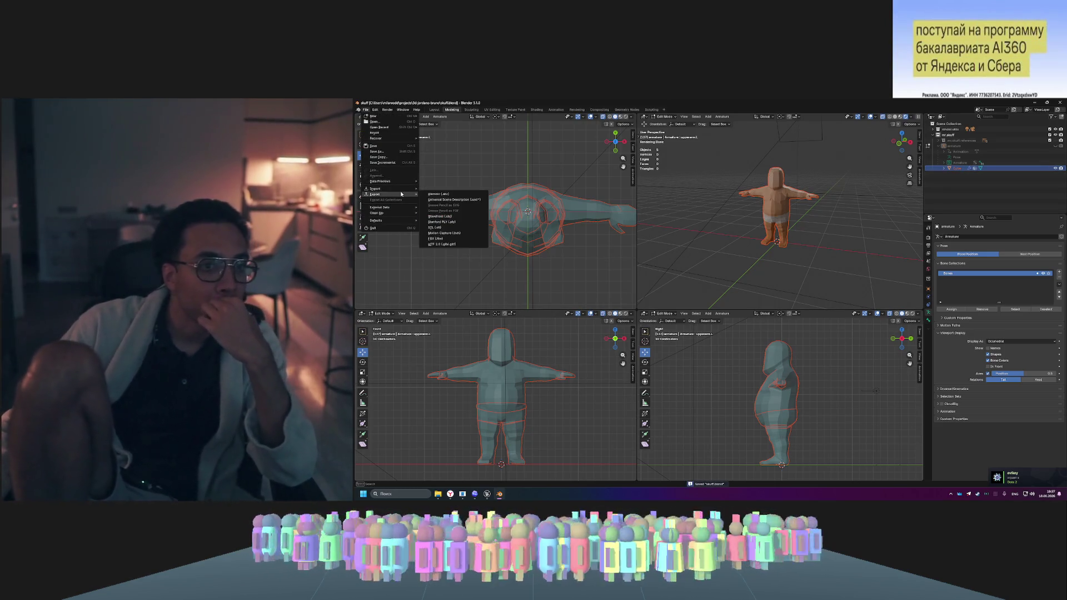
pyautogui.click(472, 245)
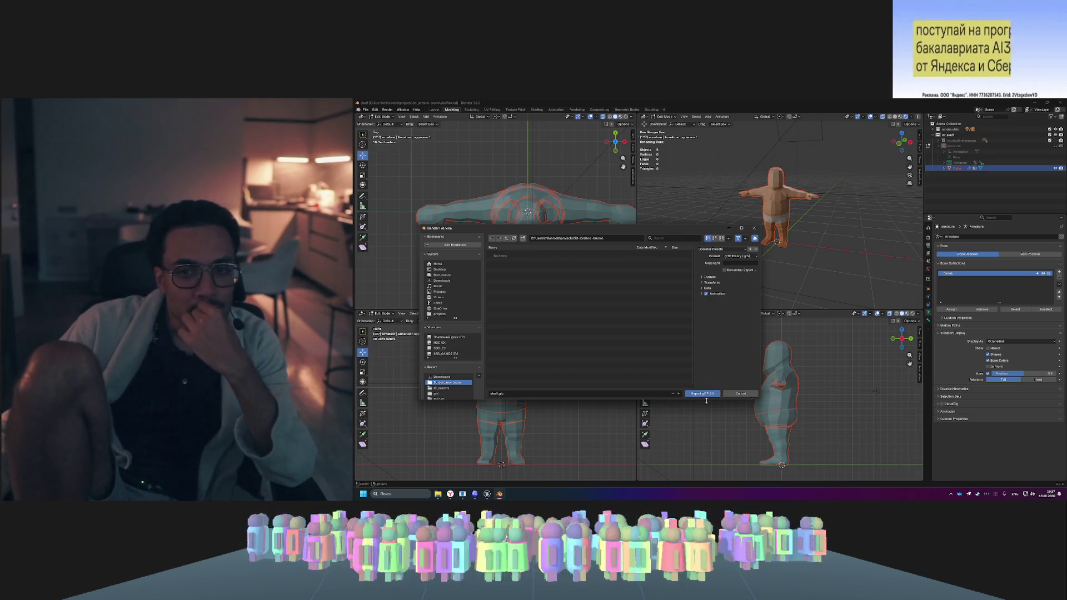
pyautogui.click(705, 393)
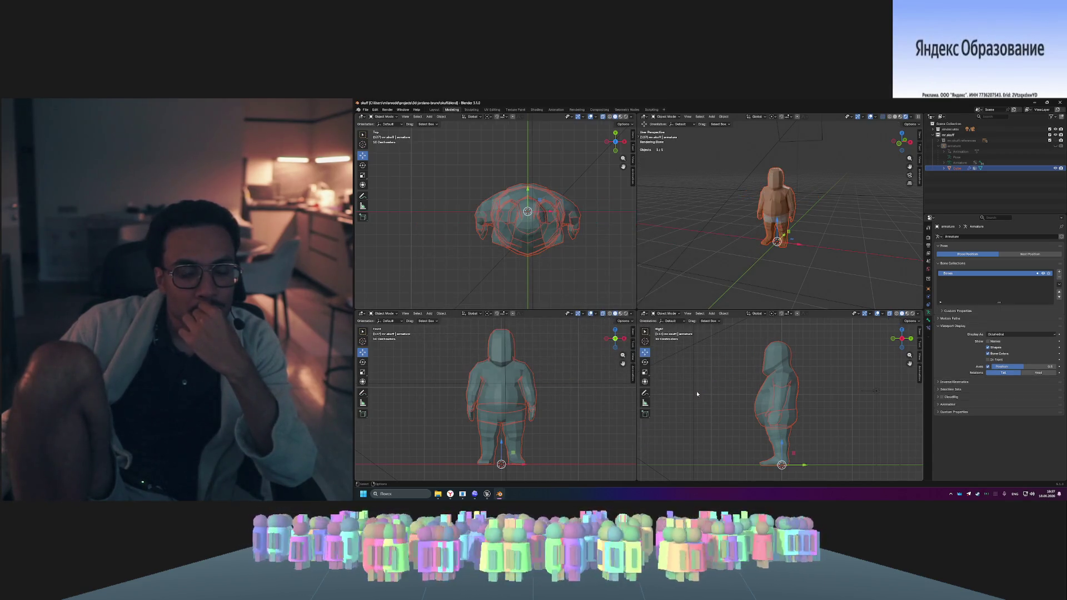
pyautogui.hotkey('alt', 'Tab')
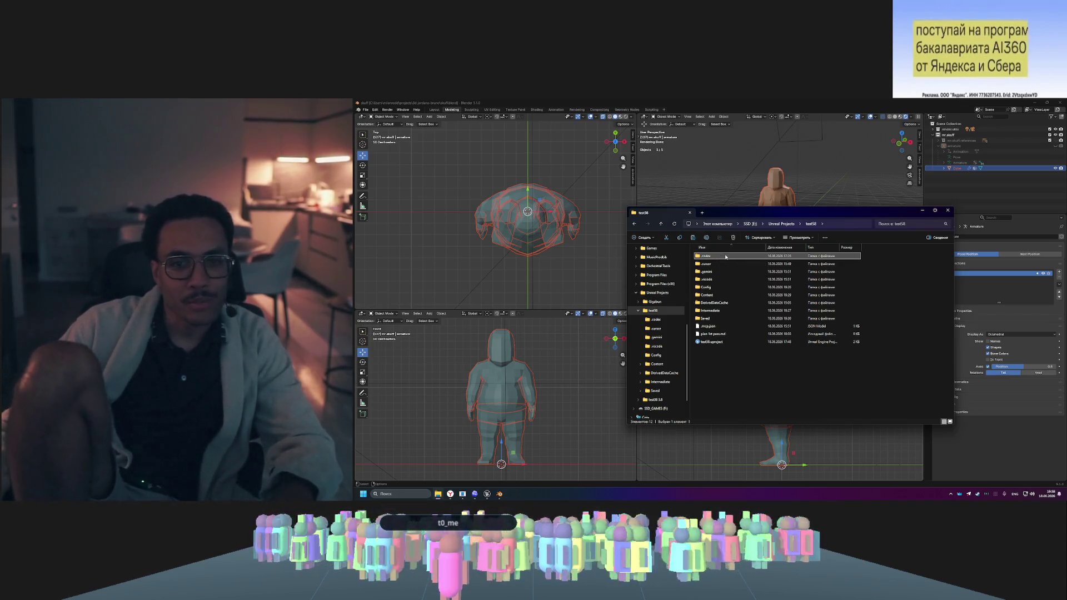
# - In a new Explorer tab, open projects > 3d-jordano-bruno and drag skuff.glb toward Unreal
pyautogui.click(703, 214)
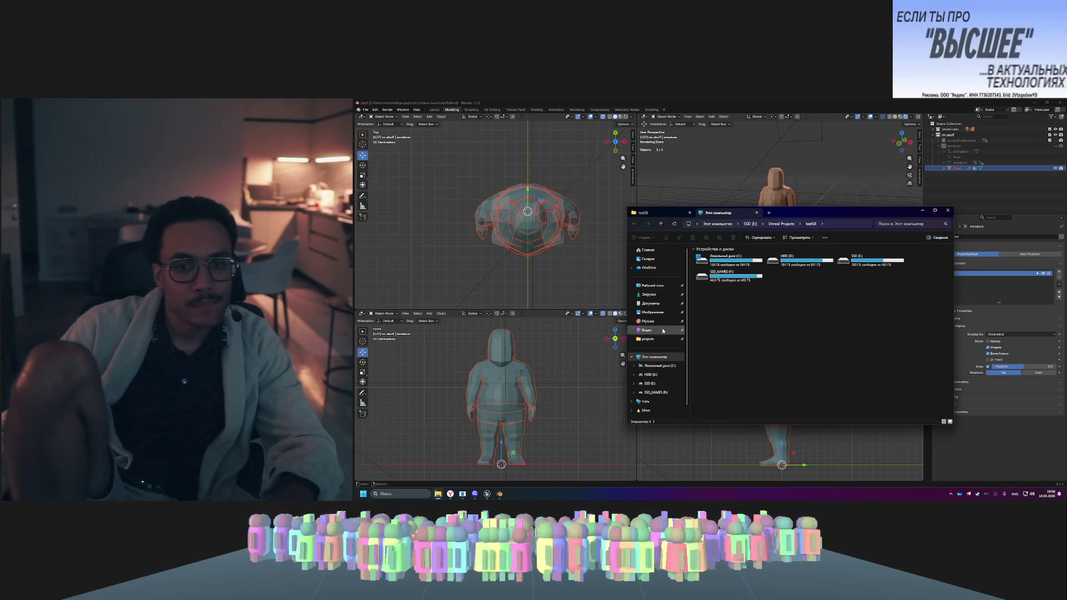
pyautogui.click(661, 339)
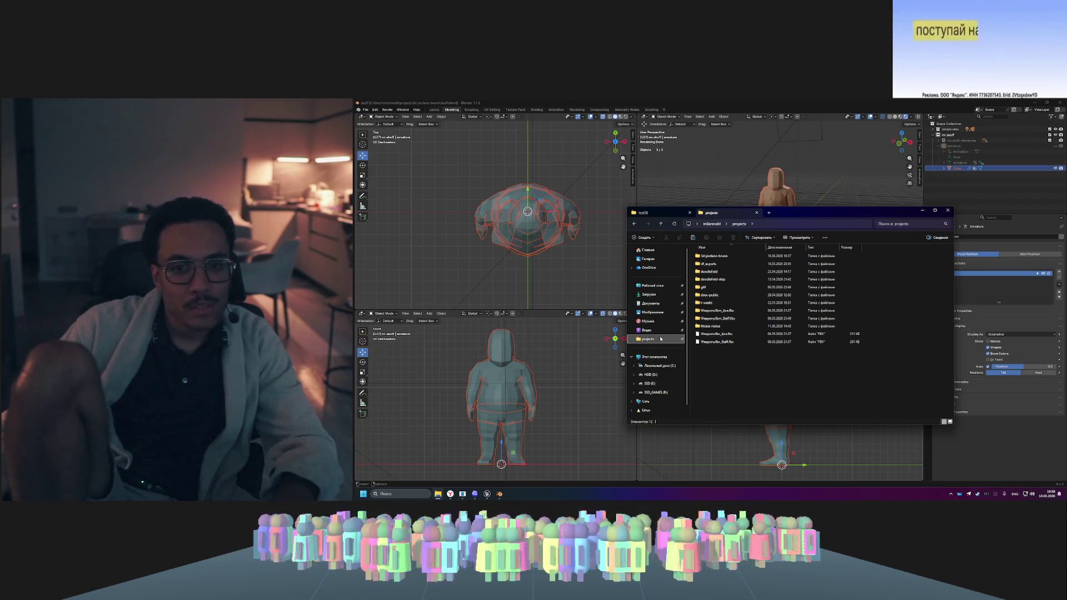
pyautogui.doubleClick(726, 257)
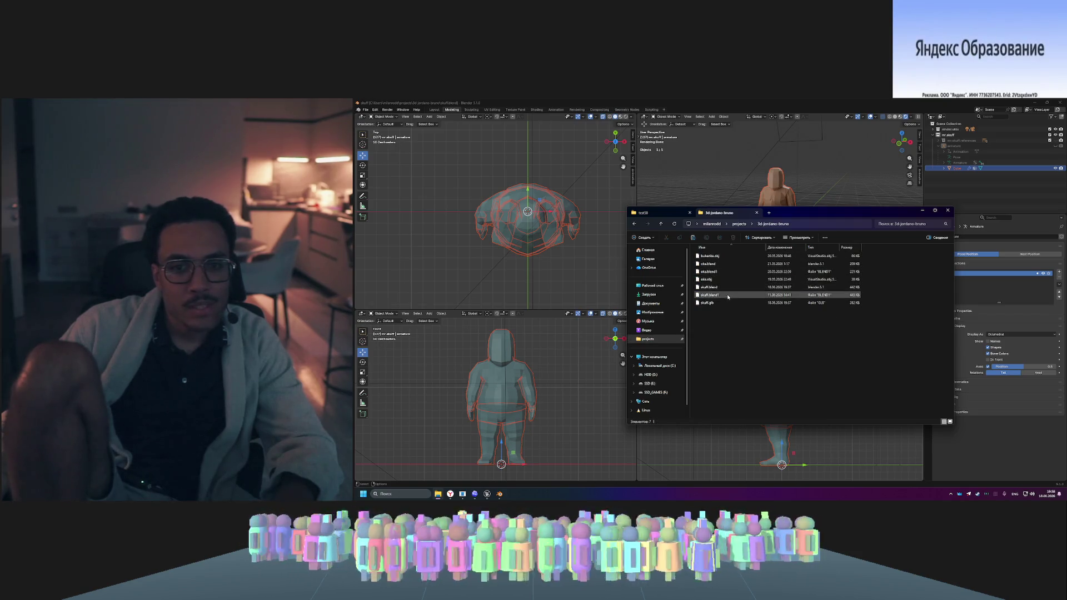
pyautogui.moveTo(707, 303)
pyautogui.mouseDown()
pyautogui.moveTo(488, 486)
pyautogui.moveTo(460, 461)
pyautogui.moveTo(464, 470)
pyautogui.mouseUp()
# - Drop skuff.glb into the Characters folder, review the Interchange preview, and import it
pyautogui.moveTo(547, 472); pyautogui.dragTo(501, 483)
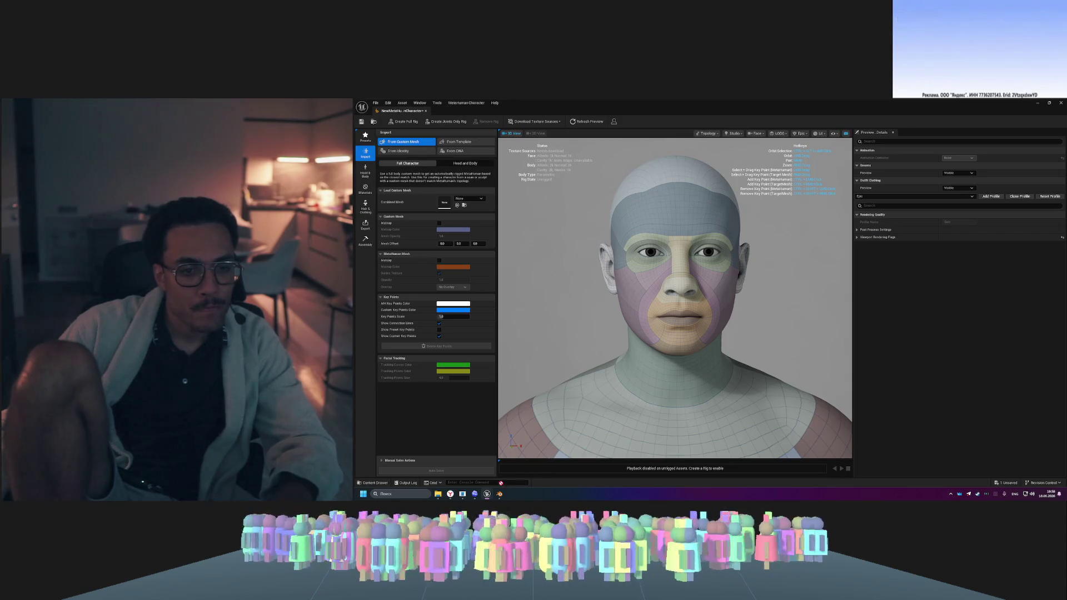
pyautogui.moveTo(521, 431); pyautogui.dragTo(518, 434)
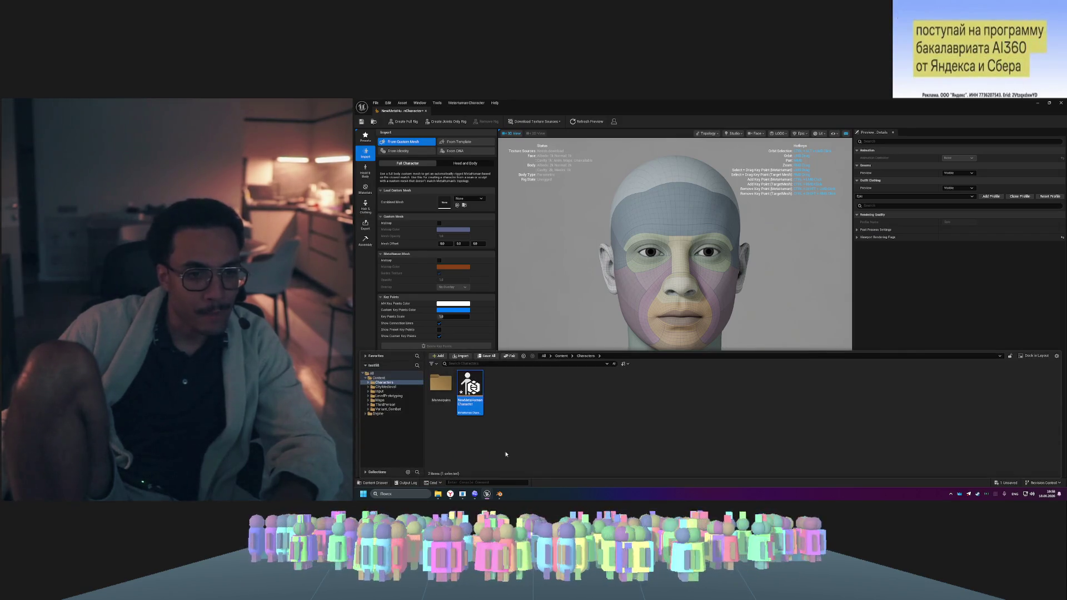
pyautogui.click(438, 493)
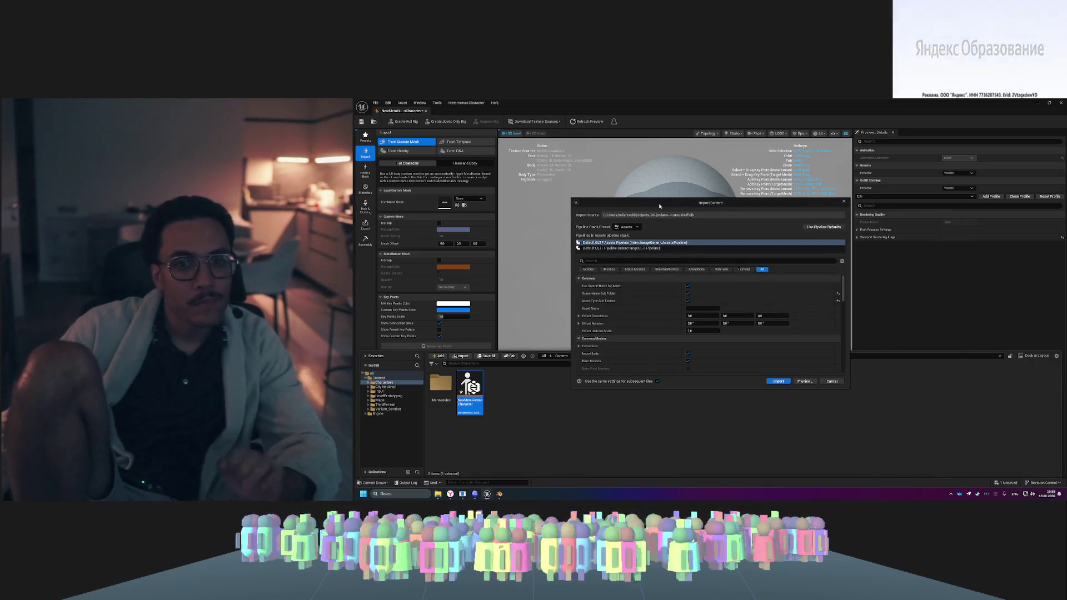
pyautogui.click(805, 381)
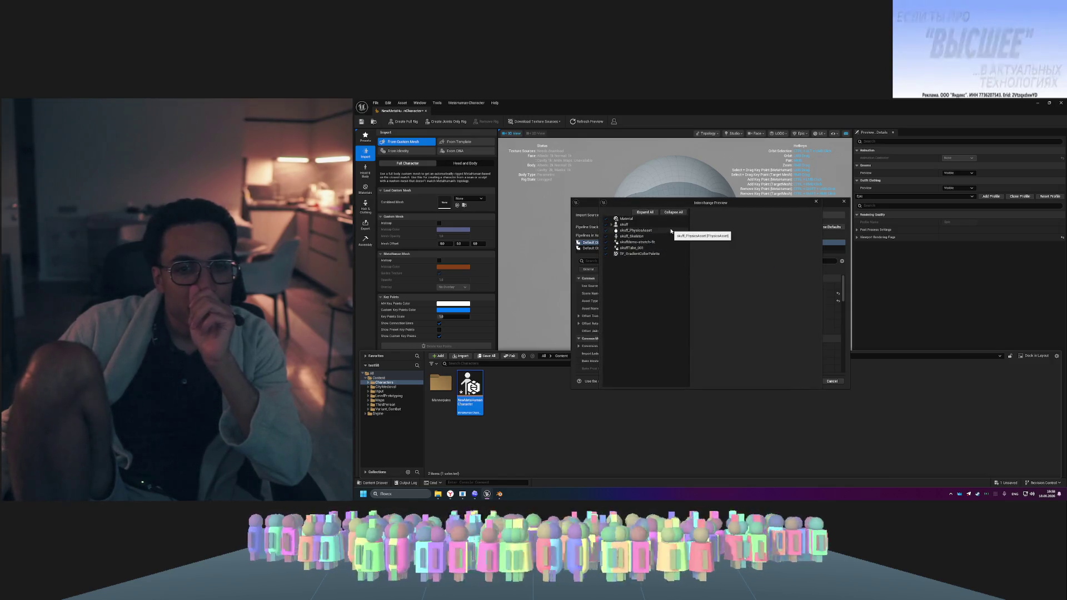
pyautogui.click(614, 219)
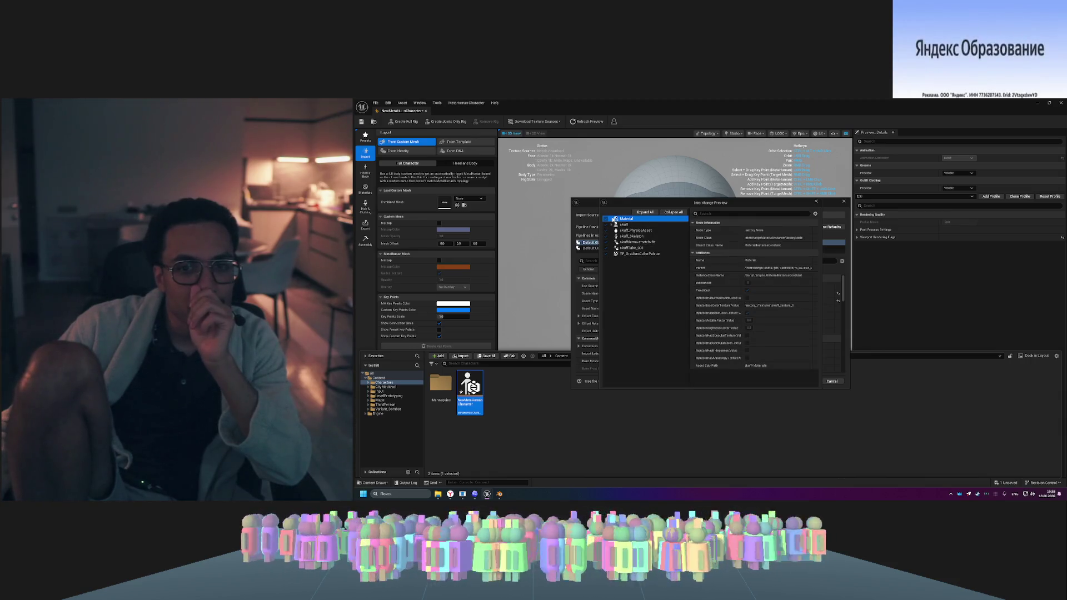
pyautogui.click(817, 202)
pyautogui.click(781, 381)
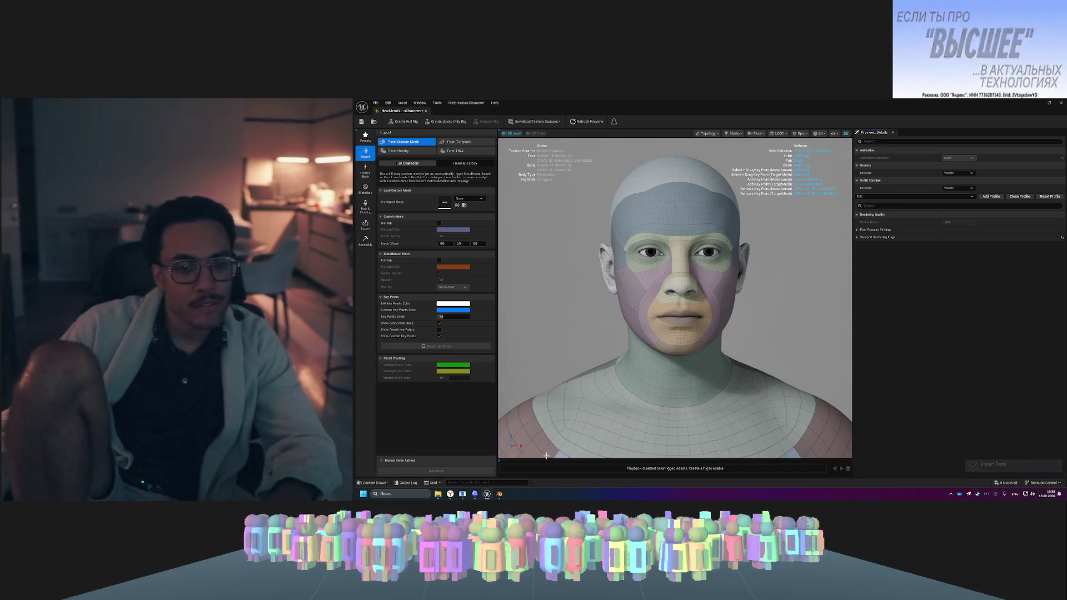
# - Browse the imported skuff assets in the Content Drawer and open skuff_PhysicsAsset
pyautogui.hotkey('ctrl', 'space')
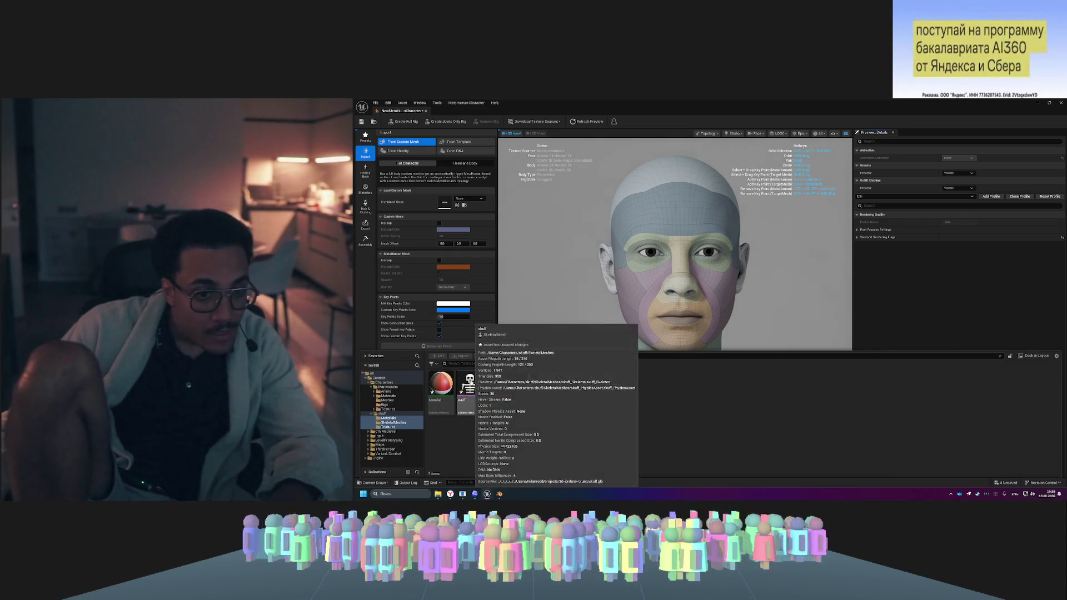
pyautogui.click(499, 387)
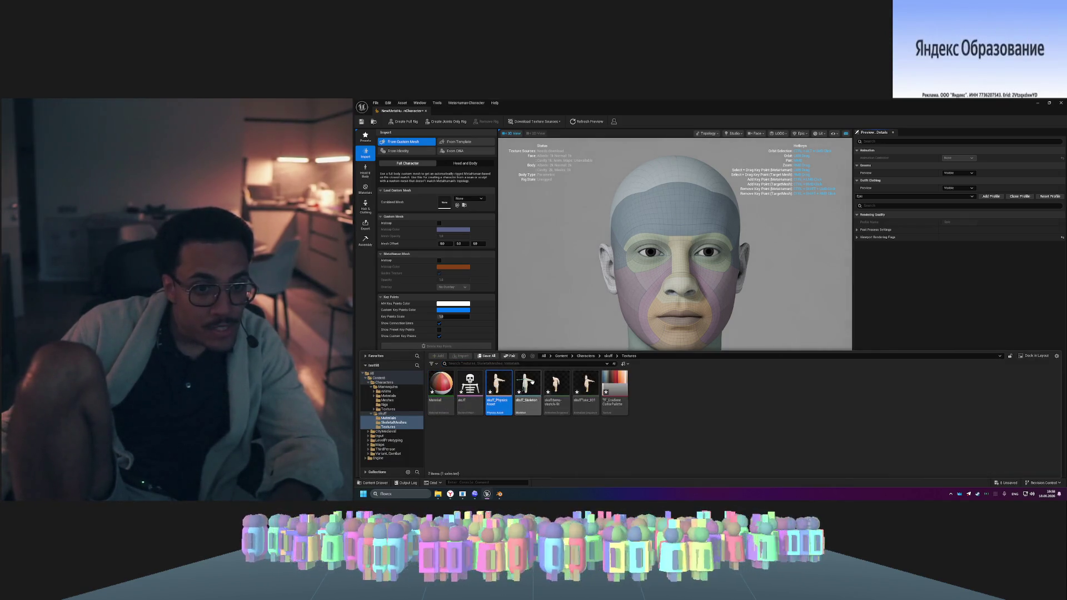
pyautogui.press('Right')
pyautogui.press('Right')
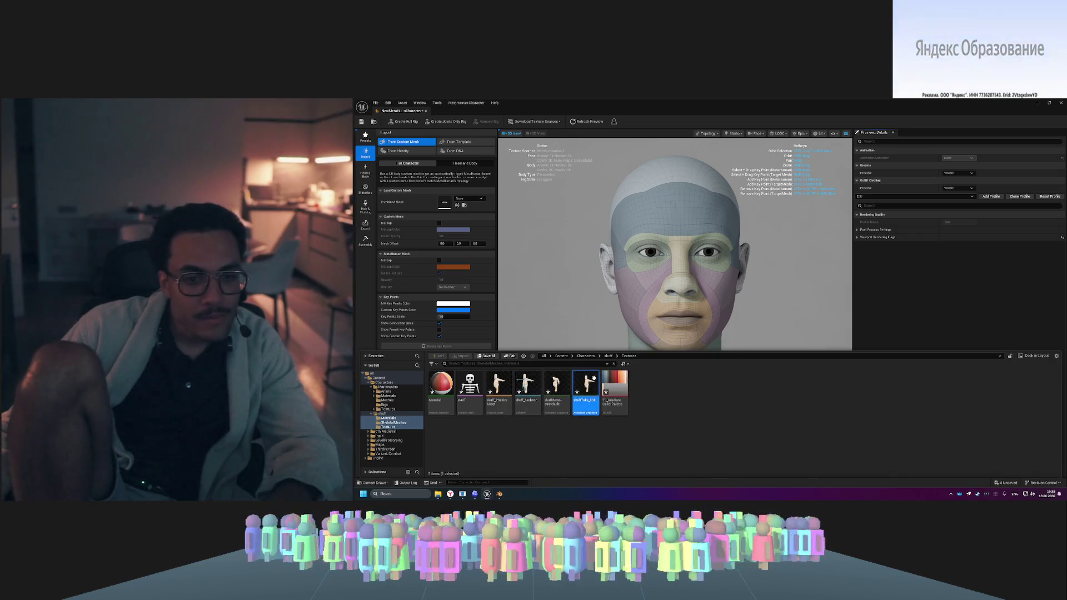
pyautogui.doubleClick(500, 385)
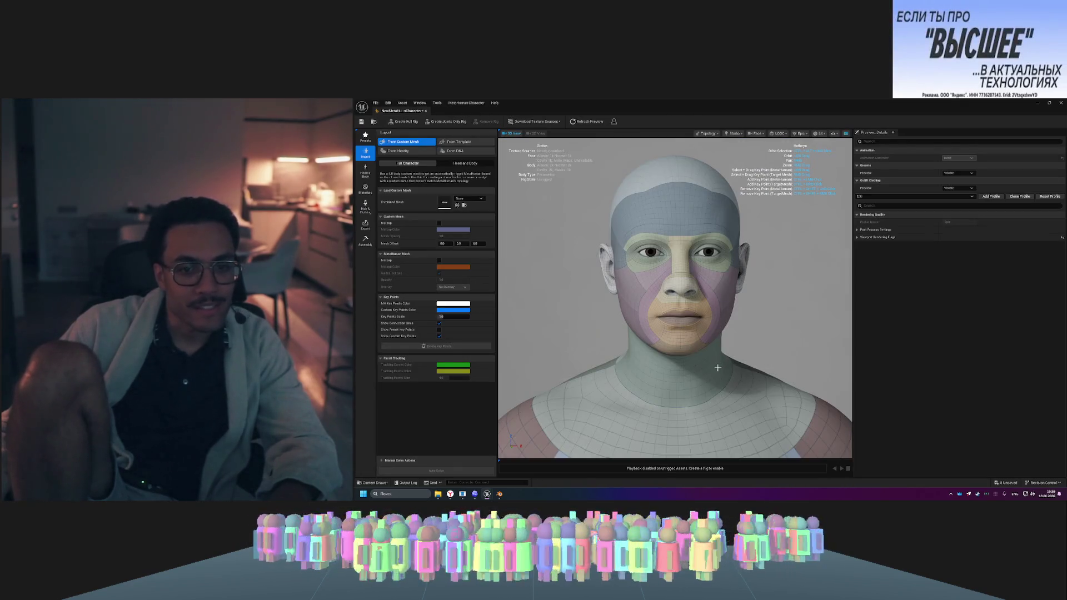
# - Open the skuff skeletal mesh from the Content Drawer and orbit around the T-posed character
pyautogui.hotkey('ctrl', 'space')
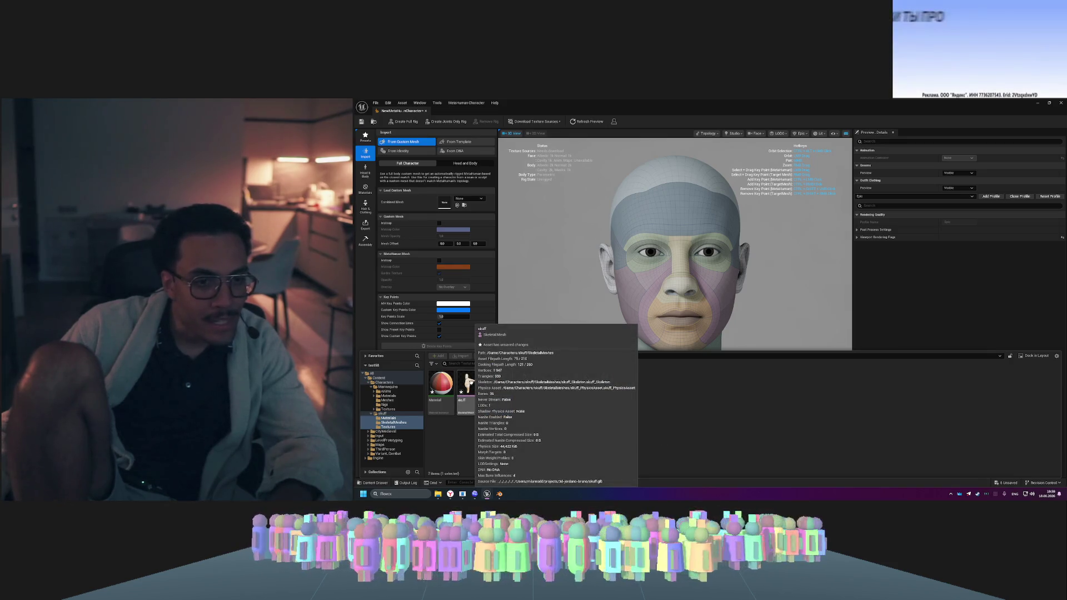
pyautogui.doubleClick(471, 383)
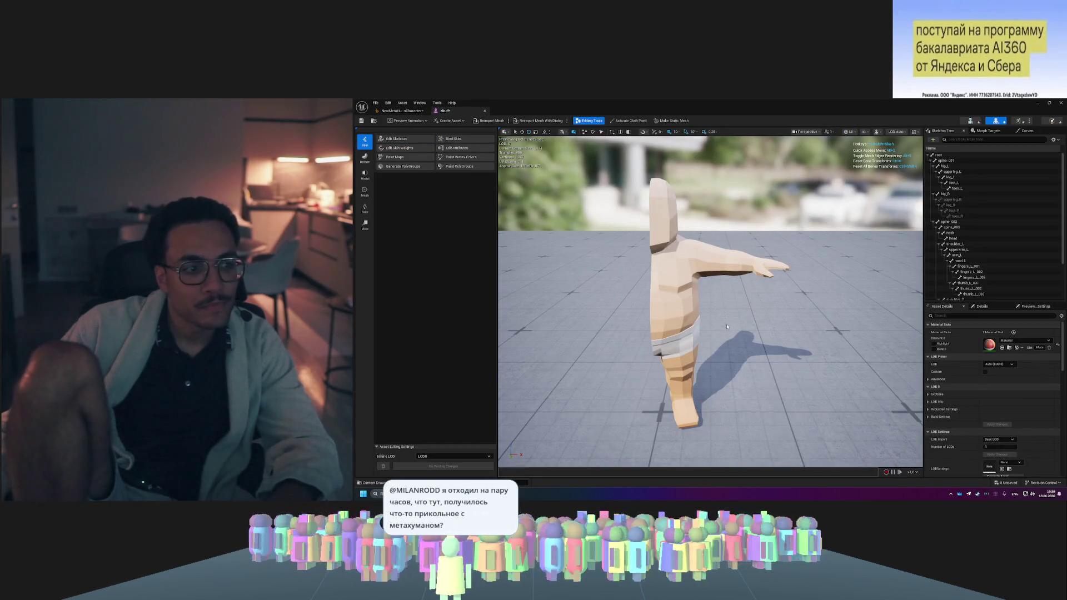
pyautogui.moveTo(727, 327)
pyautogui.mouseDown()
pyautogui.moveTo(639, 331)
pyautogui.moveTo(639, 278)
pyautogui.moveTo(592, 336)
pyautogui.mouseUp()
# - Hide the Content Drawer and switch over to the Blender window
pyautogui.hotkey('ctrl', 'space')
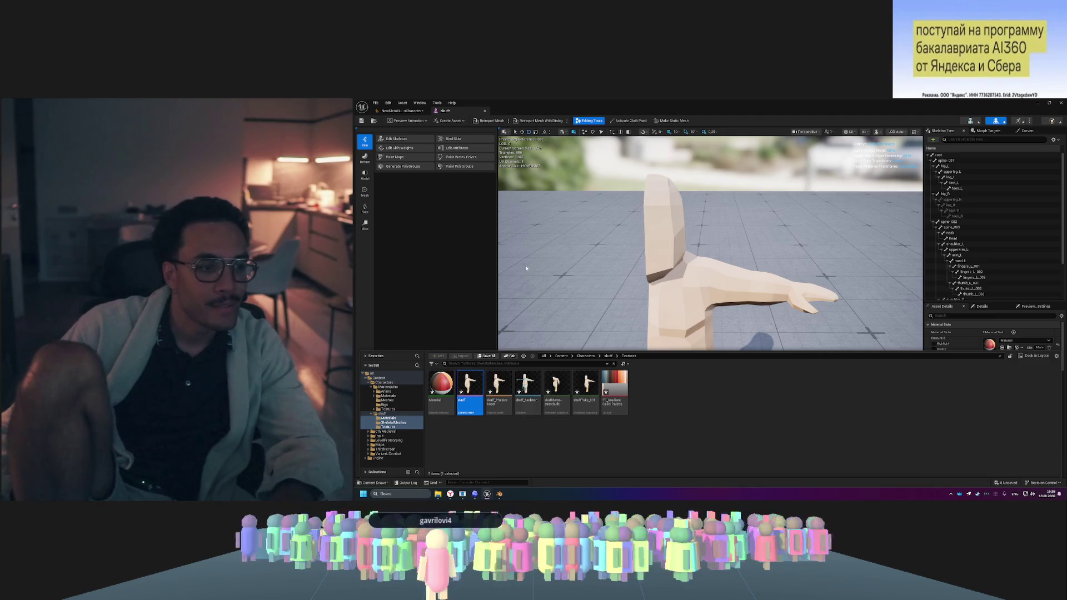
pyautogui.click(545, 272)
pyautogui.moveTo(442, 496)
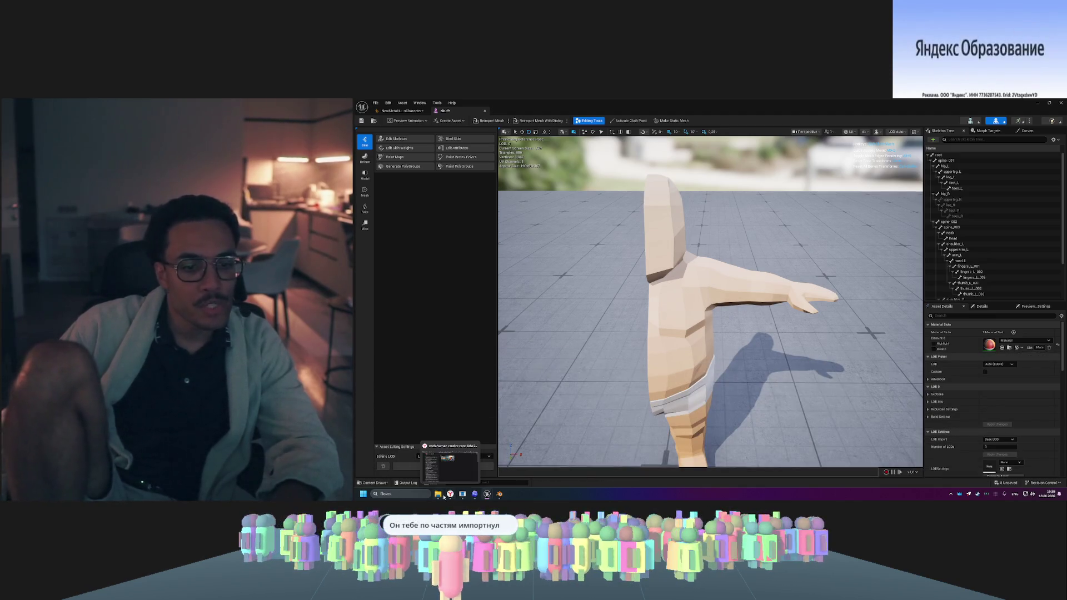
pyautogui.click(499, 494)
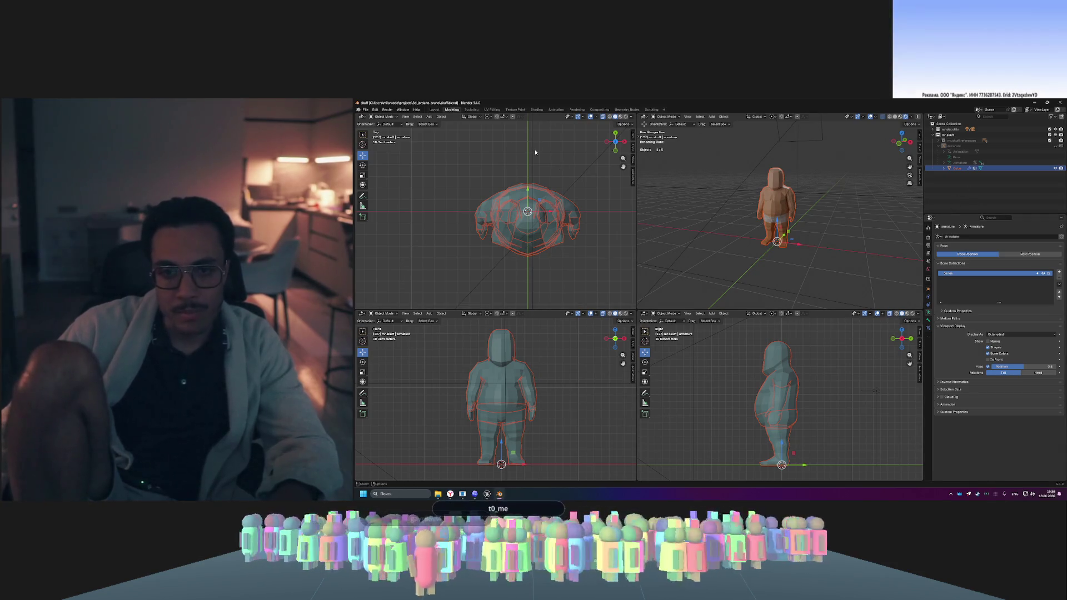
# - Reselect the character mesh, select all its vertices in Edit Mode, and return to Object Mode
pyautogui.click(366, 110)
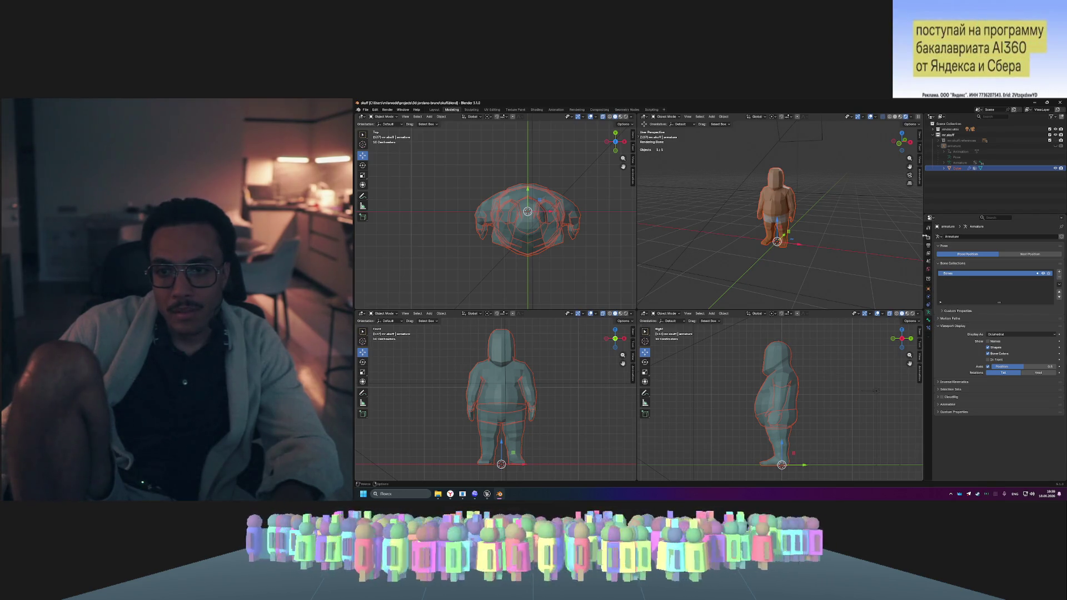
pyautogui.click(928, 229)
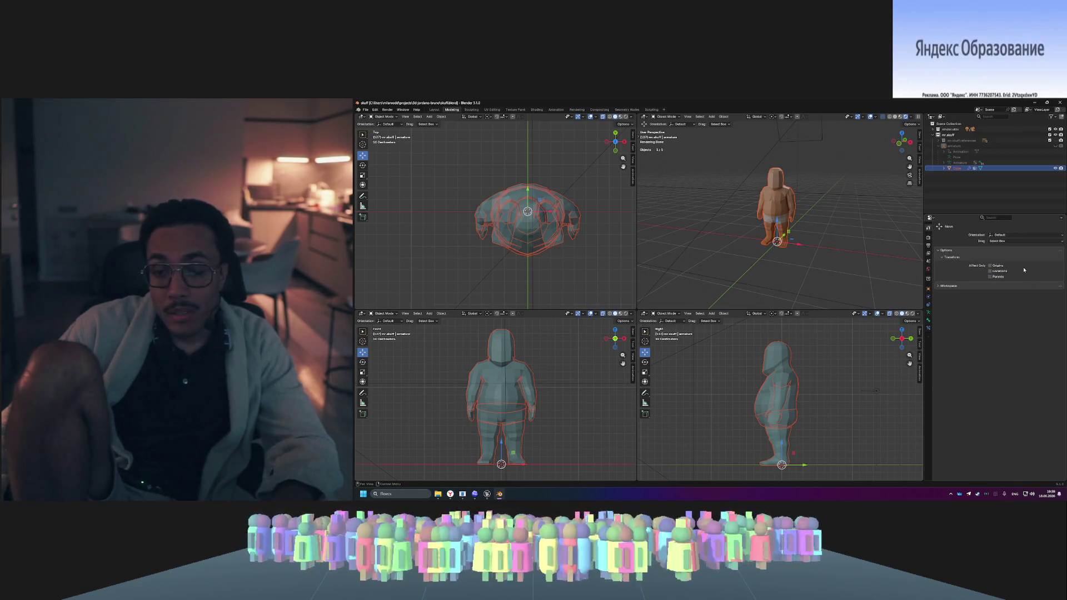
pyautogui.click(939, 286)
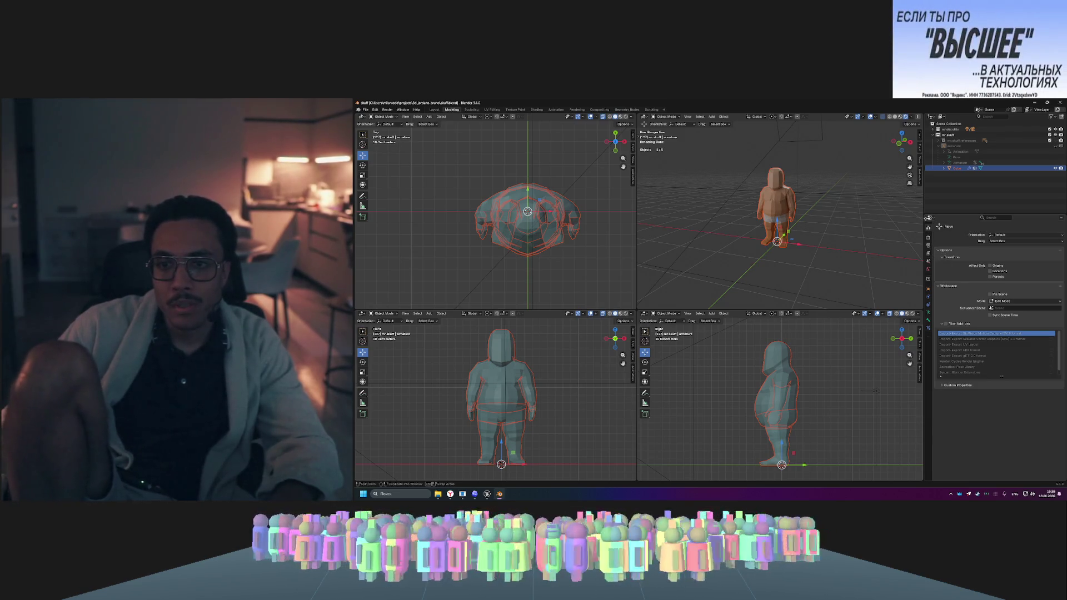
pyautogui.click(815, 205)
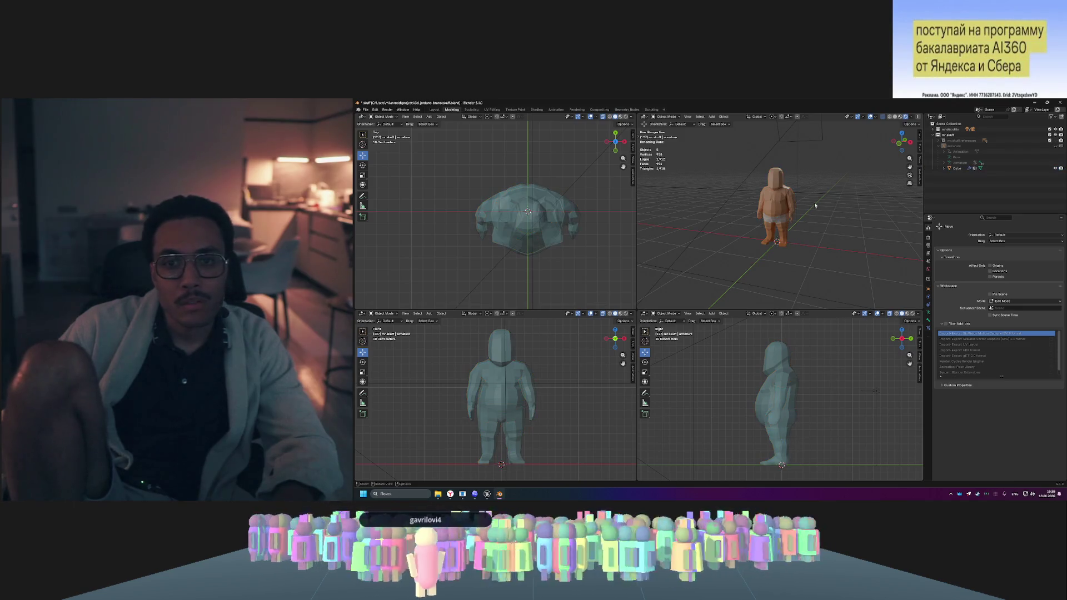
pyautogui.hotkey('ctrl', 'z')
pyautogui.press('Tab')
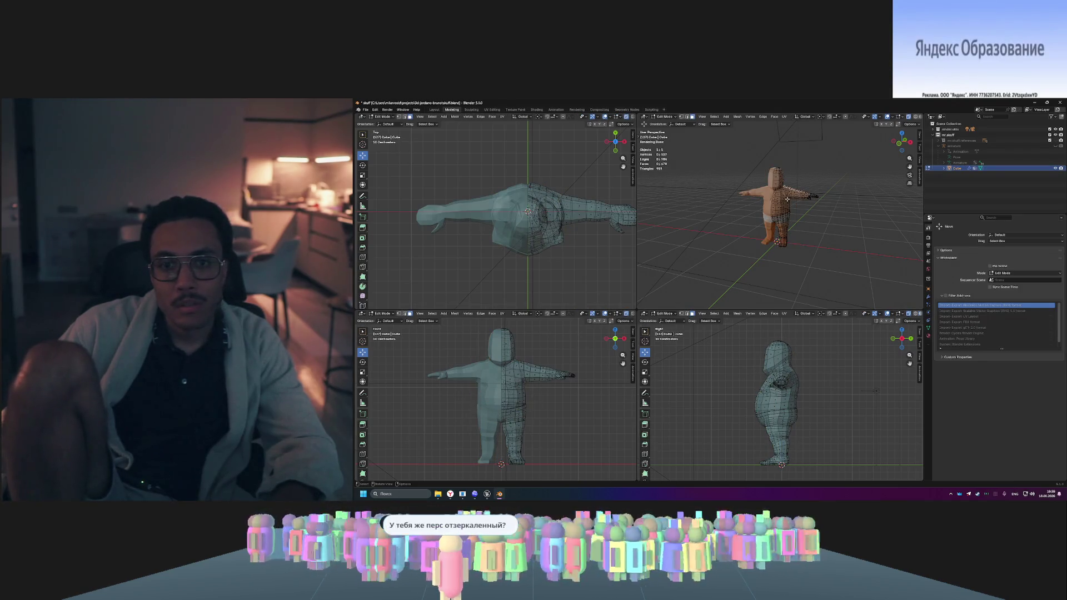
pyautogui.press('a')
pyautogui.press('Tab')
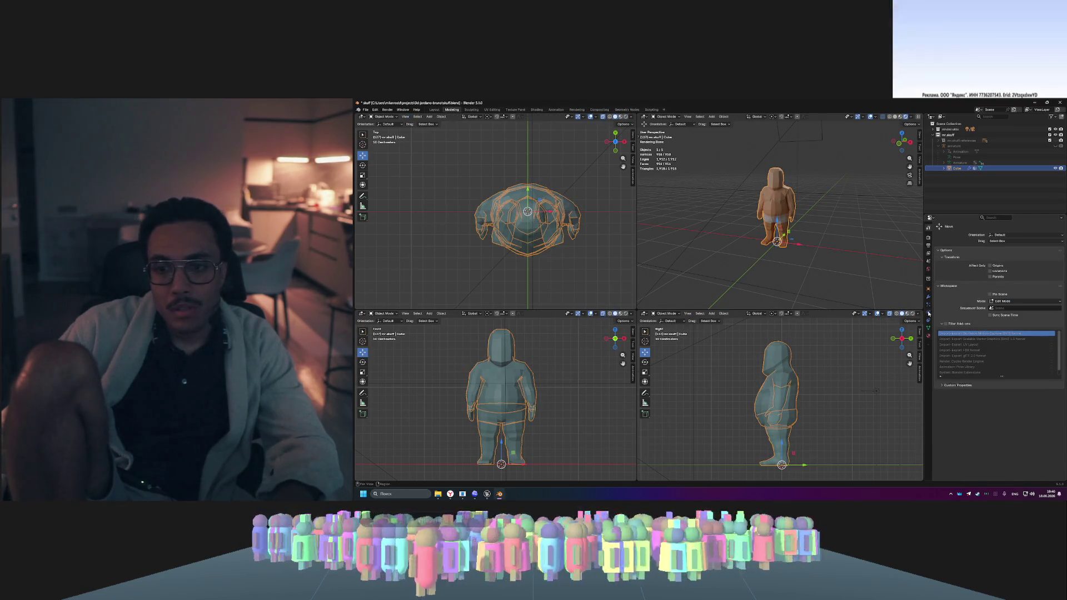
# - Remove the Subdivision and Array modifiers, keeping Mirror and Armature, and save skuff.blend
pyautogui.click(928, 297)
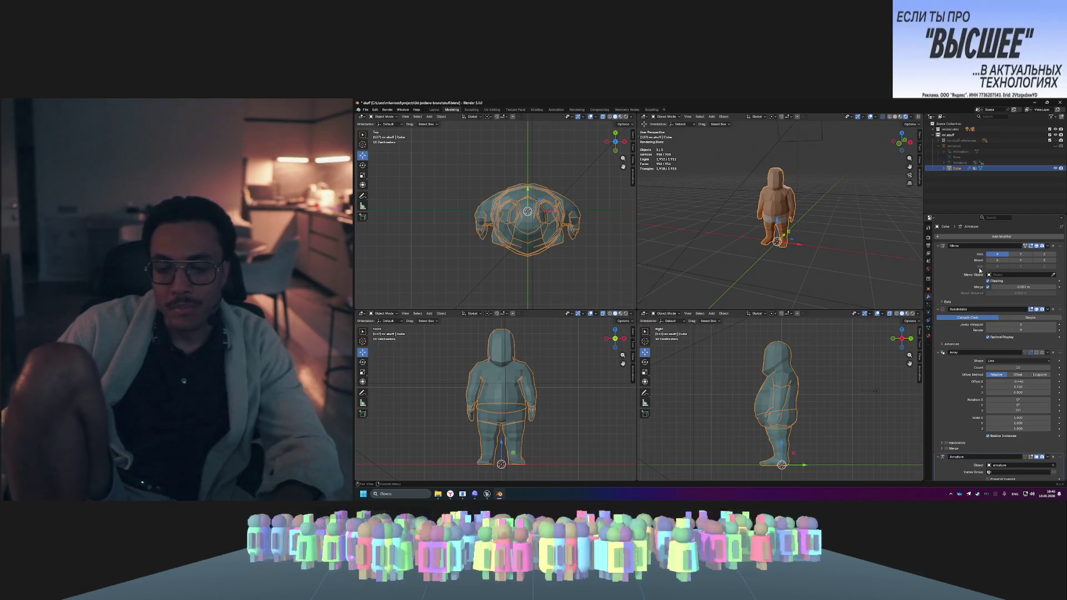
pyautogui.click(1053, 309)
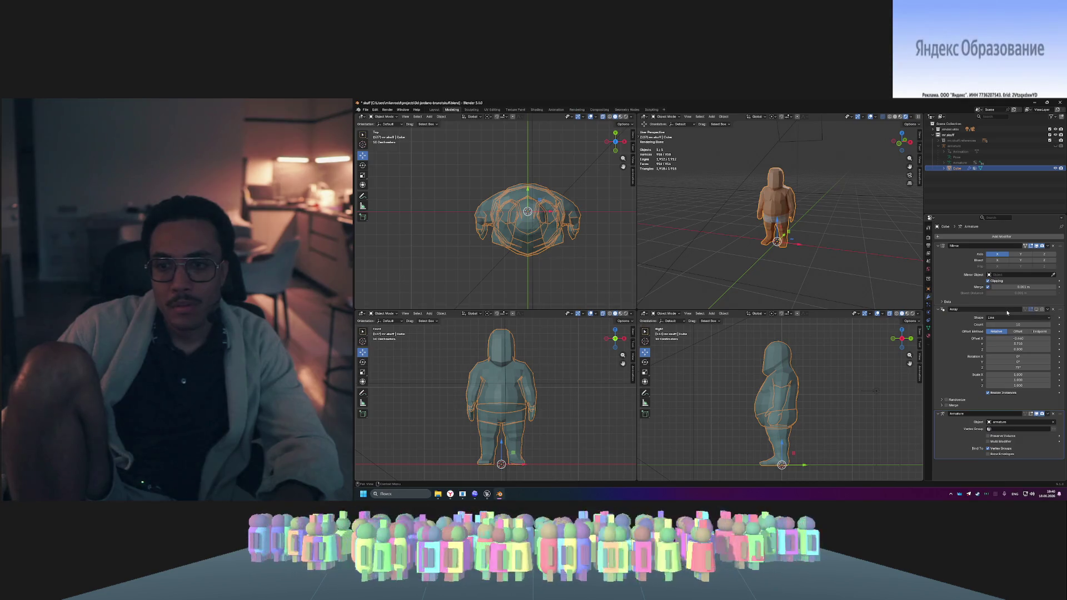
pyautogui.click(1053, 310)
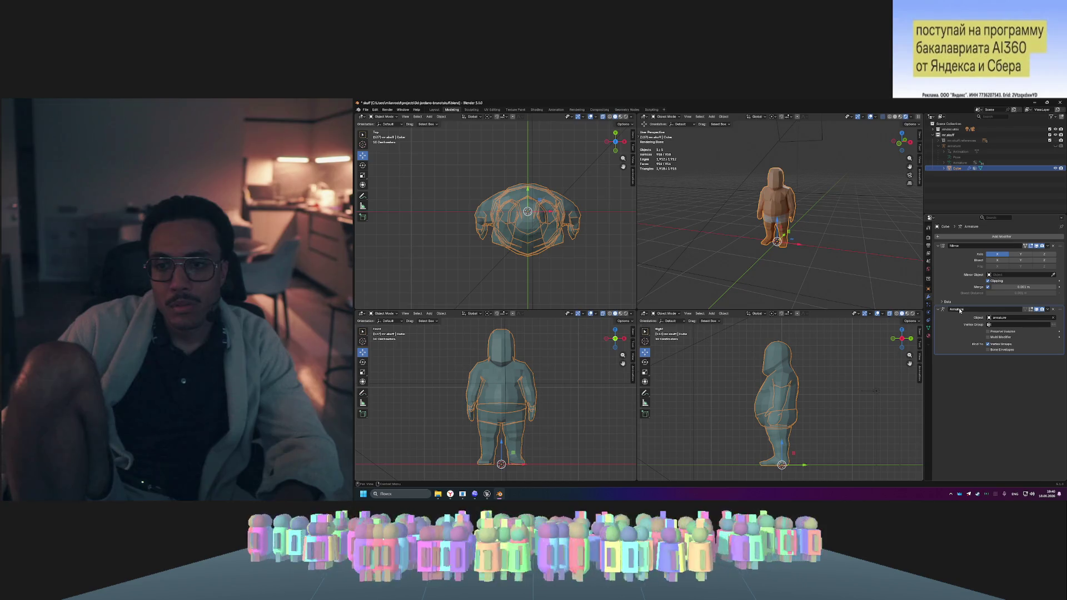
pyautogui.hotkey('ctrl', 's')
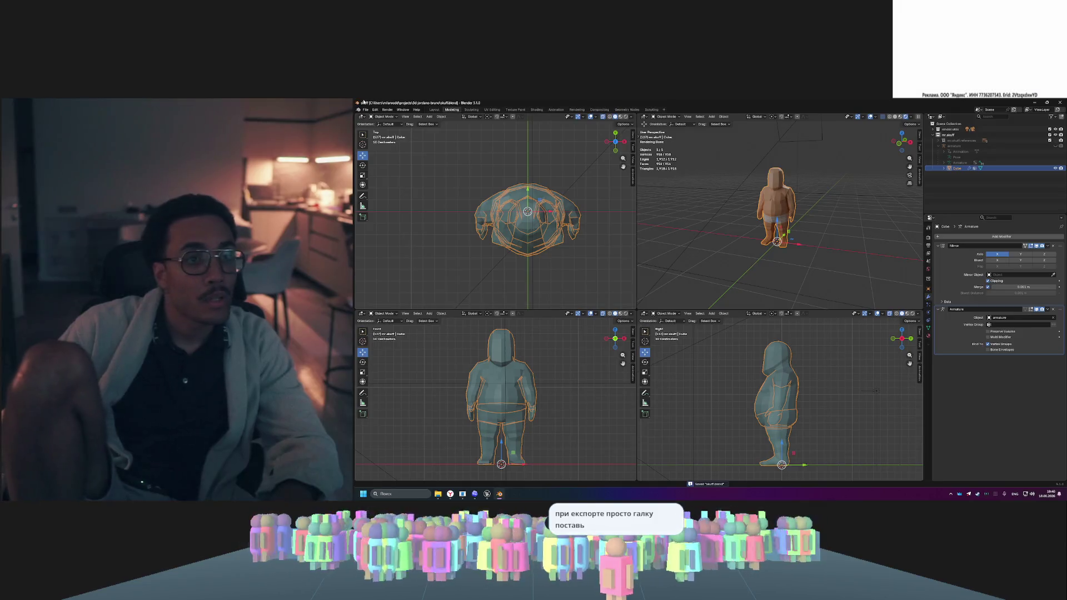
pyautogui.click(365, 109)
pyautogui.moveTo(389, 194)
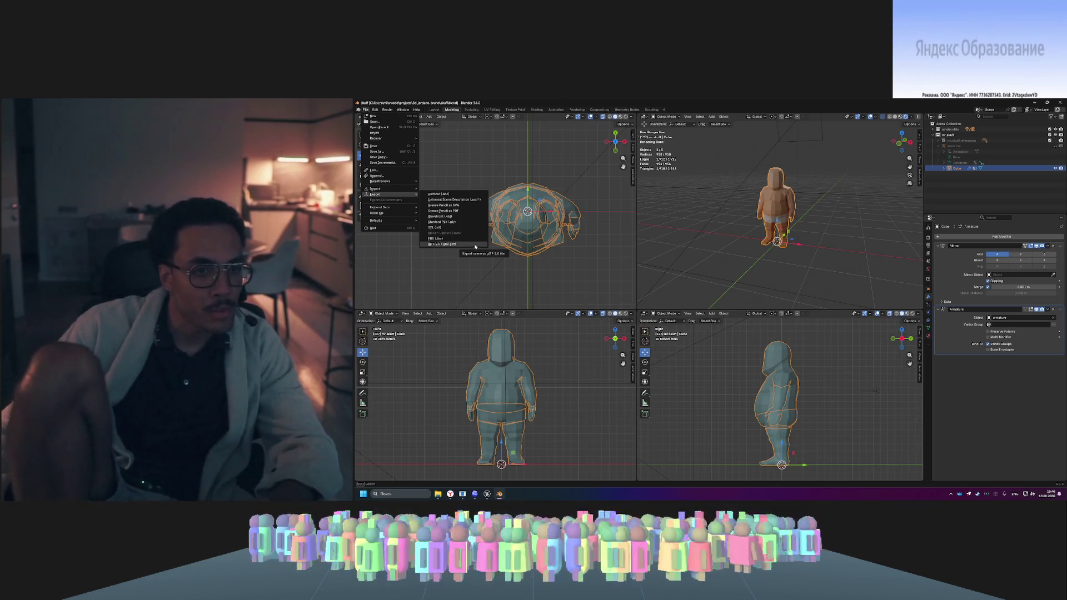
pyautogui.click(475, 243)
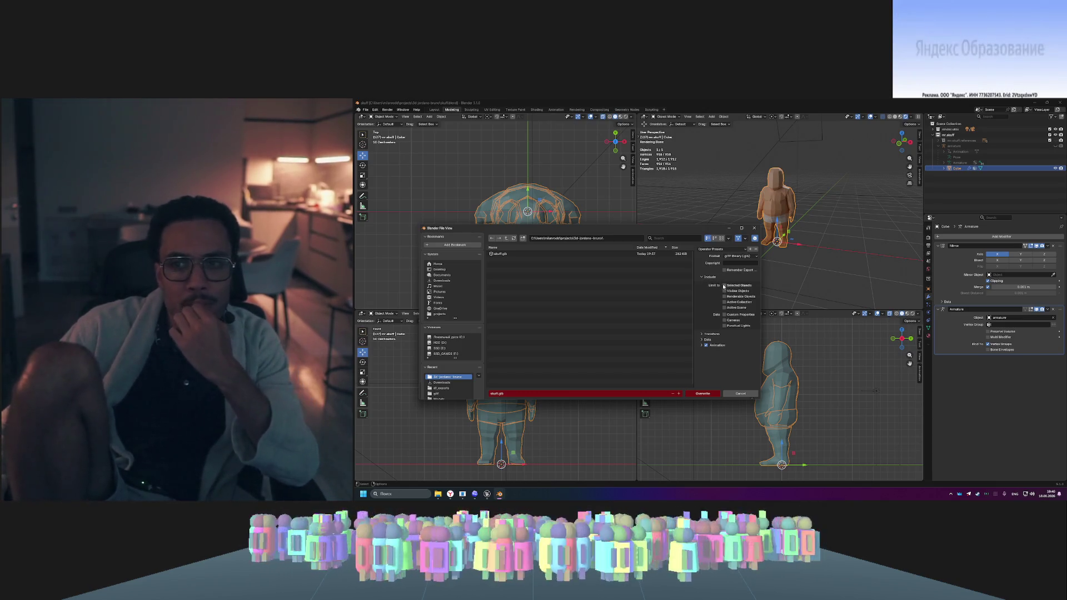
pyautogui.click(724, 285)
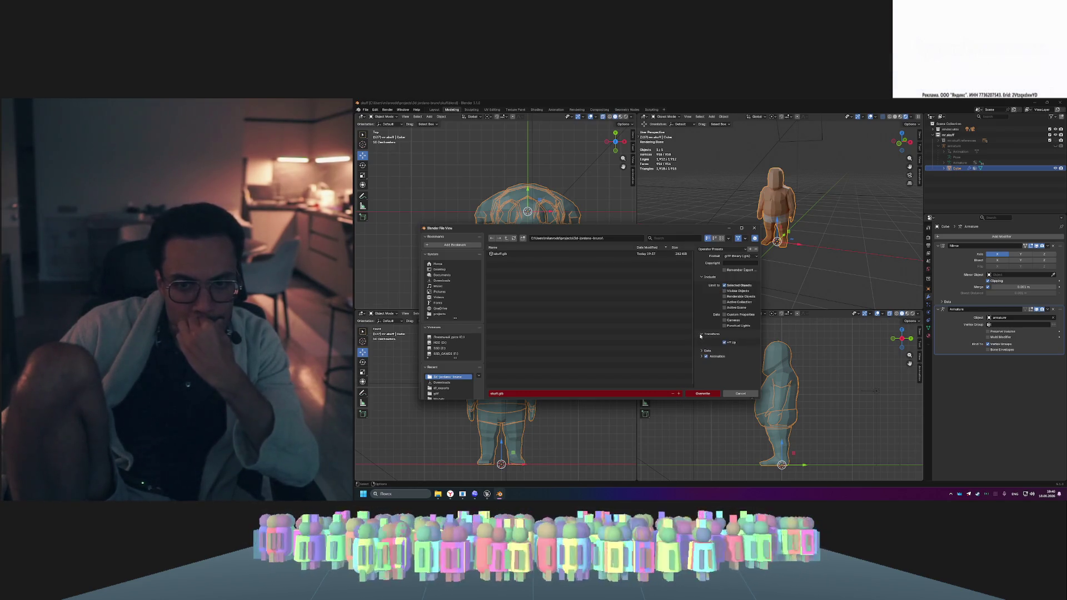
pyautogui.click(705, 351)
pyautogui.scroll(-2, 717, 354)
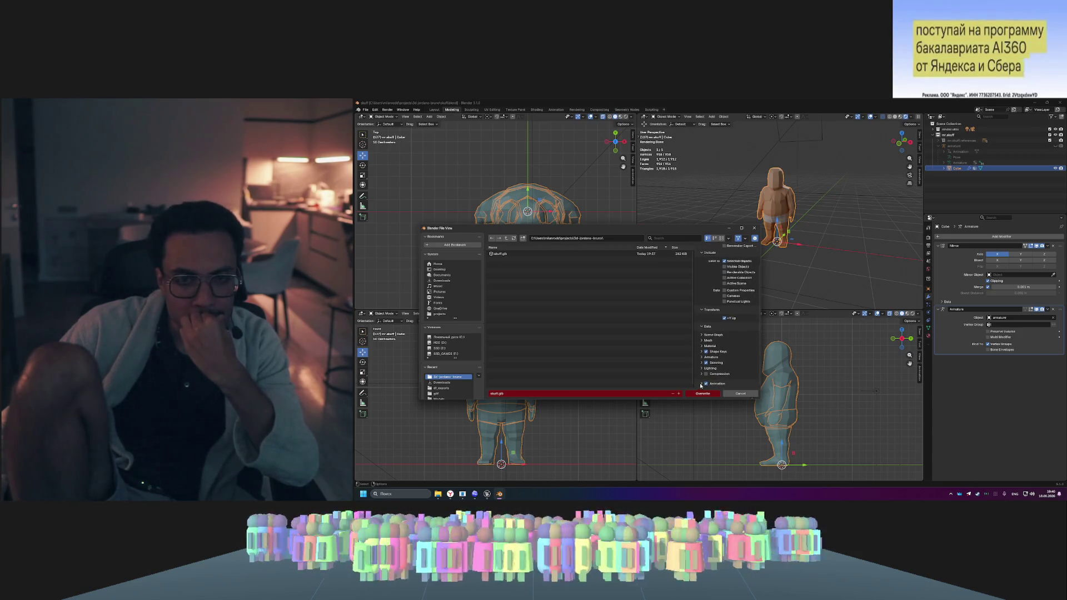
pyautogui.scroll(2, 724, 304)
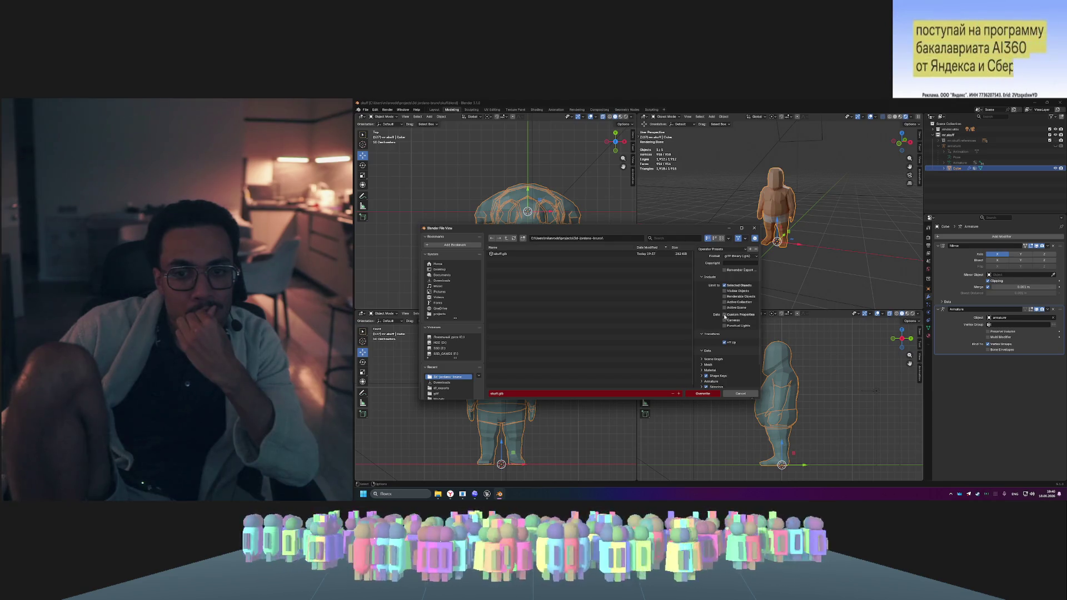
pyautogui.scroll(-2, 725, 328)
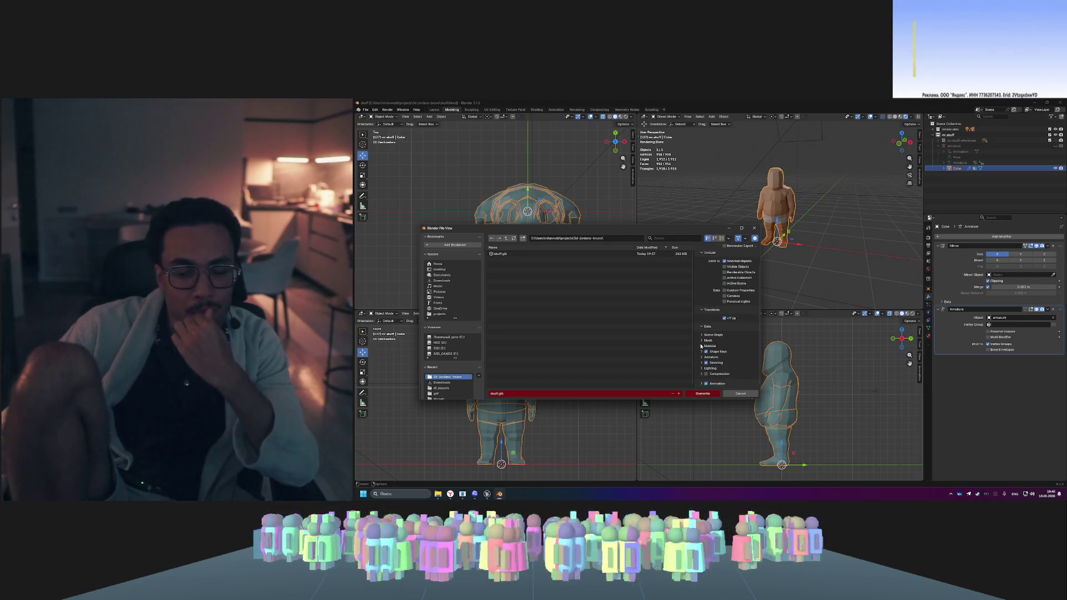
pyautogui.click(702, 384)
pyautogui.scroll(-6, 709, 350)
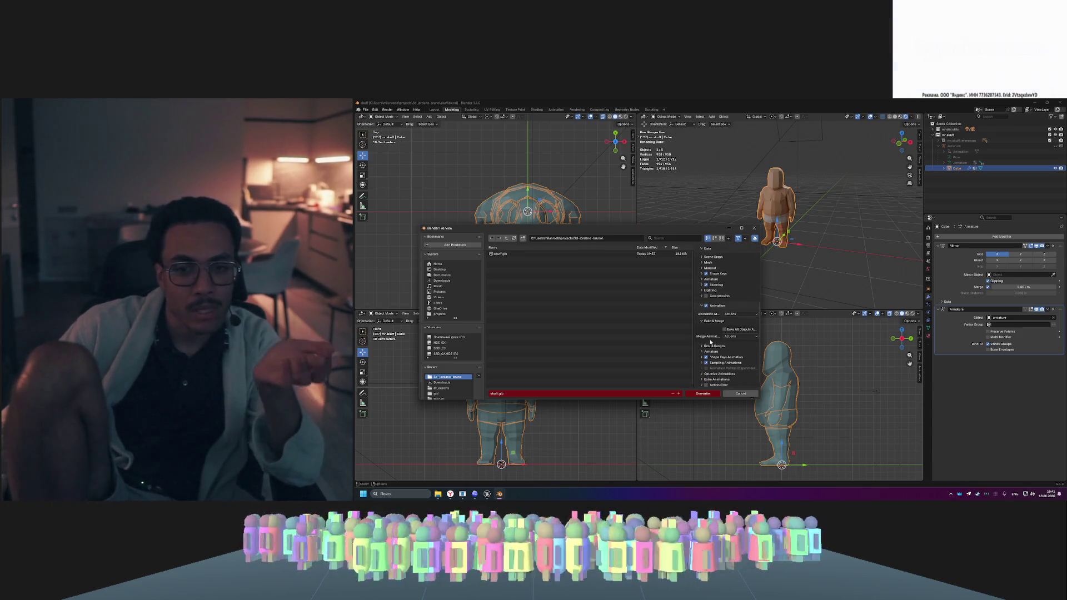
pyautogui.scroll(6, 706, 328)
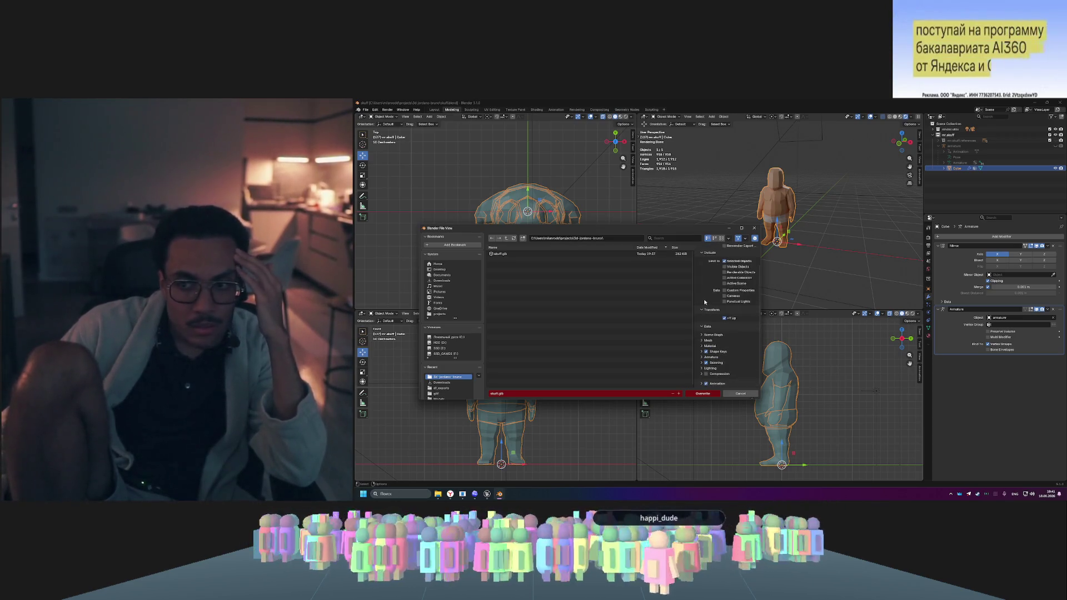
pyautogui.click(739, 395)
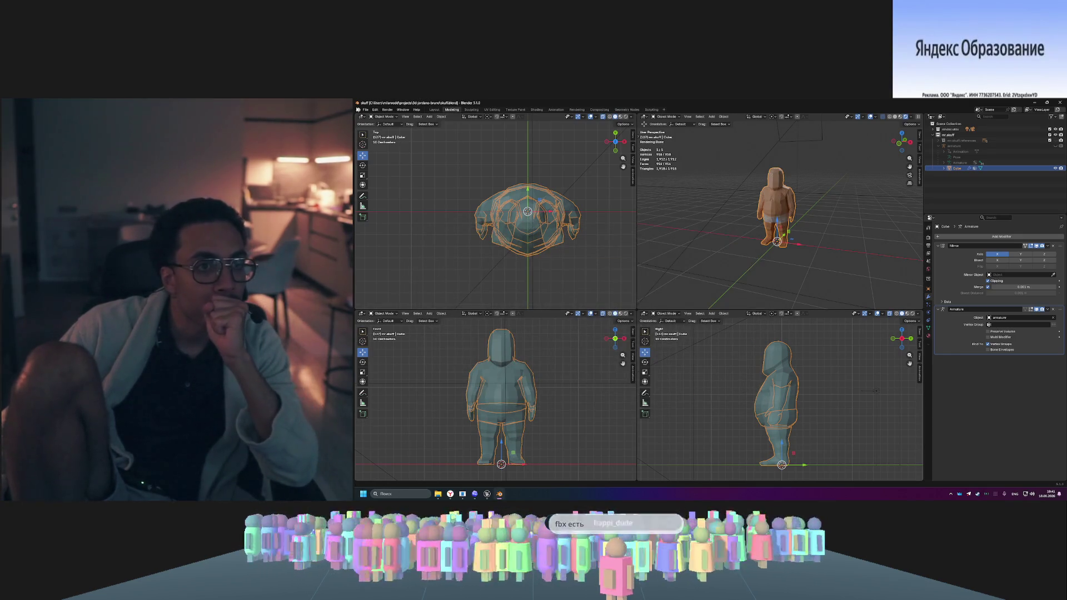
# - Bring up the FBX export settings and check Batch Mode and Path Mode, leaving Path Mode at Auto
pyautogui.click(366, 110)
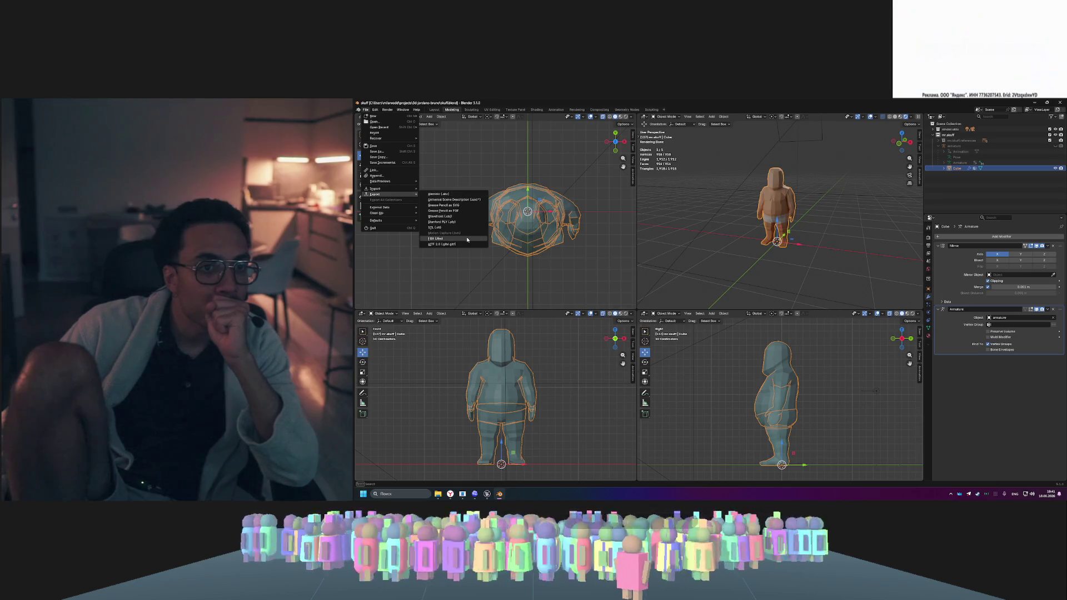
pyautogui.click(466, 239)
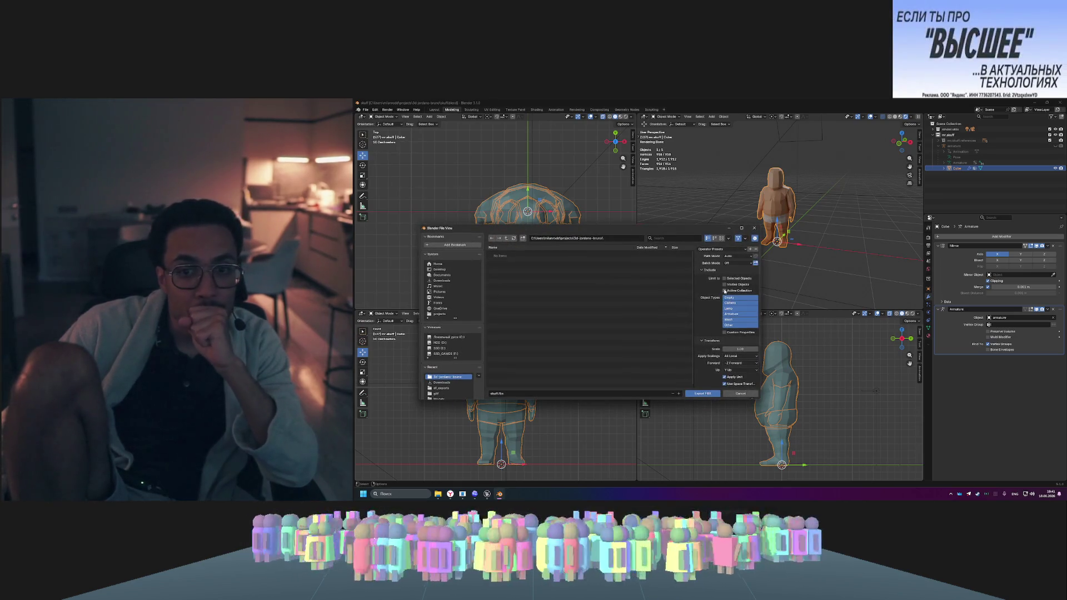
pyautogui.scroll(-2, 707, 314)
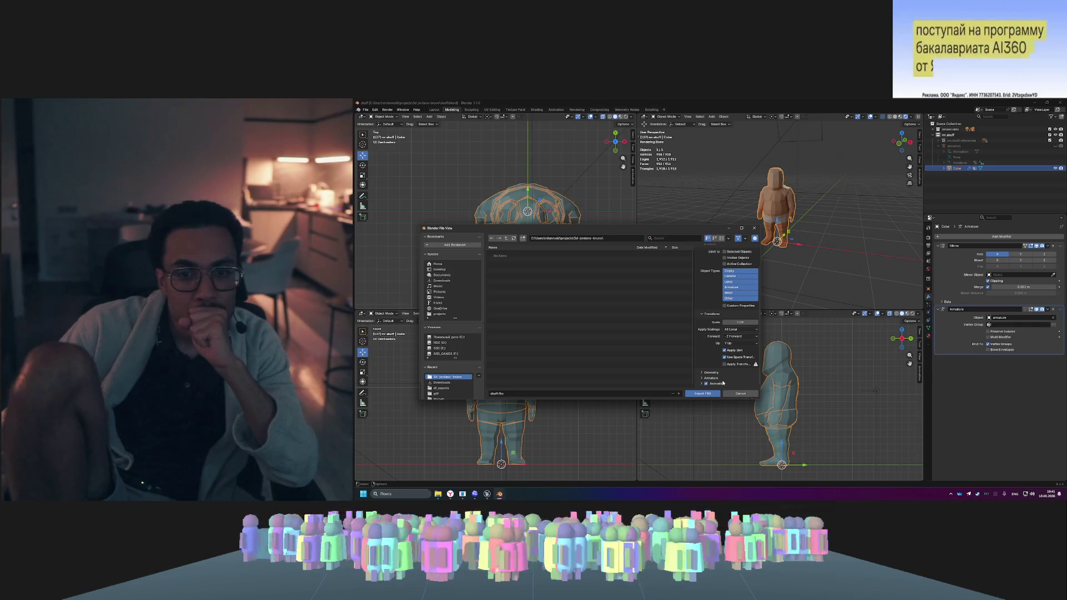
pyautogui.scroll(2, 709, 328)
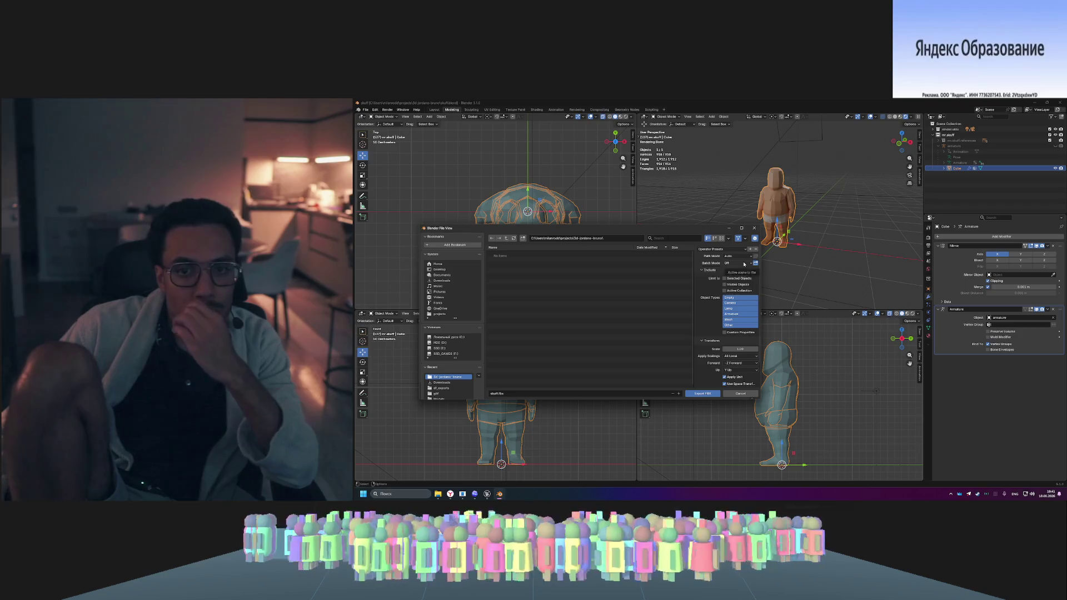
pyautogui.click(744, 263)
pyautogui.click(744, 263)
pyautogui.click(743, 257)
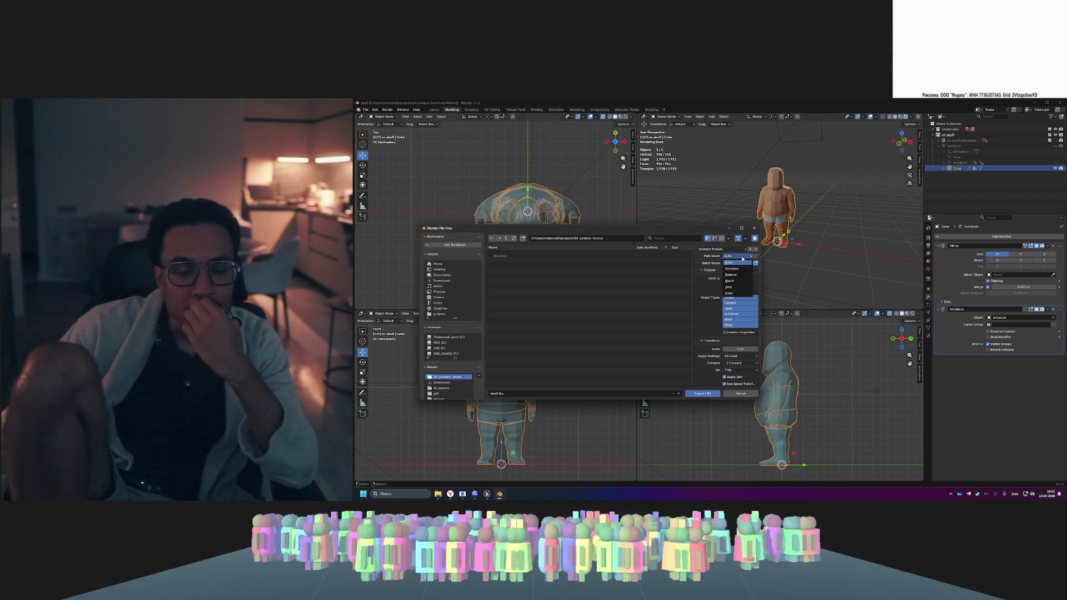
pyautogui.click(740, 257)
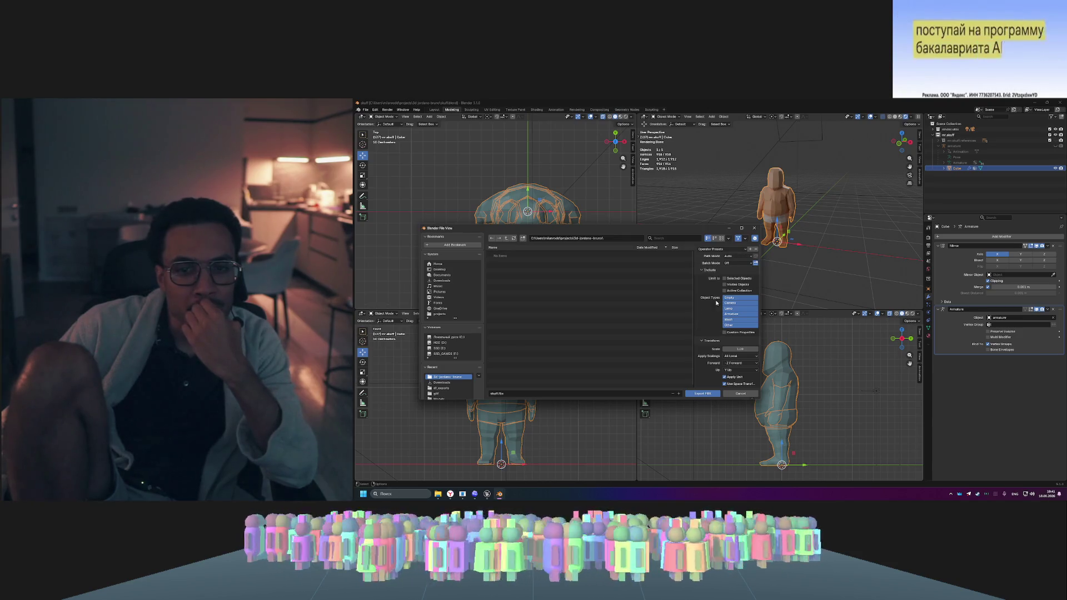
# - Scroll through the Geometry options and look at the mesh smoothing choices
pyautogui.scroll(-2, 722, 279)
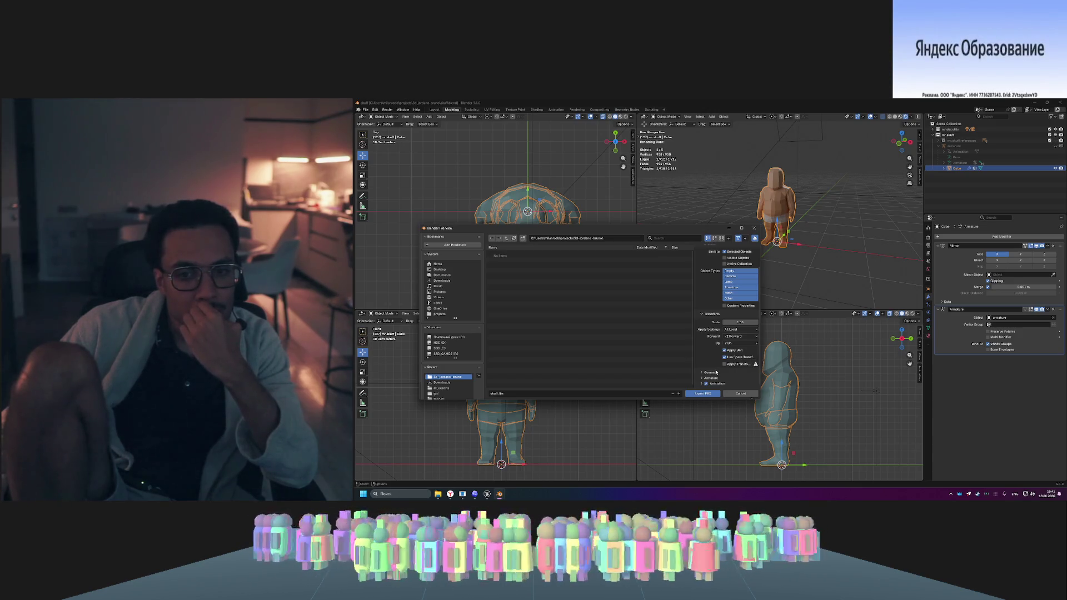
pyautogui.scroll(-3, 713, 372)
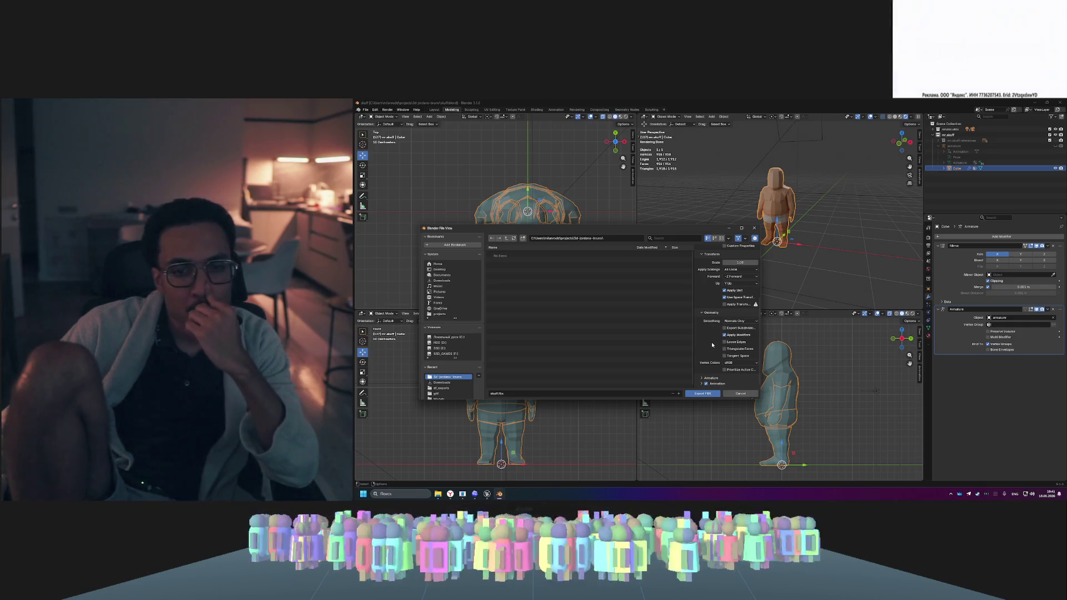
pyautogui.scroll(2, 712, 343)
pyautogui.click(745, 355)
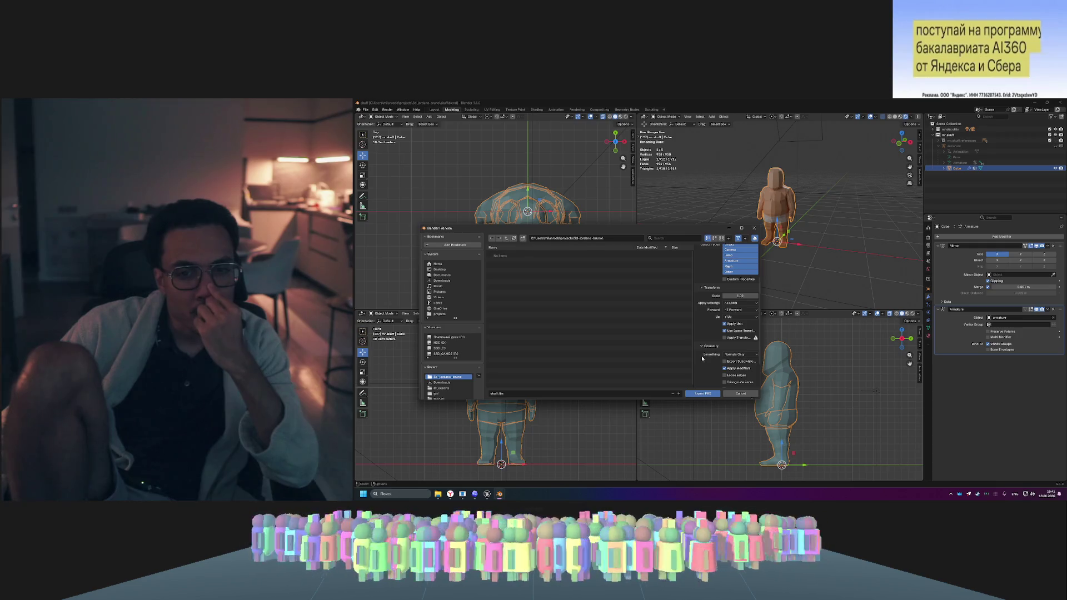
# - Review the Include, Transform, Geometry and Armature options, then export the character as skuff.fbx
pyautogui.scroll(2, 702, 358)
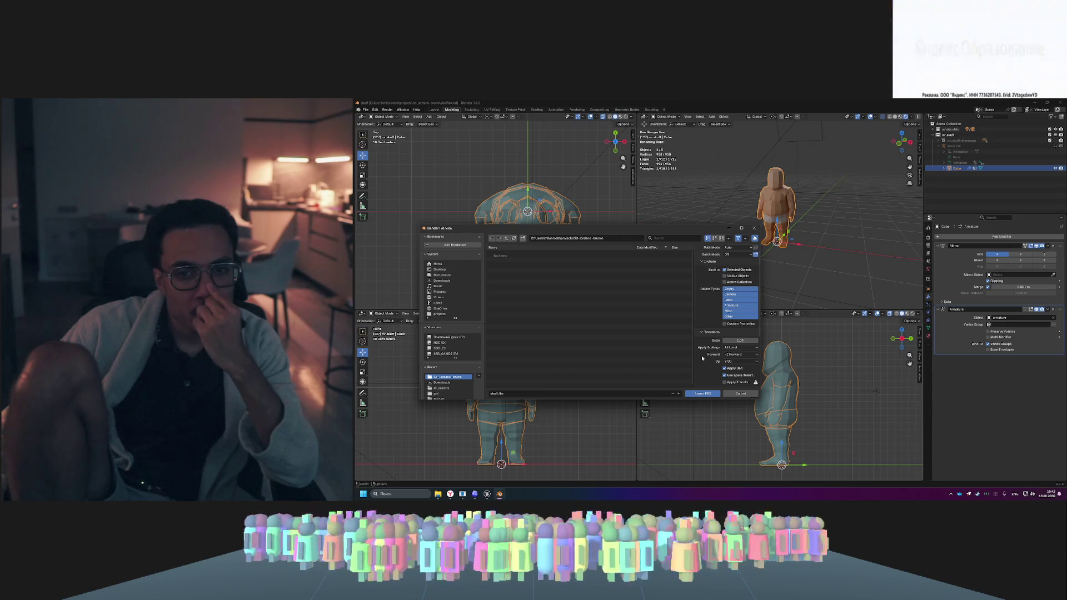
pyautogui.scroll(1, 702, 355)
pyautogui.scroll(-4, 703, 357)
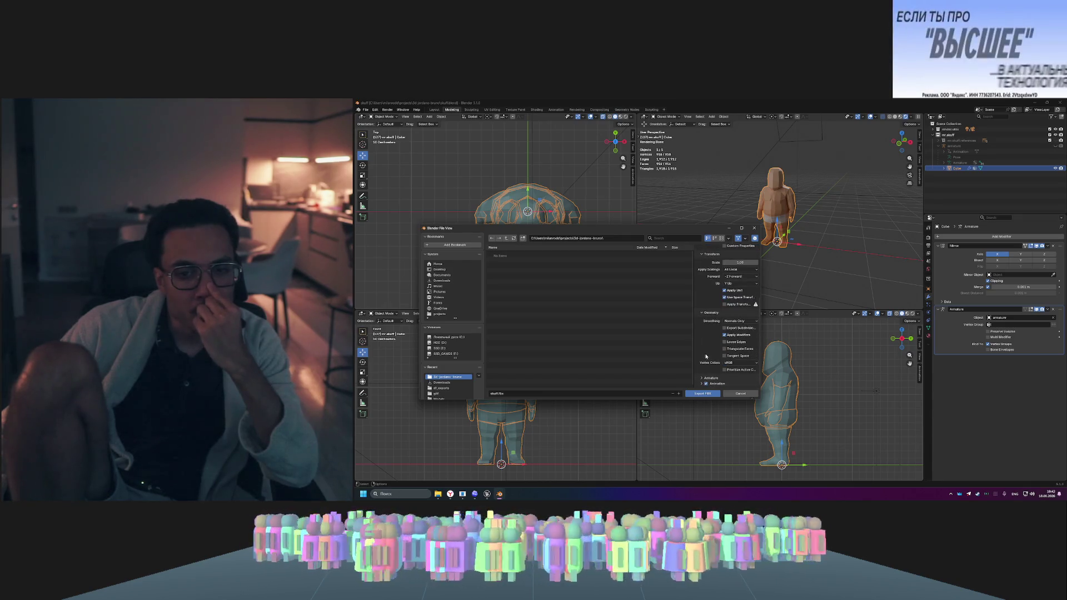
pyautogui.scroll(-2, 703, 378)
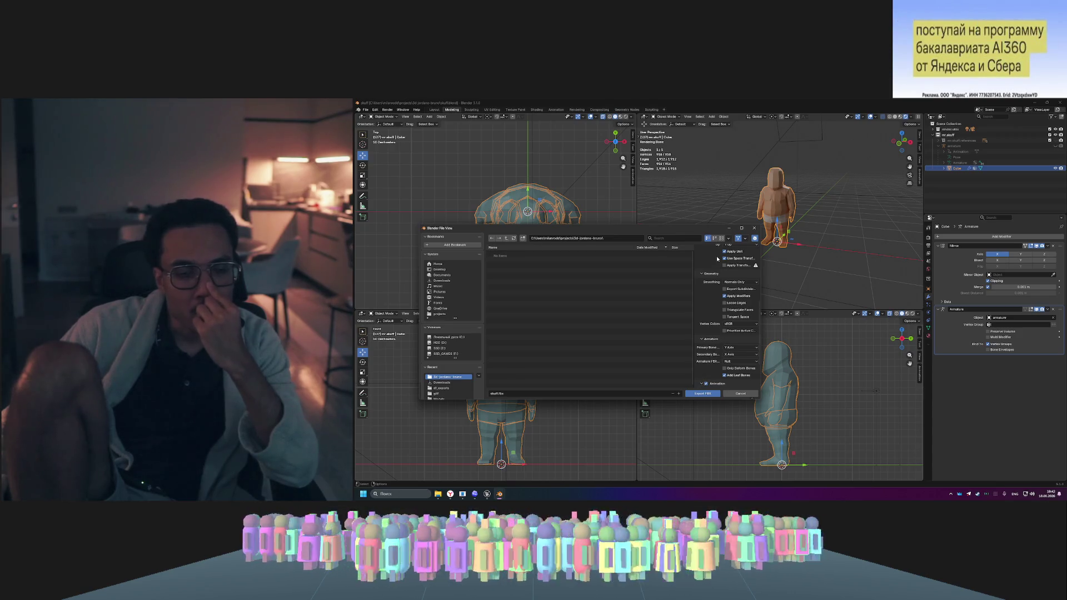
pyautogui.scroll(6, 728, 257)
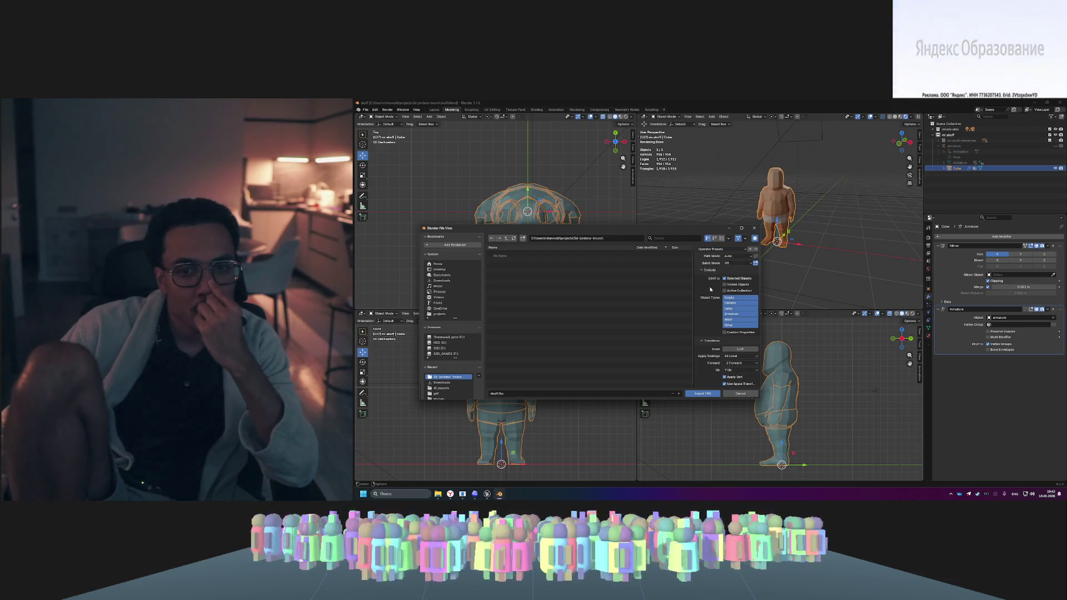
pyautogui.scroll(-2, 757, 267)
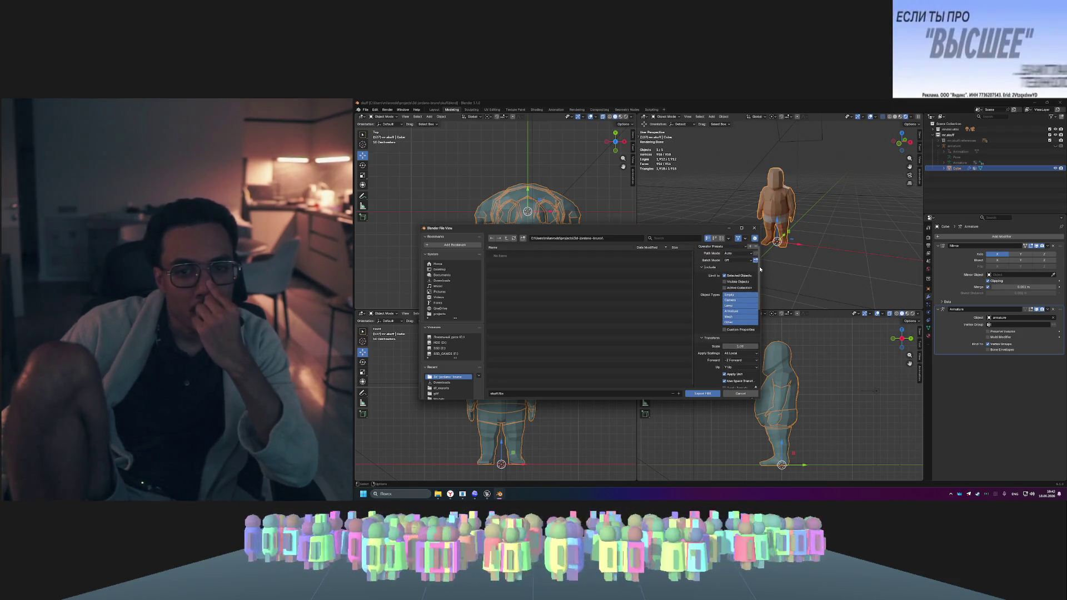
pyautogui.scroll(-8, 756, 282)
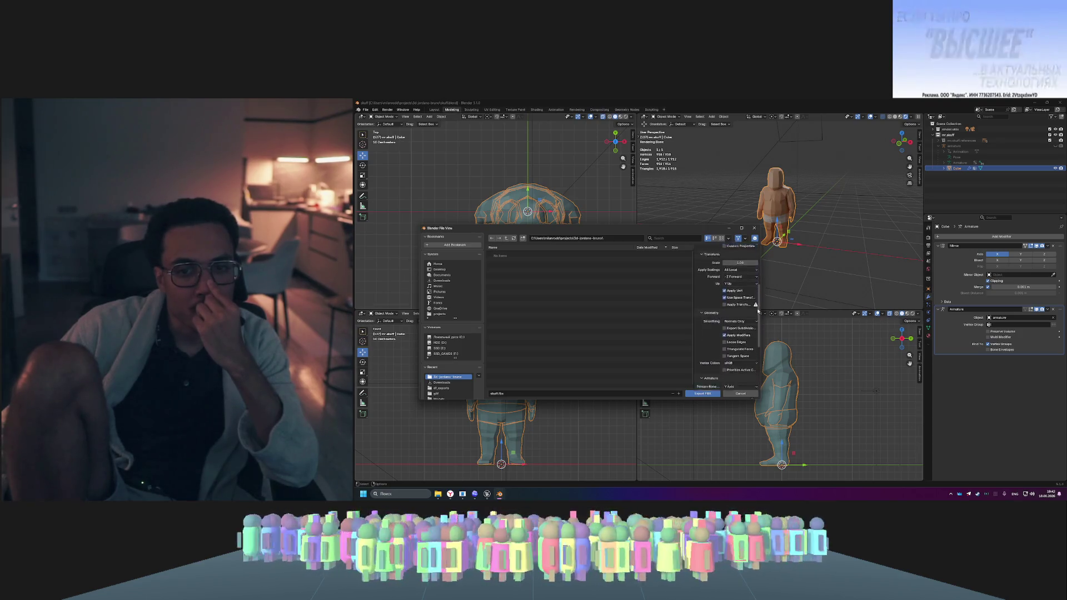
pyautogui.scroll(-1, 760, 341)
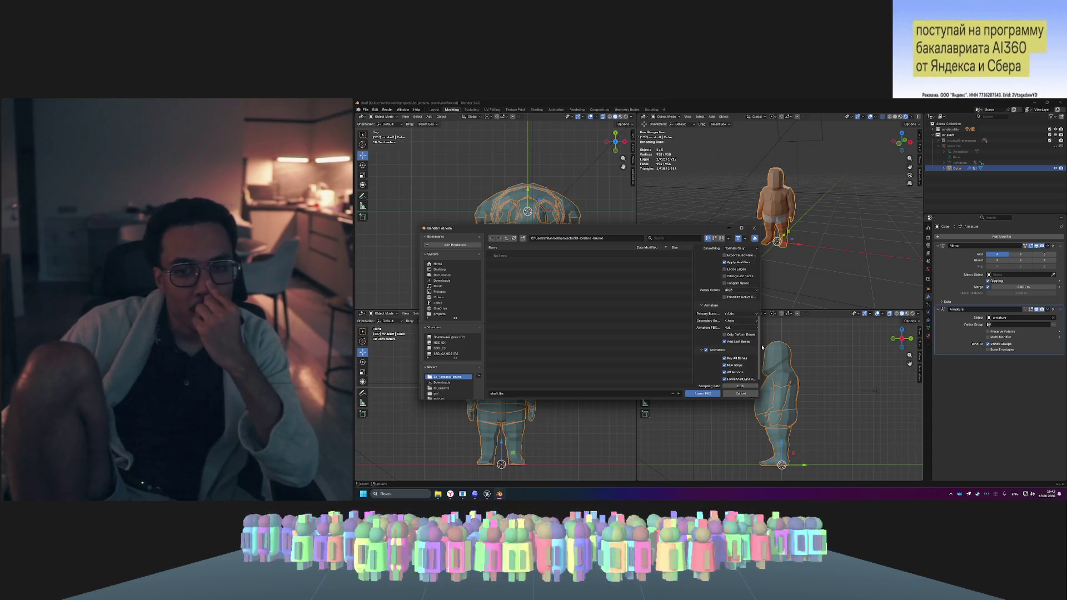
pyautogui.scroll(-1, 762, 353)
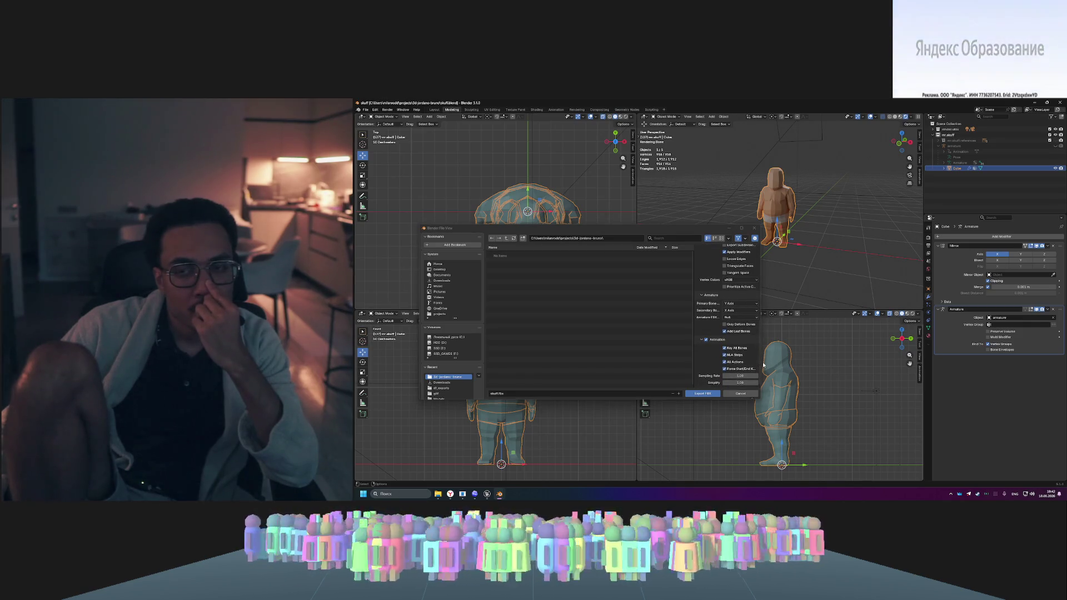
pyautogui.click(701, 395)
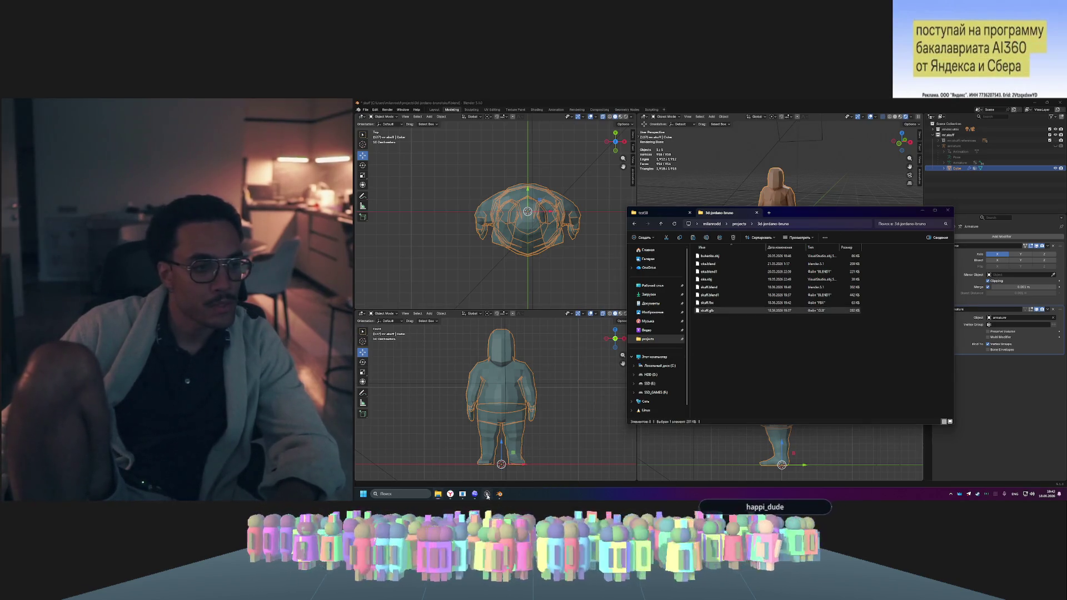
# - Switch to Unreal Engine and open the Content Drawer
pyautogui.moveTo(487, 494)
pyautogui.click(522, 466)
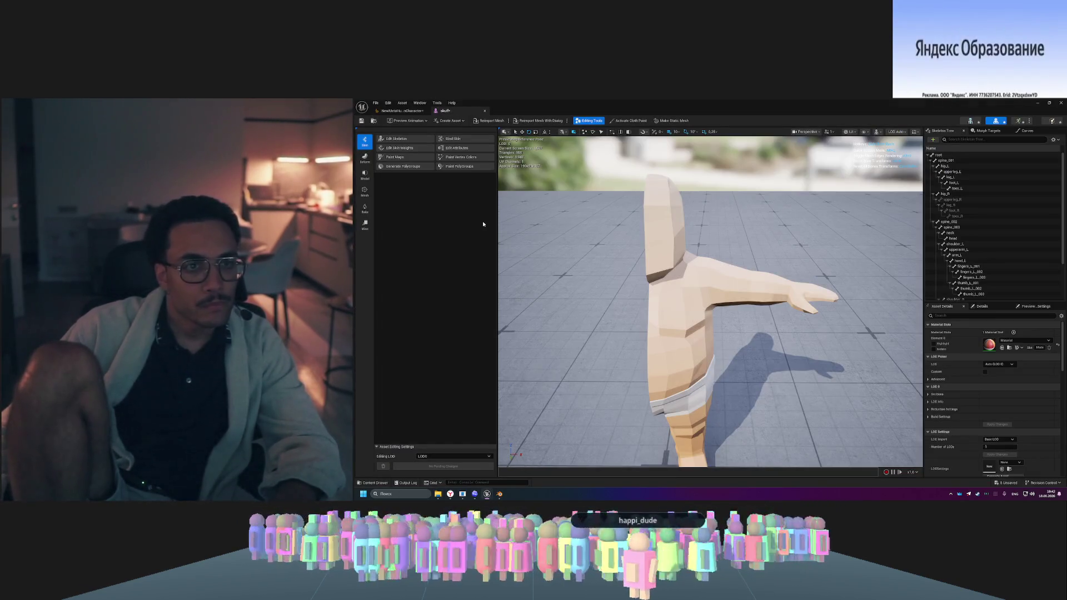
pyautogui.hotkey('ctrl', 'space')
# - Select all the imported skuff assets and force-delete them despite remaining references
pyautogui.click(582, 424)
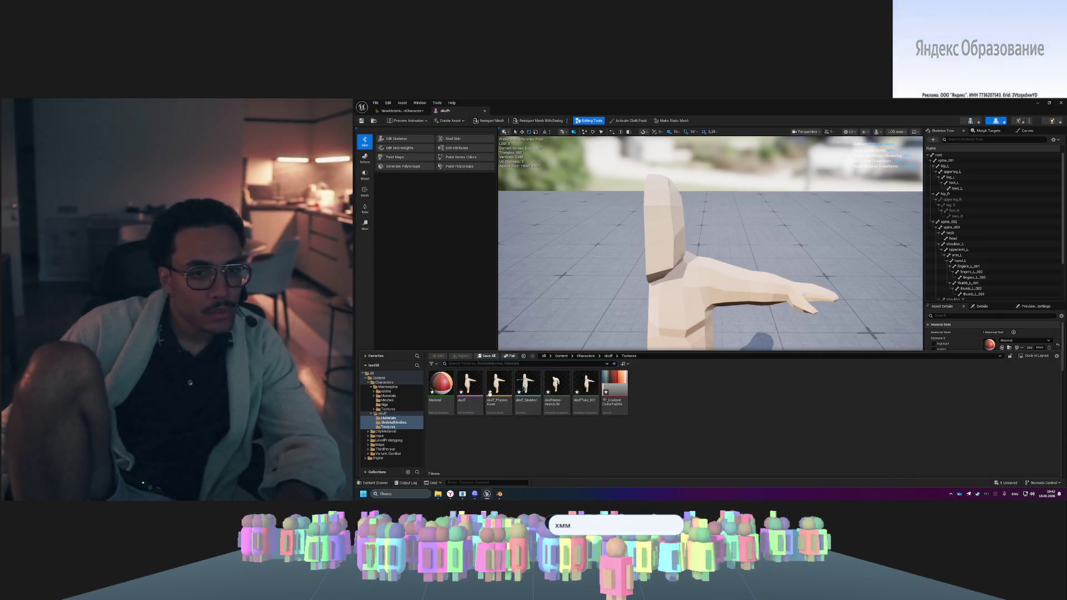
pyautogui.hotkey('ctrl', 'a')
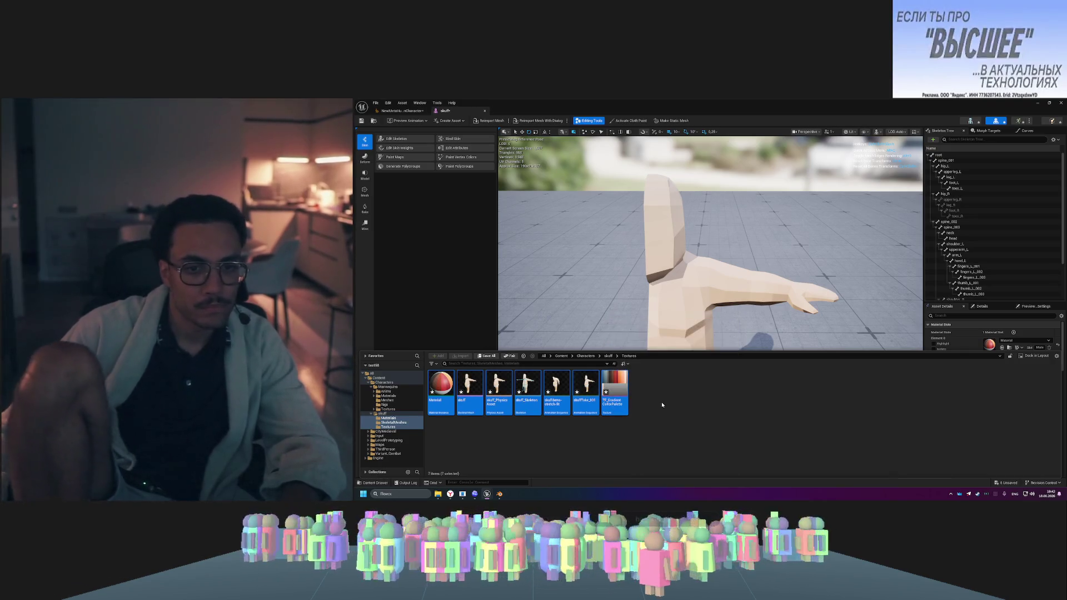
pyautogui.rightClick(614, 397)
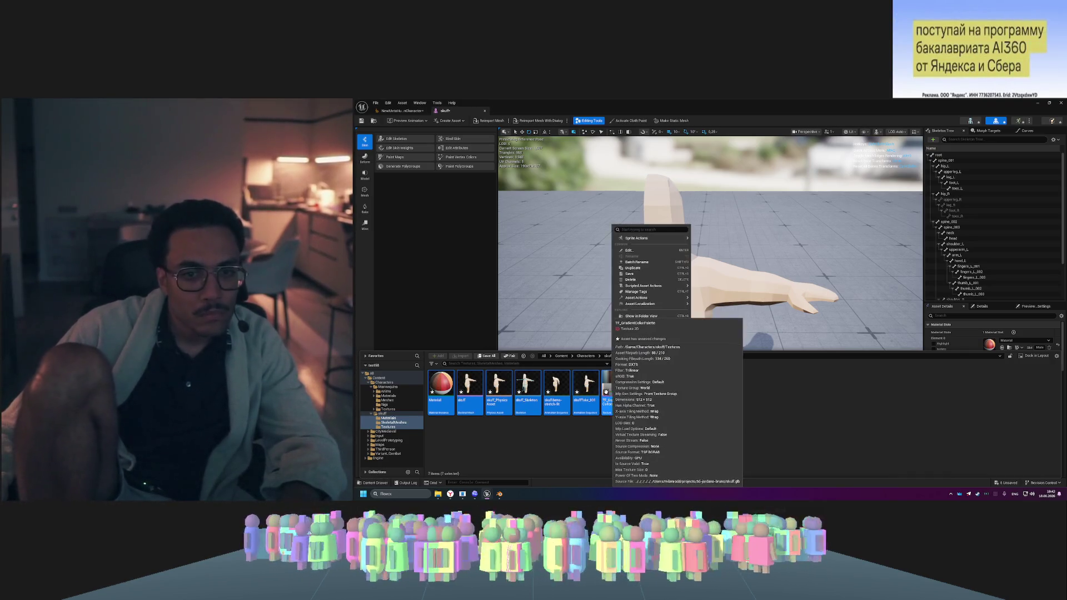
pyautogui.click(647, 279)
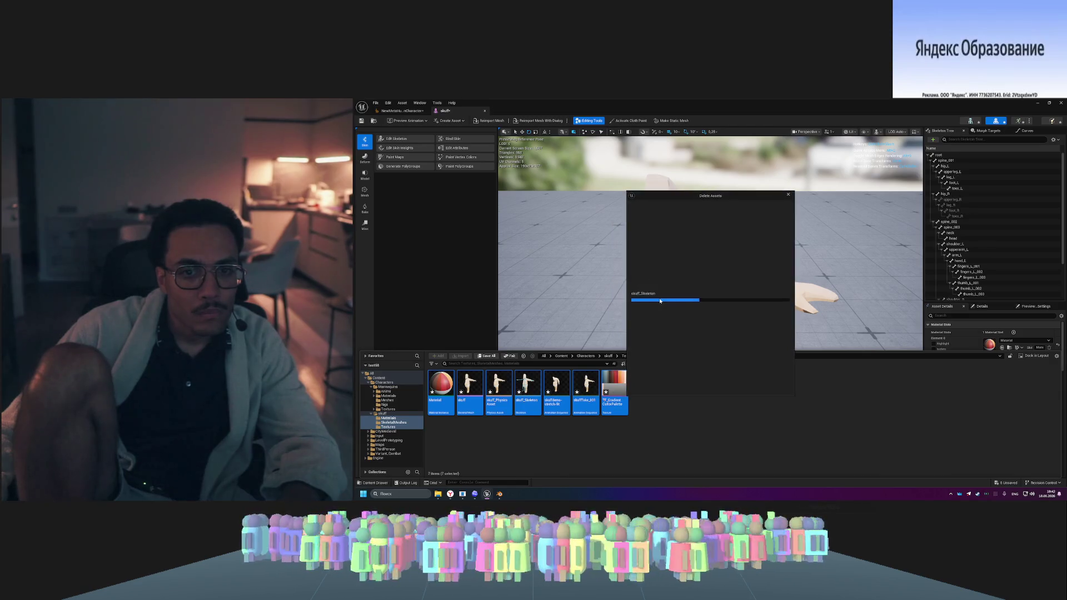
pyautogui.click(666, 386)
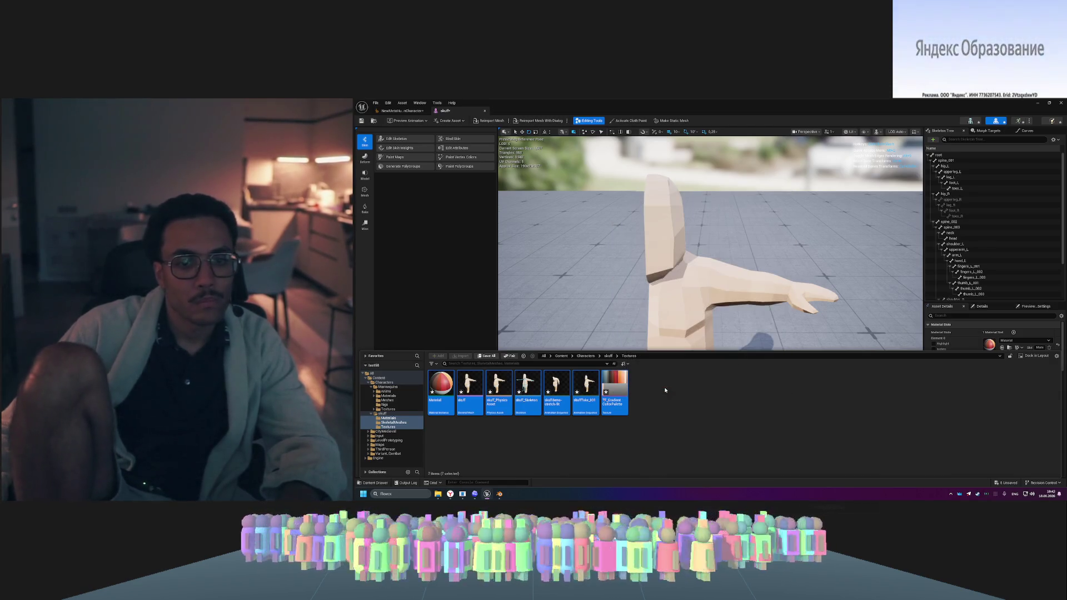
pyautogui.hotkey('ctrl', 'space')
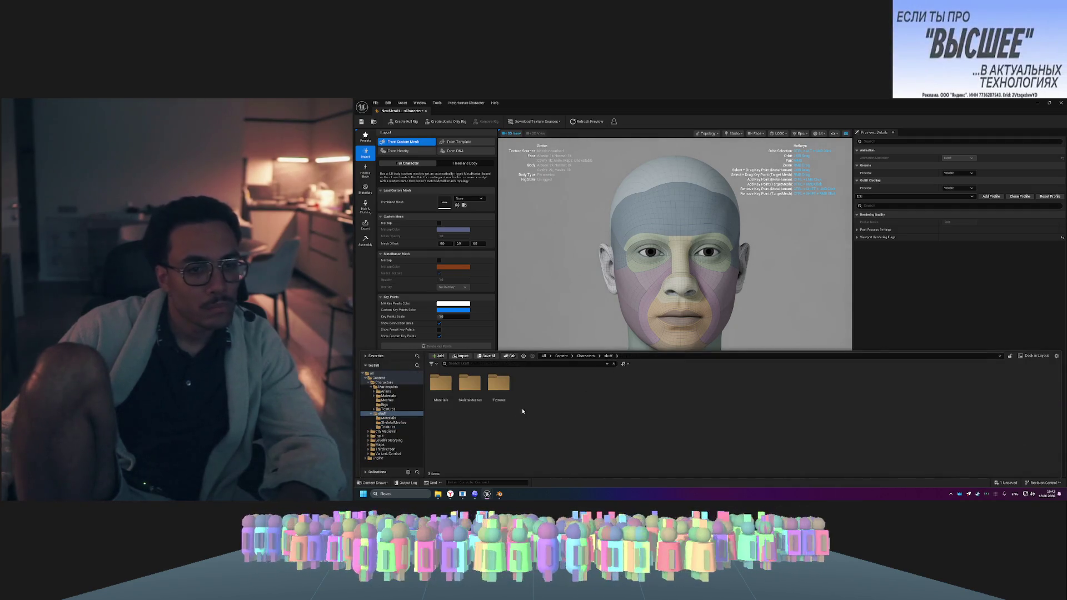
# - Confirm Materials and SkeletalMeshes are empty, delete the skuff folder, then drag skuff.fbx into Characters
pyautogui.doubleClick(441, 384)
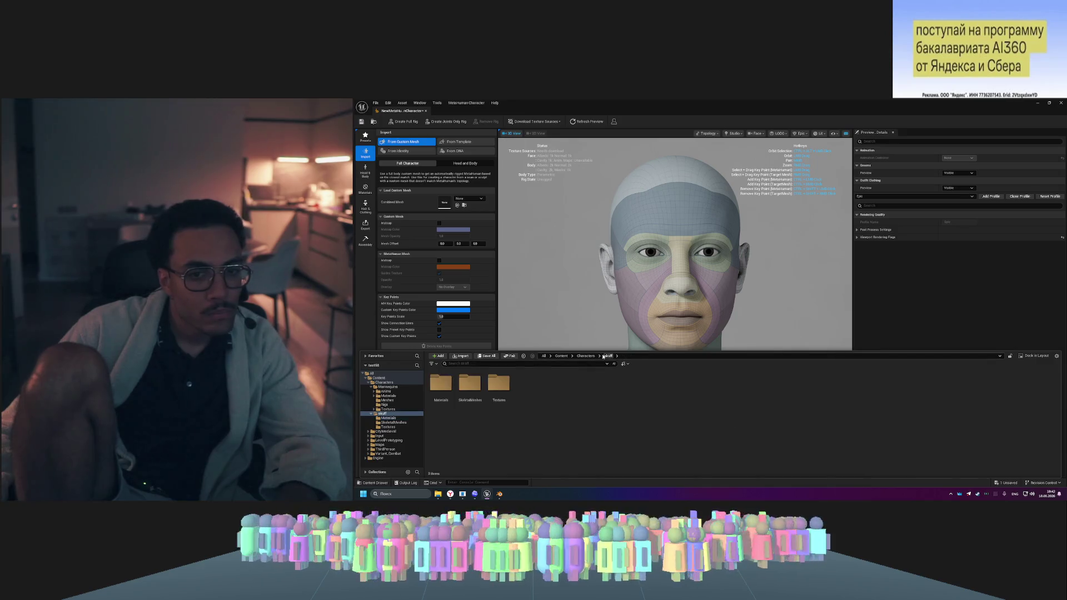
pyautogui.doubleClick(468, 391)
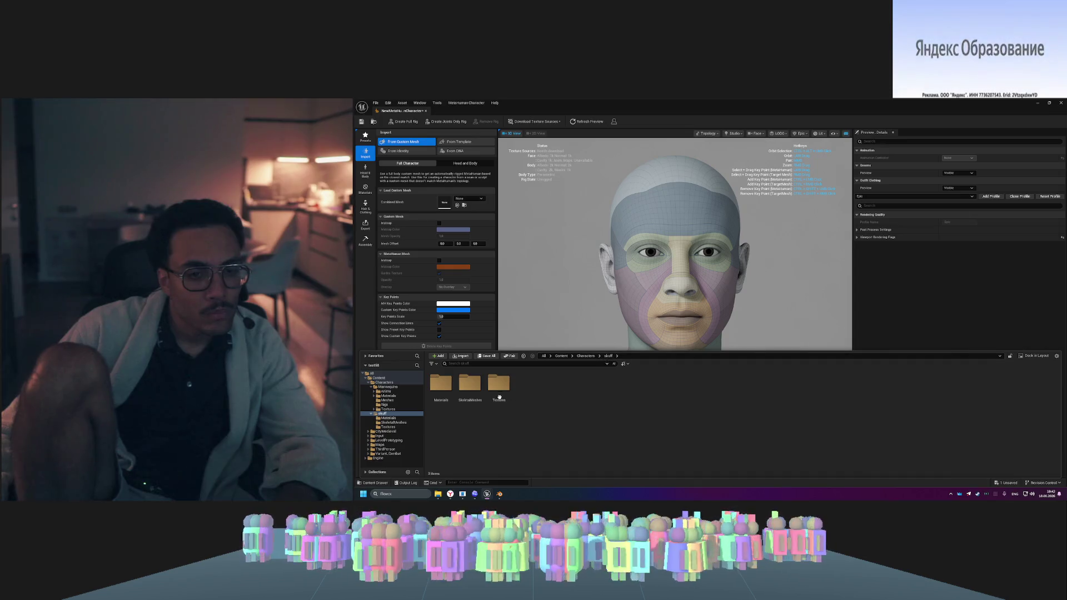
pyautogui.click(478, 384)
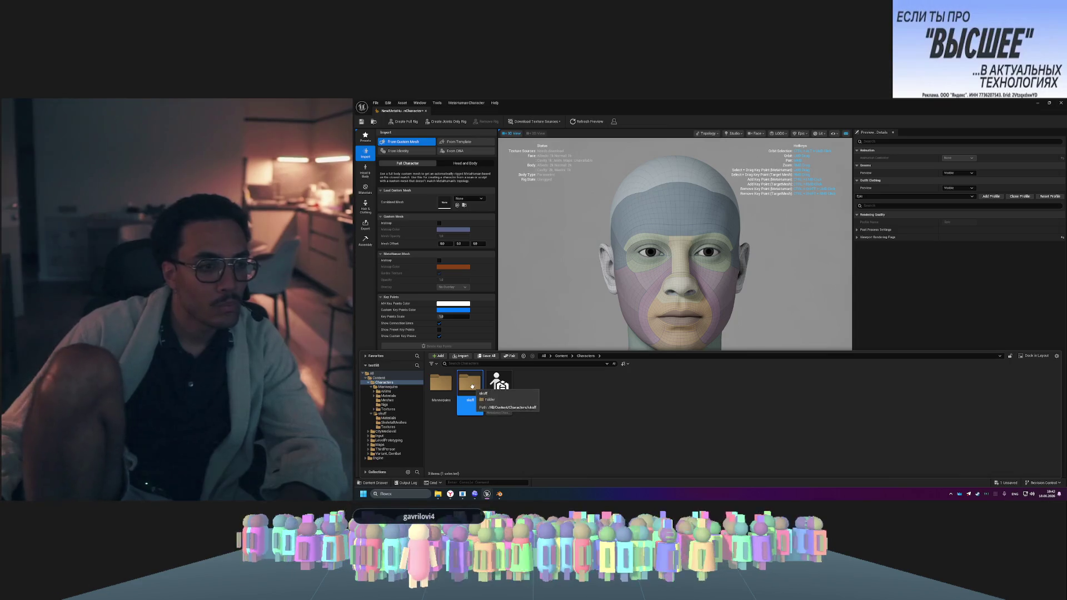
pyautogui.rightClick(477, 386)
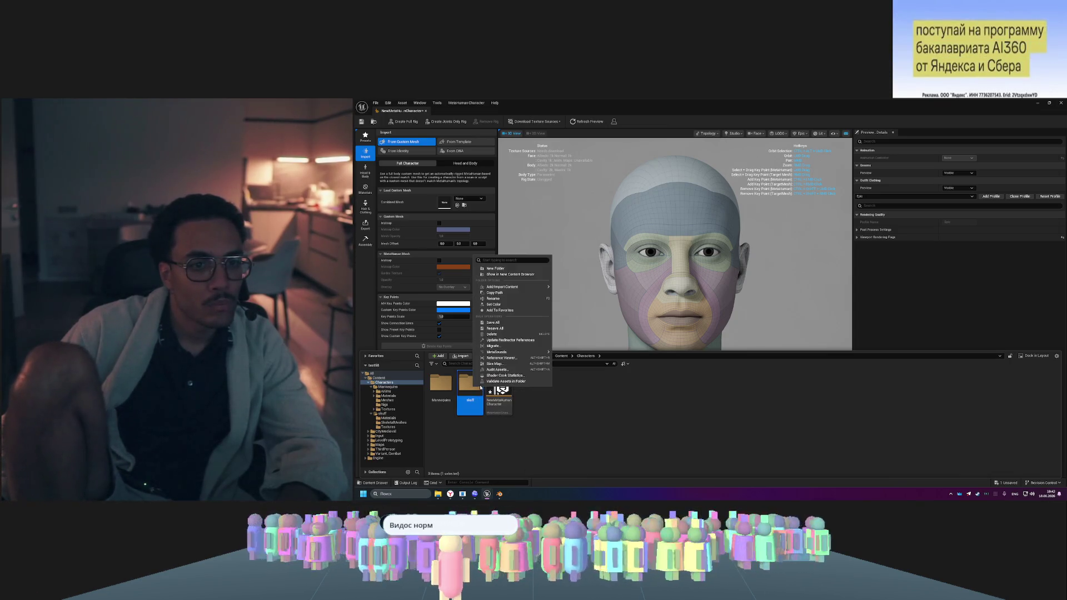
pyautogui.press('Delete')
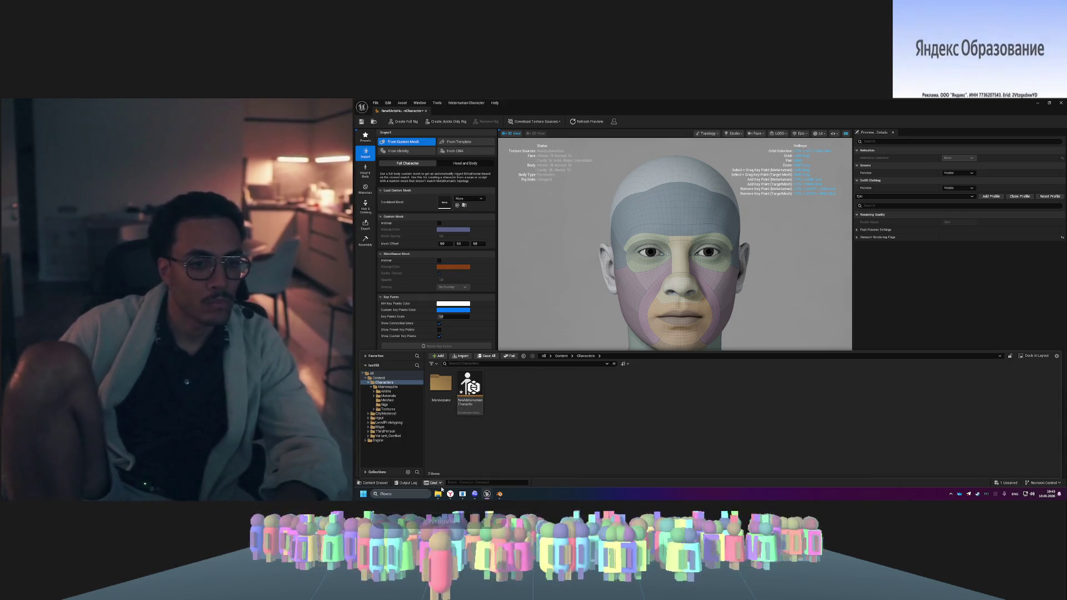
pyautogui.hotkey('alt', 'Tab')
pyautogui.moveTo(707, 302)
pyautogui.mouseDown()
pyautogui.moveTo(549, 416)
pyautogui.moveTo(559, 410)
pyautogui.mouseUp()
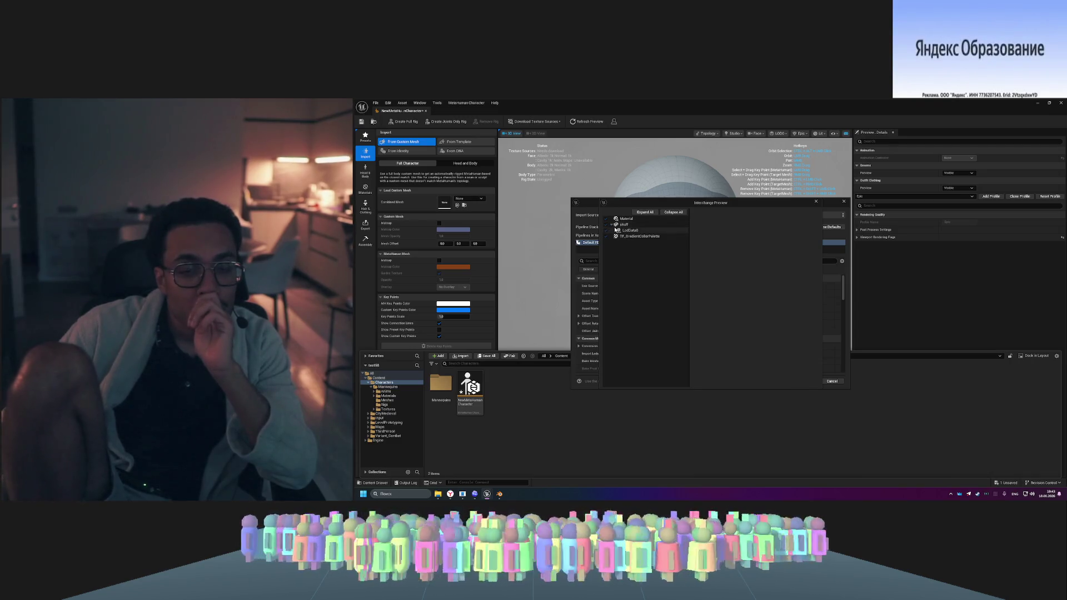
# - Skip the Interchange Preview and import skuff.fbx's mesh, material and T_GradientColorPalette texture
pyautogui.click(822, 200)
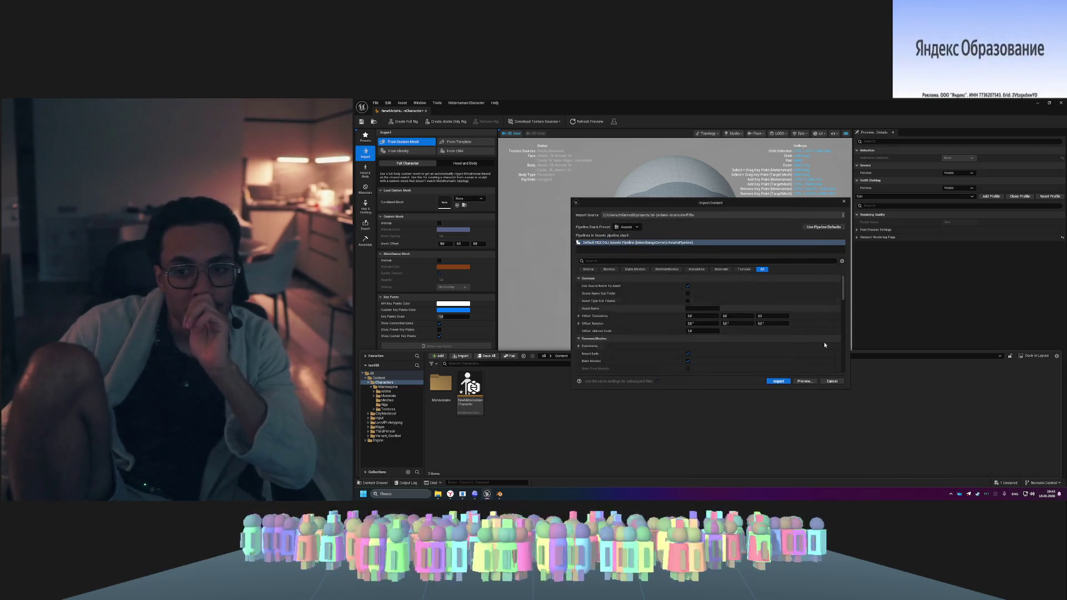
pyautogui.click(786, 383)
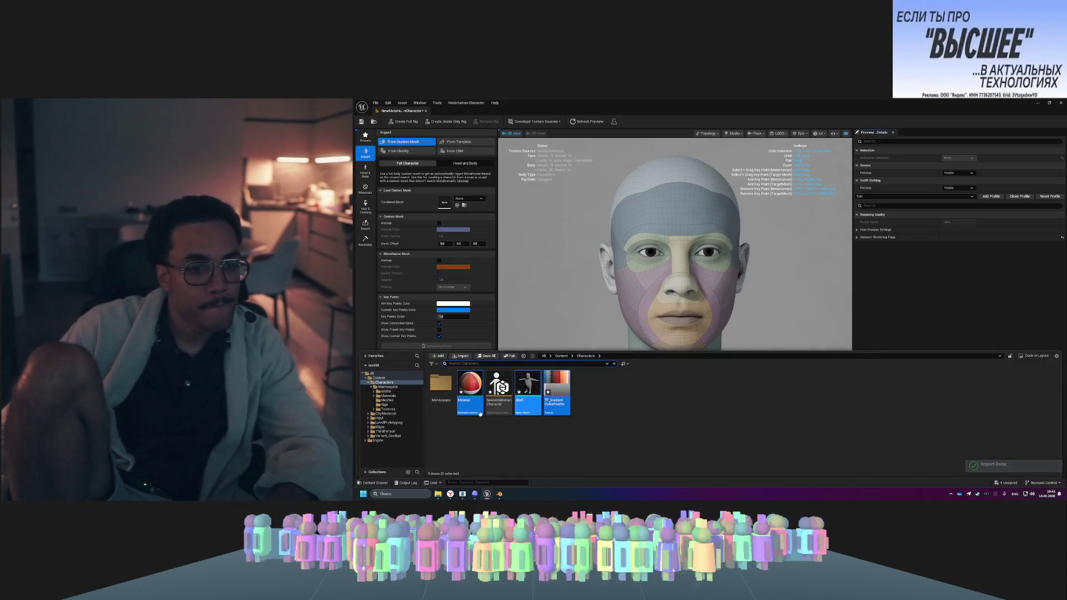
pyautogui.click(540, 445)
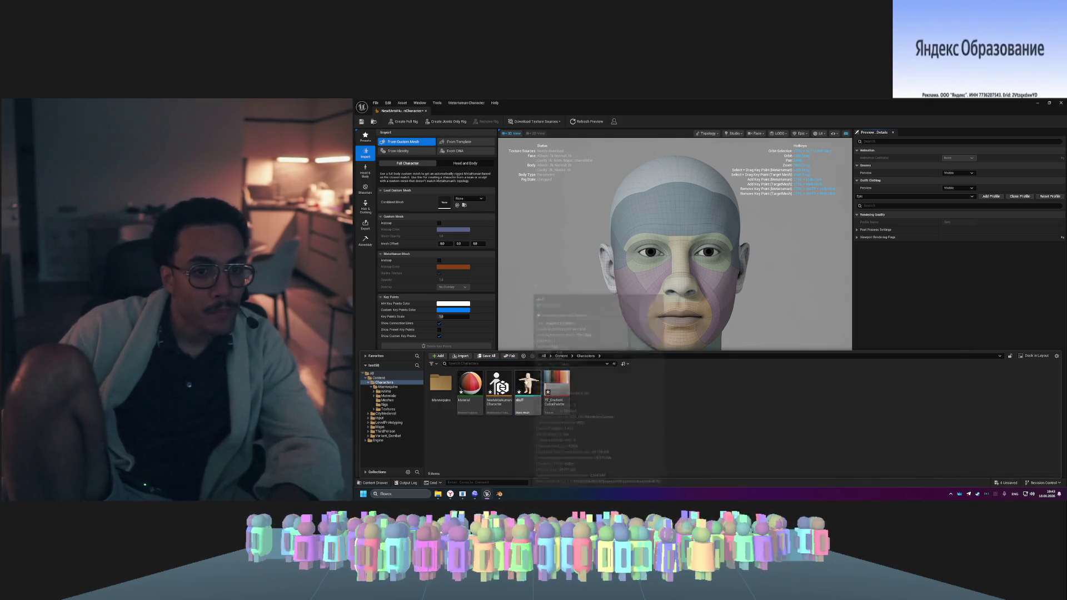
# - Assign the skuff mesh to the Combined Mesh slot, run Auto Solve, and dismiss the error log
pyautogui.moveTo(528, 382); pyautogui.dragTo(445, 209)
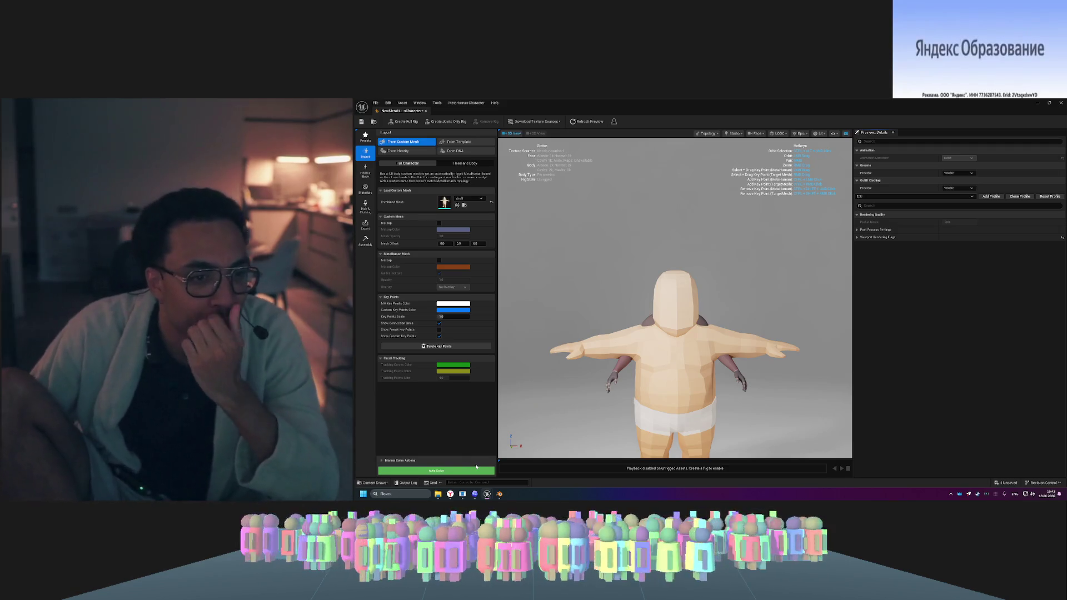
pyautogui.click(438, 471)
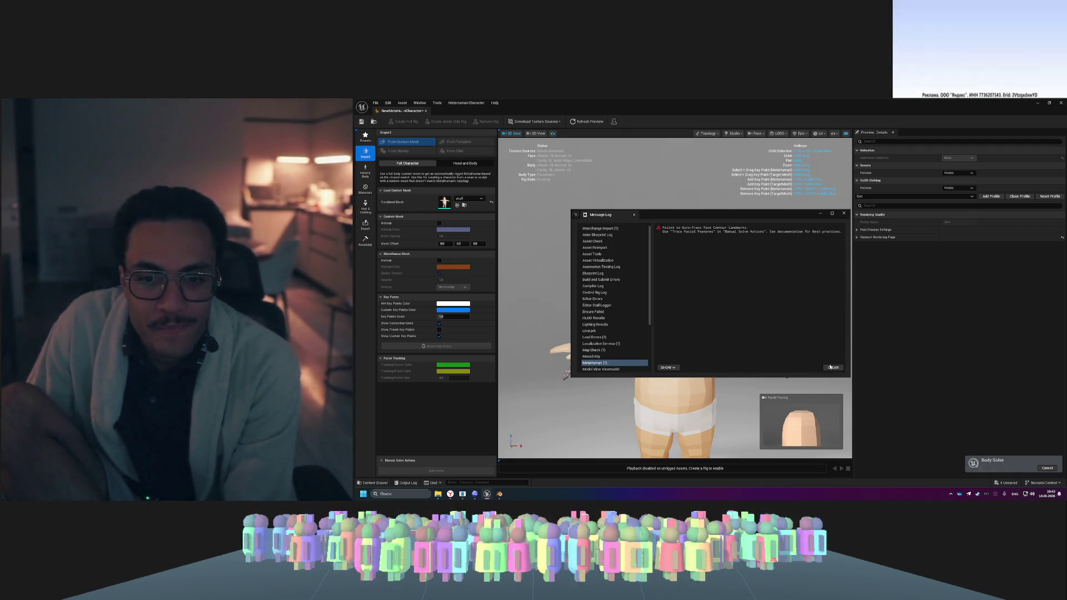
pyautogui.click(844, 214)
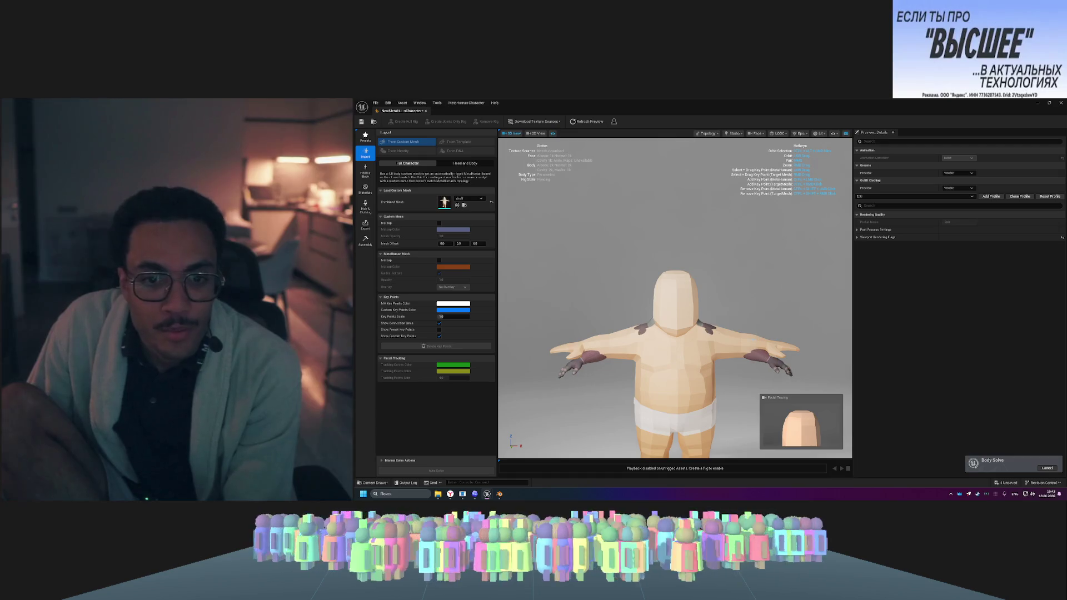
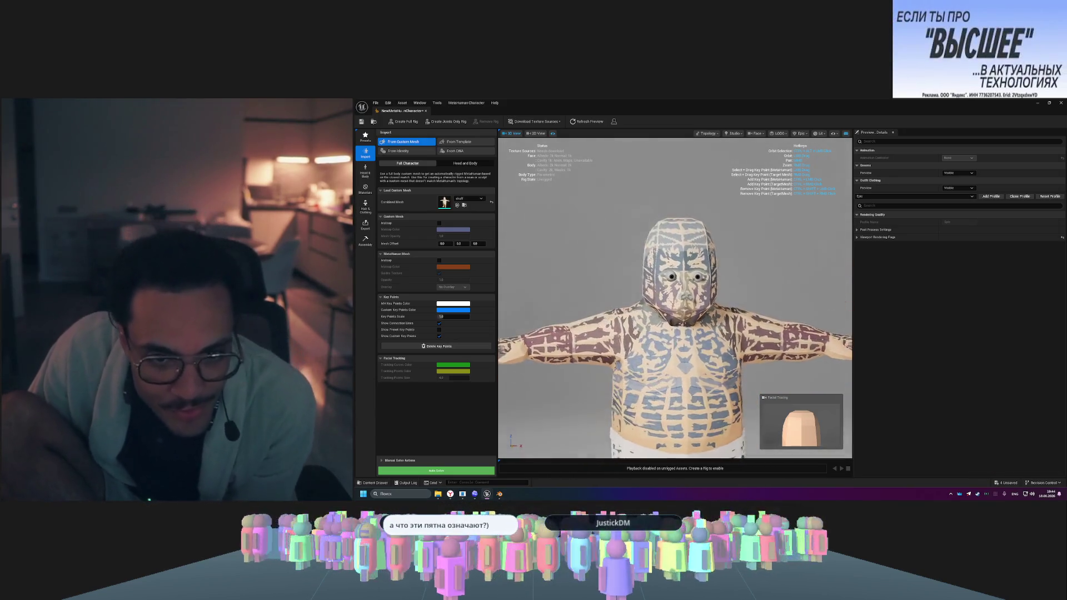
# - Face the model front-on and preview it in 2D facial tracking view before returning to 3D
pyautogui.moveTo(736, 269); pyautogui.dragTo(737, 269)
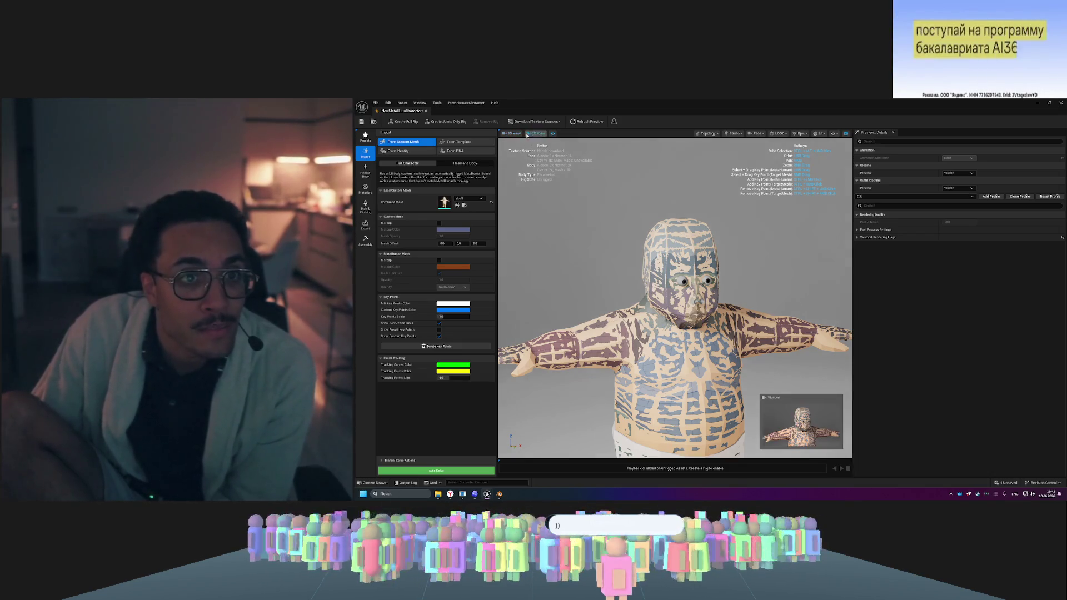
pyautogui.click(535, 134)
pyautogui.click(512, 134)
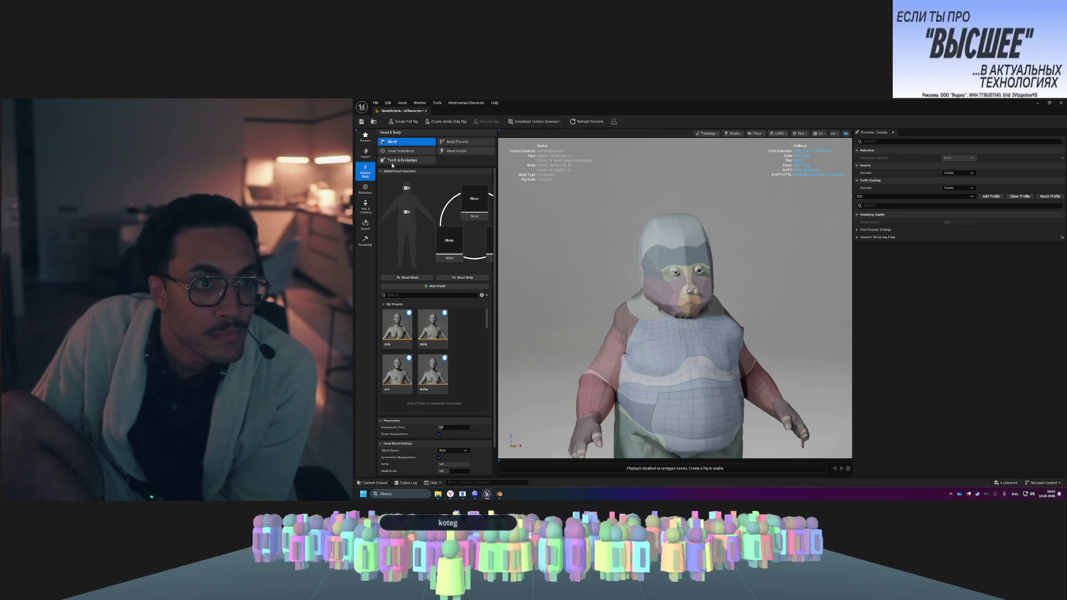
# - Blend the right-eye face region toward a preset, then show the Head Transform settings
pyautogui.moveTo(817, 299)
pyautogui.mouseDown()
pyautogui.moveTo(723, 272)
pyautogui.moveTo(567, 287)
pyautogui.mouseUp()
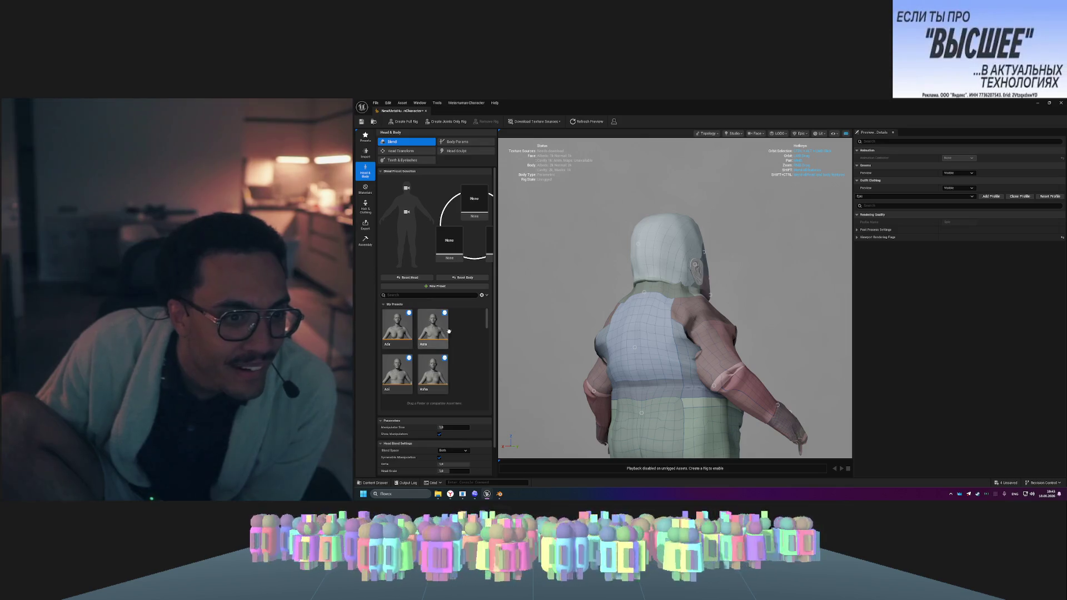
pyautogui.scroll(-3, 609, 343)
pyautogui.moveTo(609, 343)
pyautogui.mouseDown()
pyautogui.moveTo(544, 344)
pyautogui.moveTo(829, 353)
pyautogui.mouseUp()
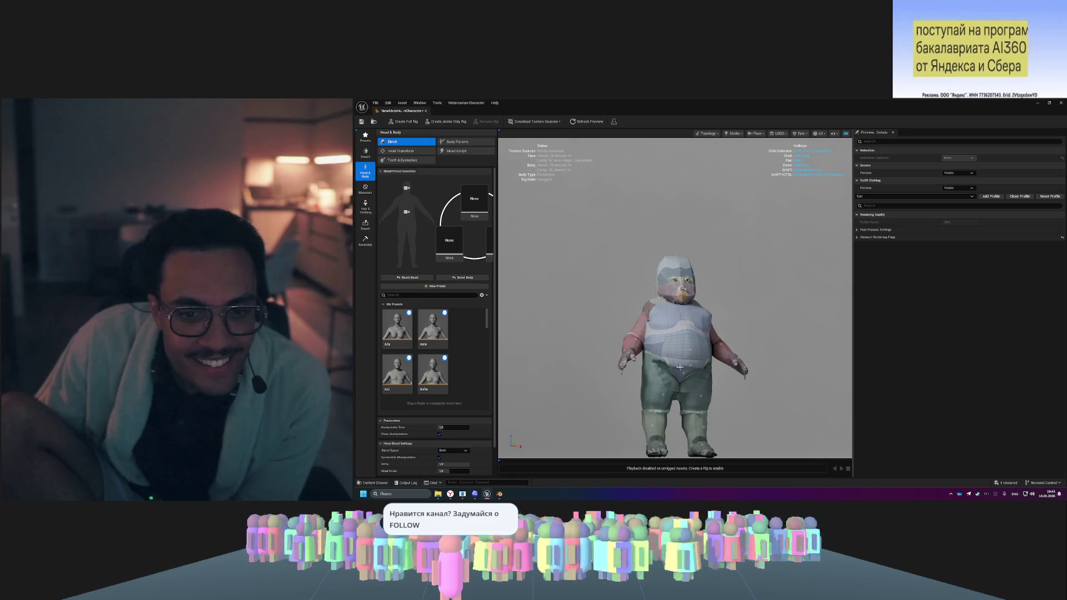
pyautogui.scroll(10, 679, 367)
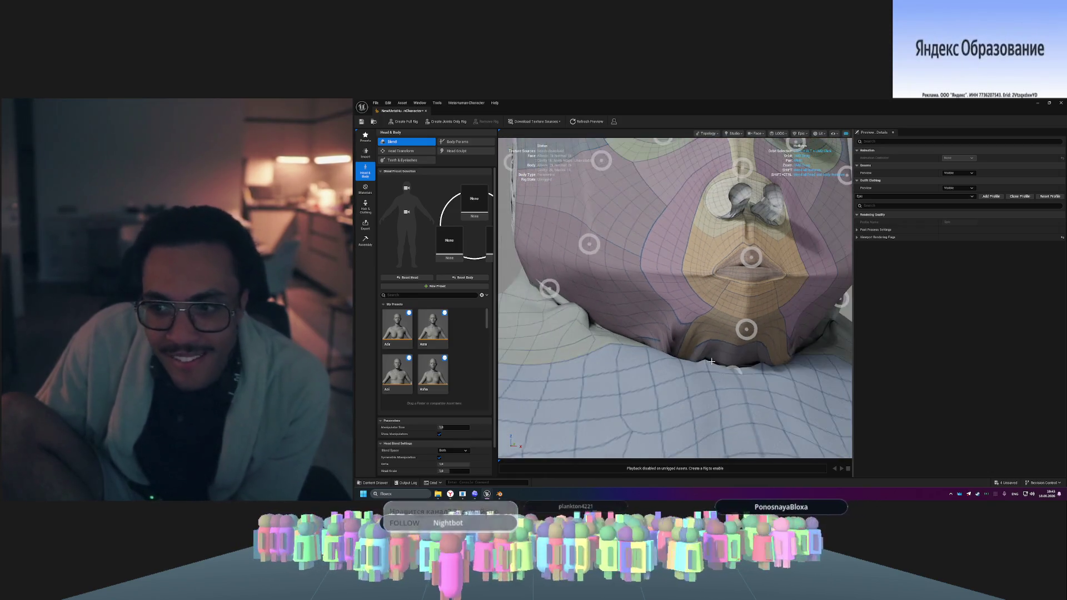
pyautogui.scroll(-10, 711, 362)
pyautogui.moveTo(711, 361)
pyautogui.mouseDown()
pyautogui.moveTo(650, 361)
pyautogui.moveTo(696, 355)
pyautogui.mouseUp()
pyautogui.scroll(5, 696, 227)
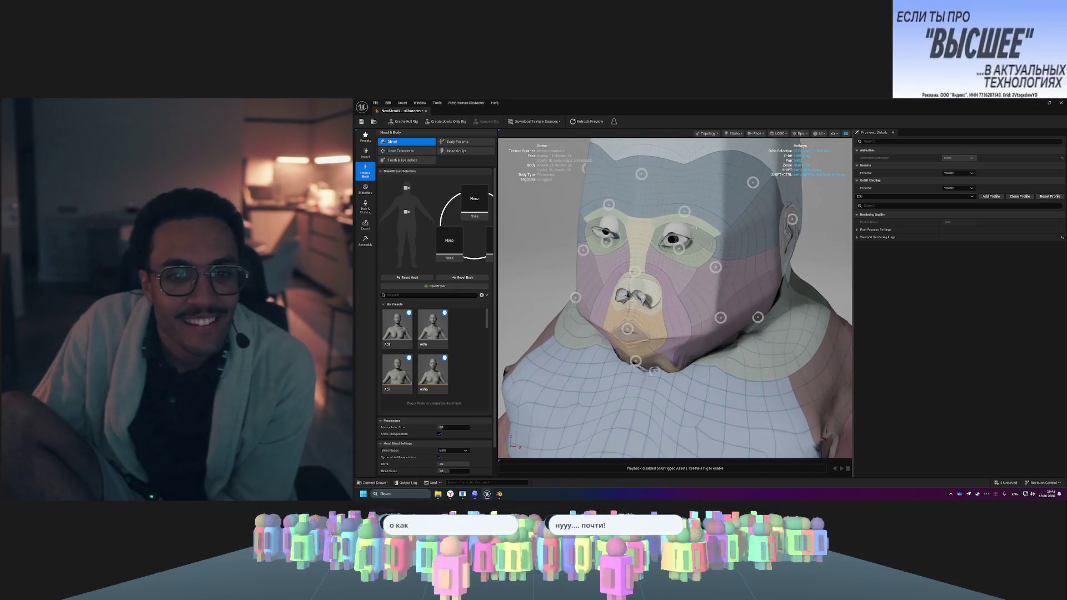
pyautogui.moveTo(679, 249); pyautogui.dragTo(655, 229)
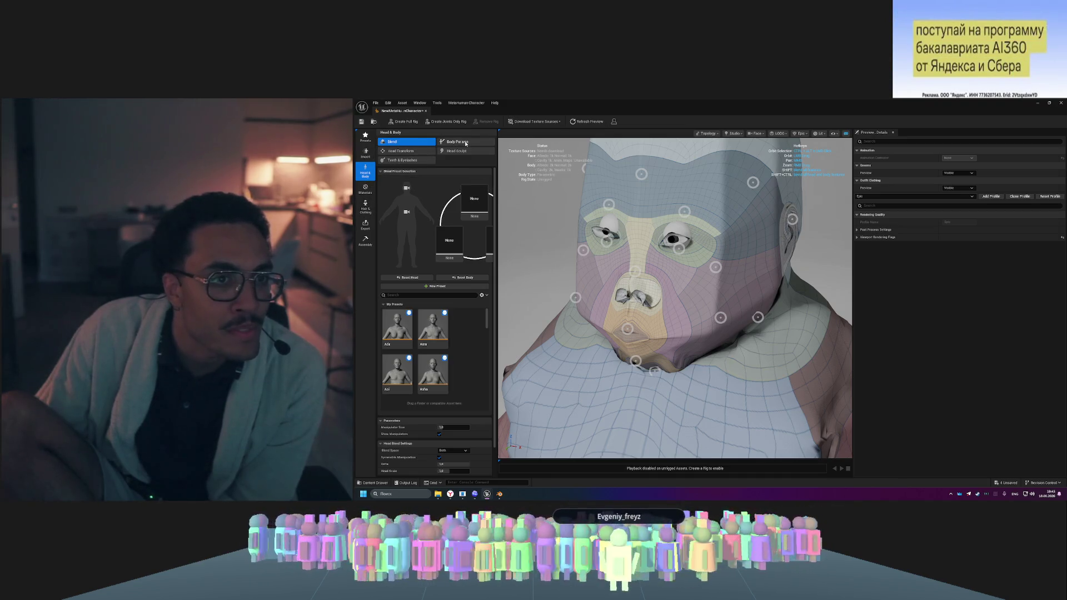
pyautogui.click(443, 144)
pyautogui.click(417, 151)
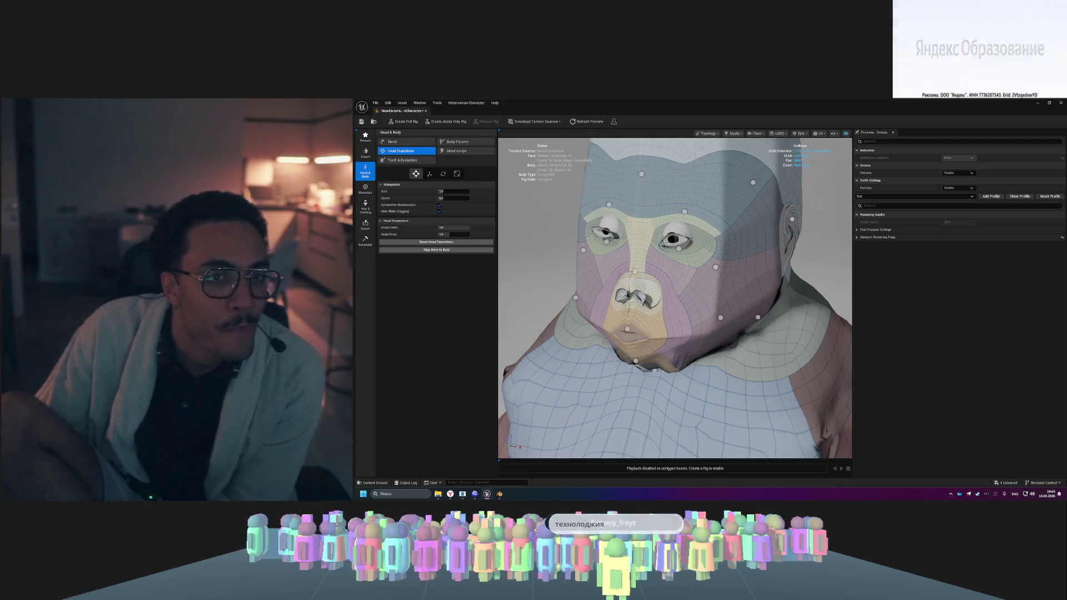
# - Lower the head on the body and check it from a three-quarter view
pyautogui.moveTo(640, 250)
pyautogui.mouseDown()
pyautogui.moveTo(640, 267)
pyautogui.moveTo(602, 247)
pyautogui.mouseUp()
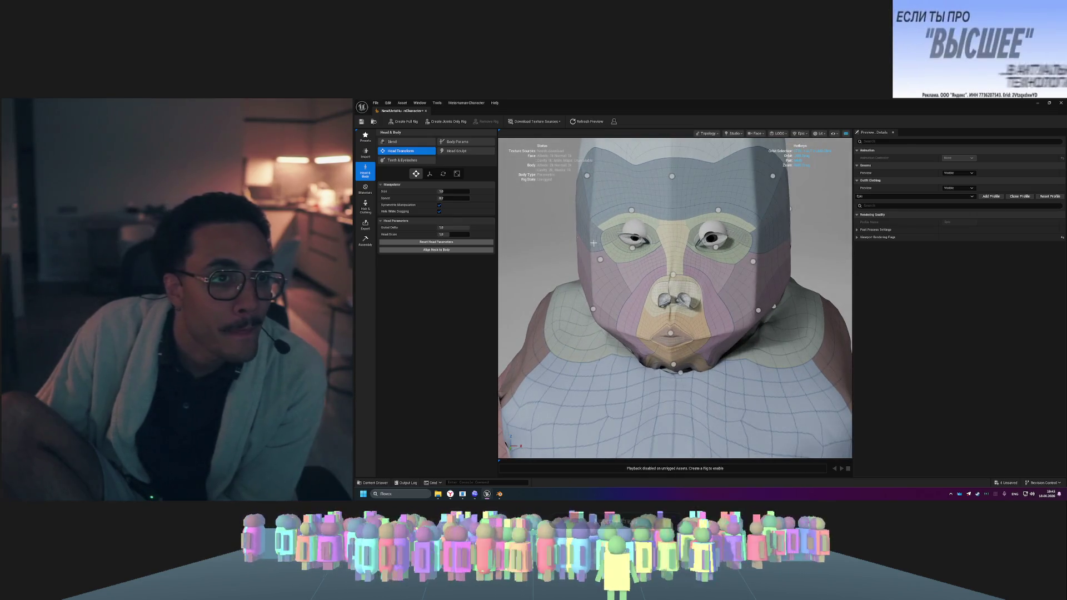
pyautogui.scroll(-2, 602, 246)
pyautogui.scroll(-3, 622, 252)
pyautogui.moveTo(621, 252); pyautogui.dragTo(800, 386)
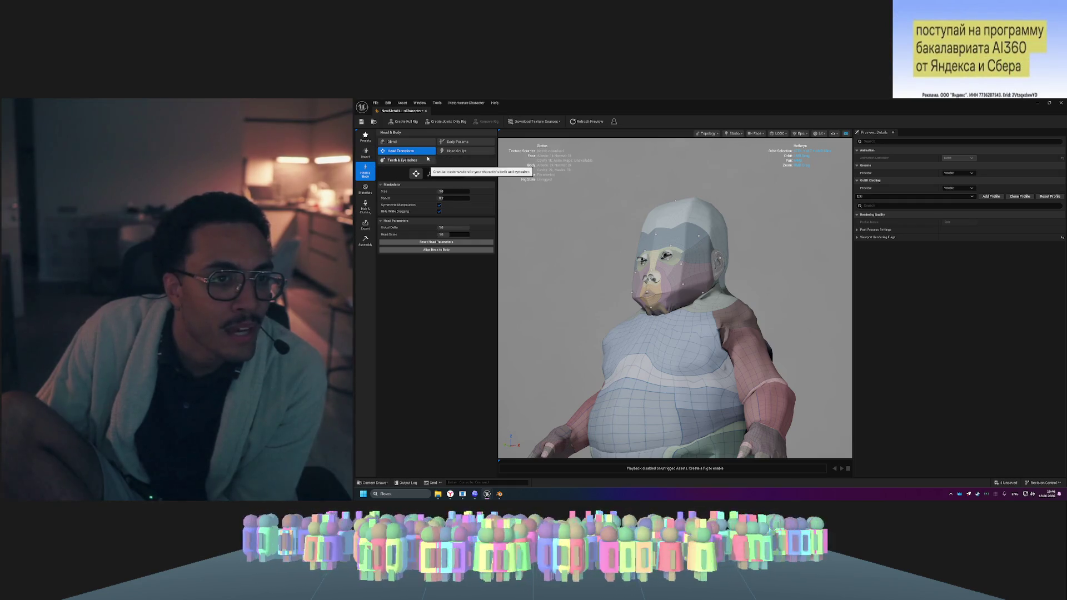
pyautogui.click(428, 159)
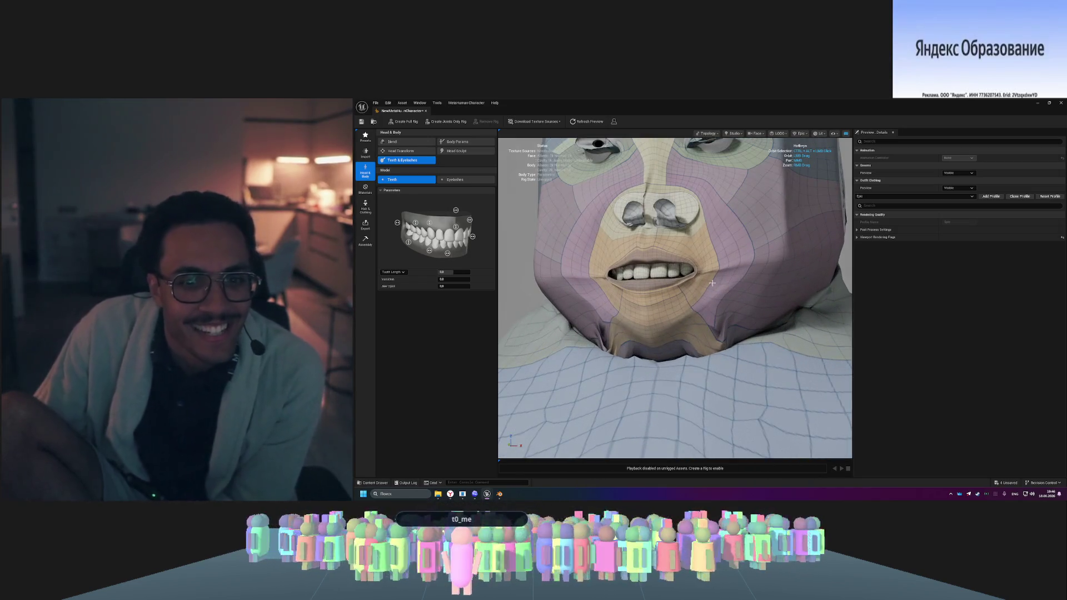
# - Shift the upper teeth to 0.34 and apply the long second-row eyelash preset
pyautogui.moveTo(712, 282); pyautogui.dragTo(701, 233)
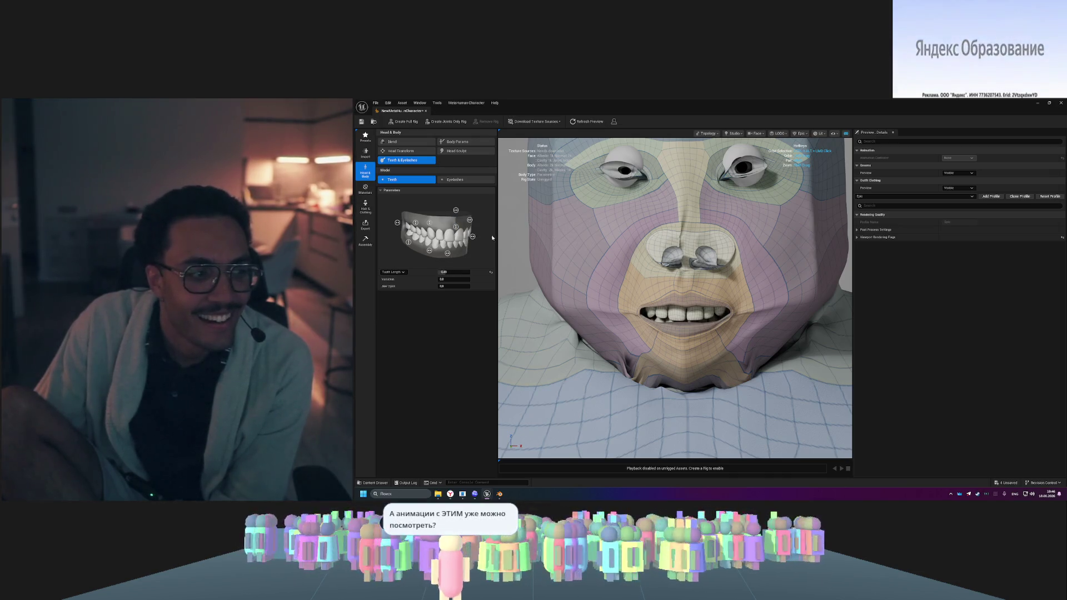
pyautogui.moveTo(456, 212); pyautogui.dragTo(458, 210)
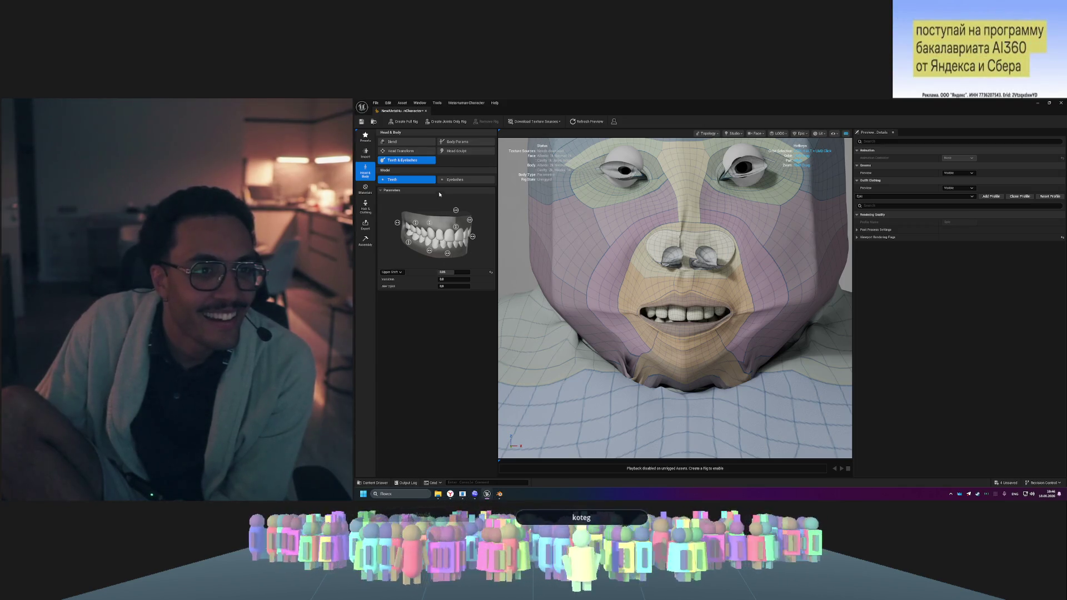
pyautogui.click(450, 180)
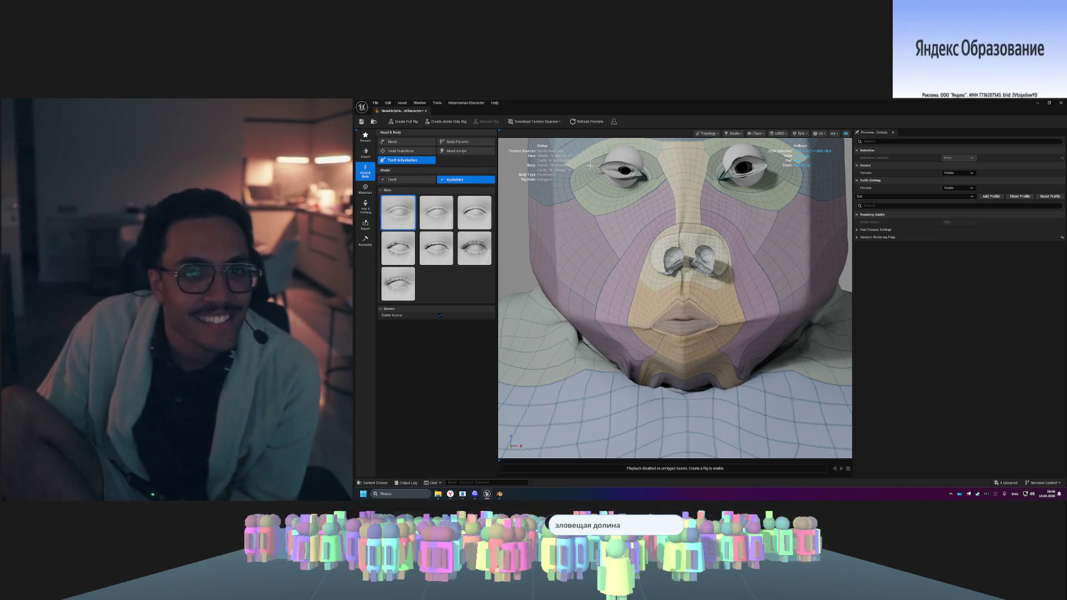
pyautogui.moveTo(584, 223); pyautogui.dragTo(689, 209)
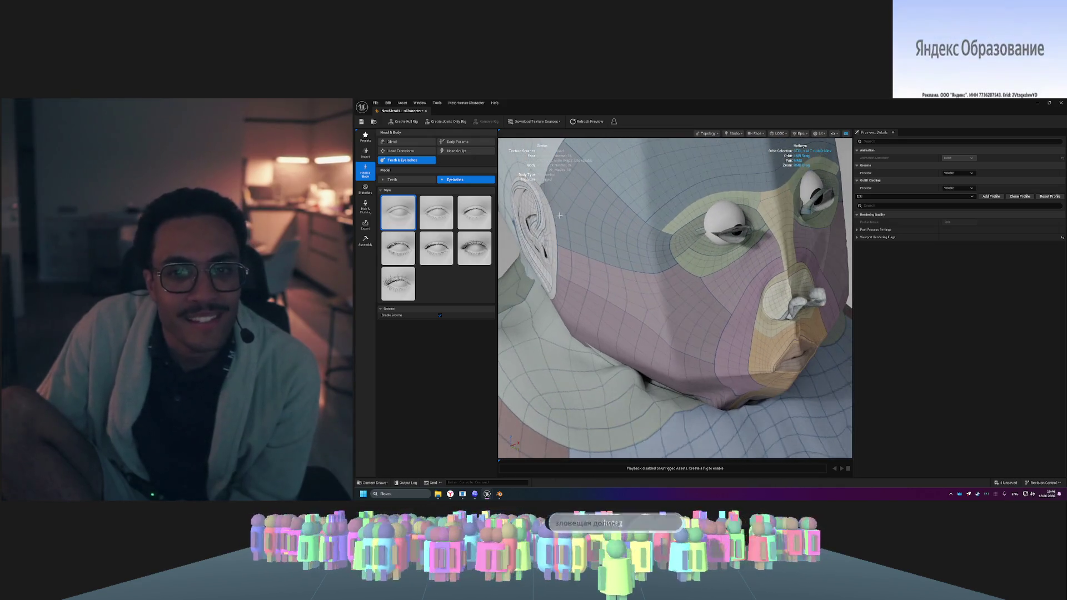
pyautogui.click(433, 242)
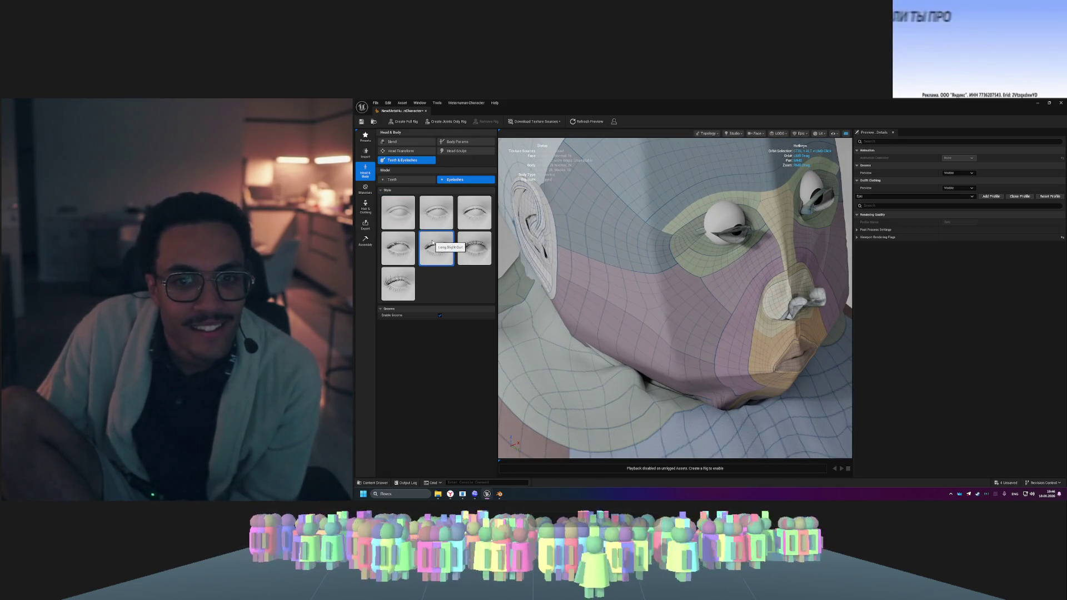
pyautogui.moveTo(677, 284); pyautogui.dragTo(614, 290)
pyautogui.moveTo(710, 240); pyautogui.dragTo(773, 246)
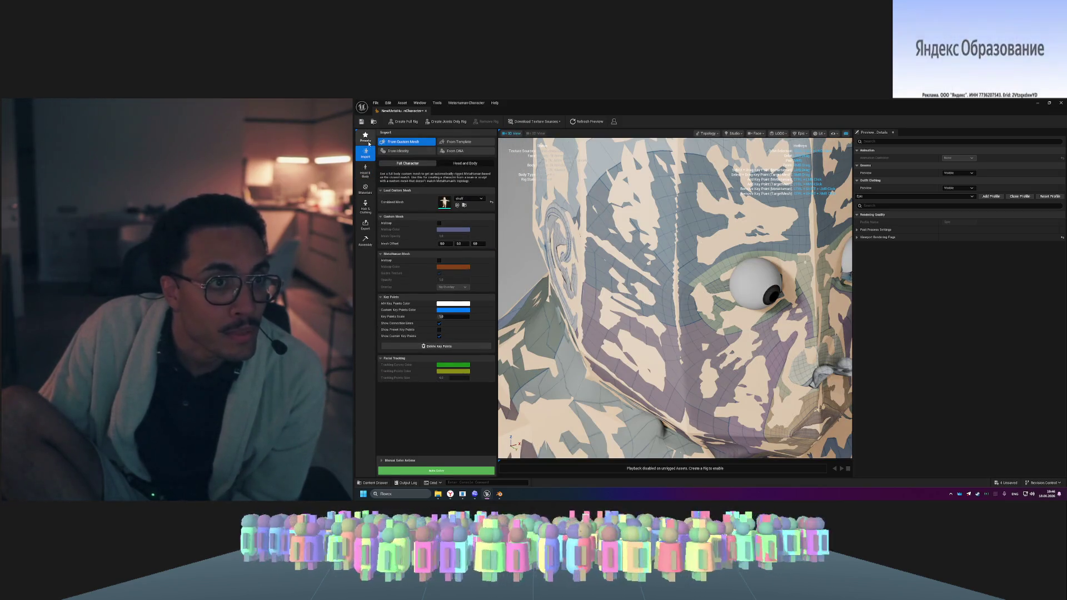
pyautogui.click(368, 141)
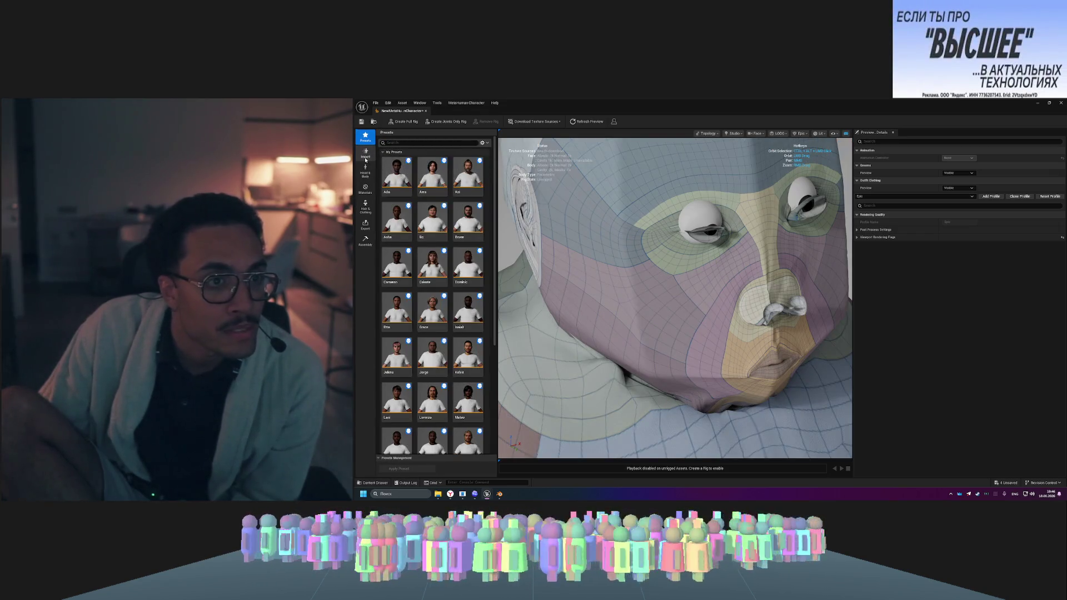
pyautogui.click(365, 154)
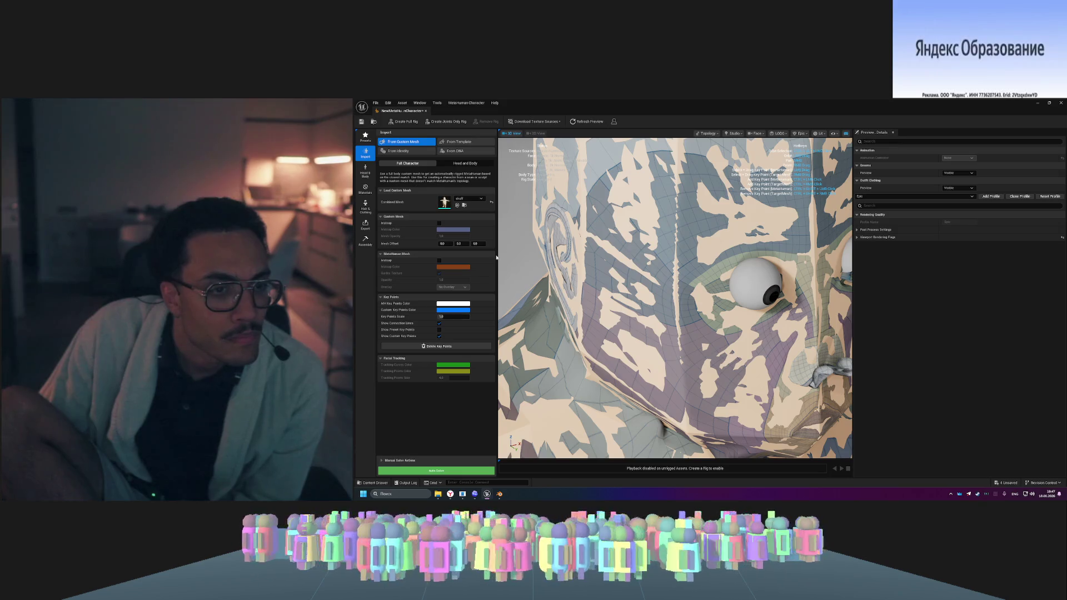
pyautogui.click(390, 460)
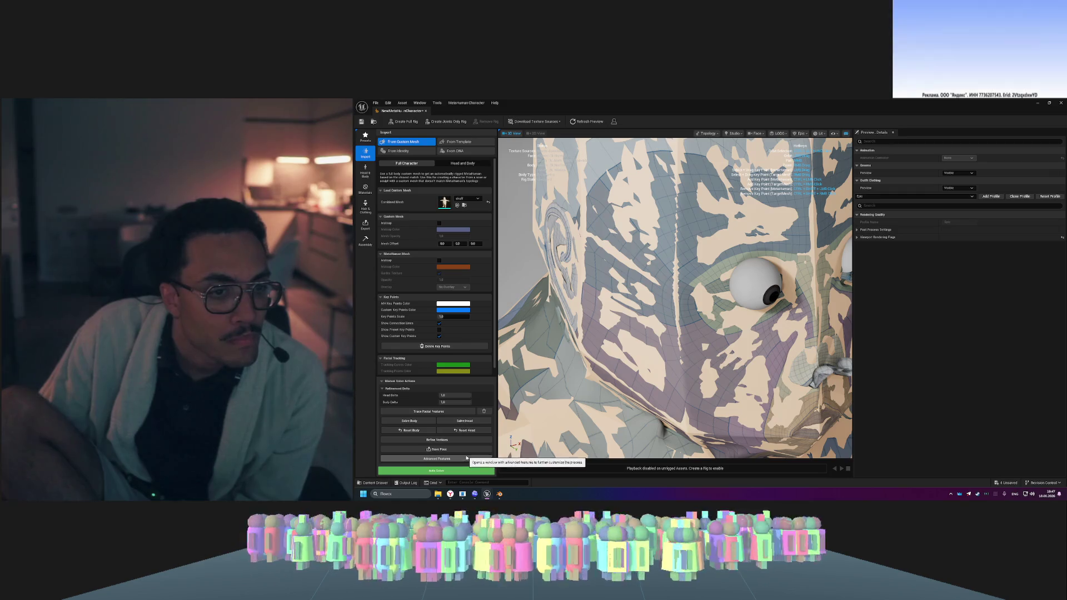
# - Set the head refinement delta to 0.60 in Manual Solve Actions
pyautogui.moveTo(455, 395)
pyautogui.mouseDown()
pyautogui.moveTo(442, 396)
pyautogui.moveTo(467, 393)
pyautogui.mouseUp()
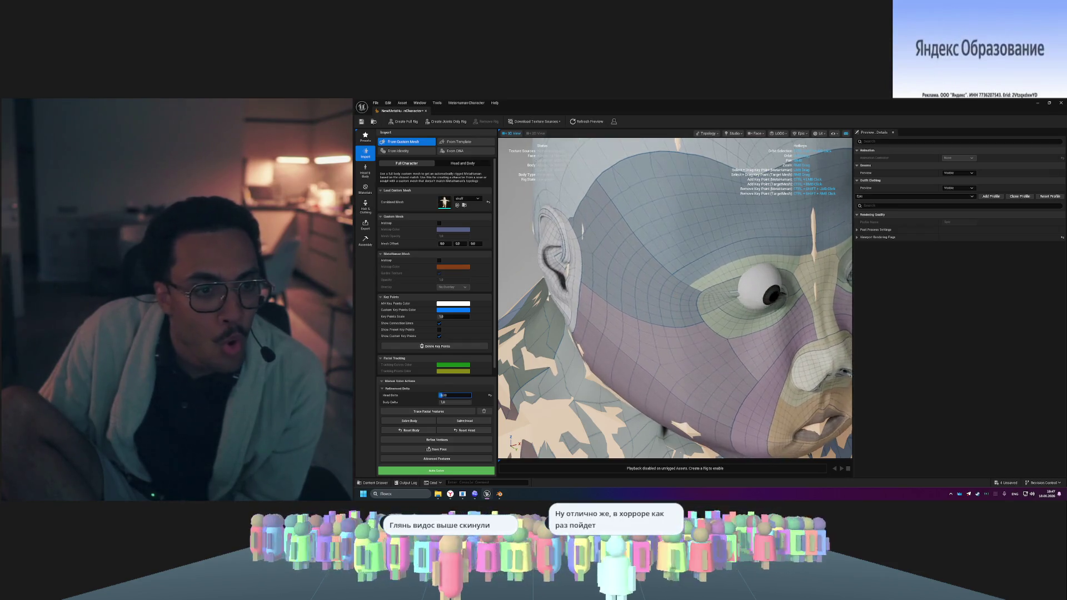
pyautogui.scroll(-5, 679, 357)
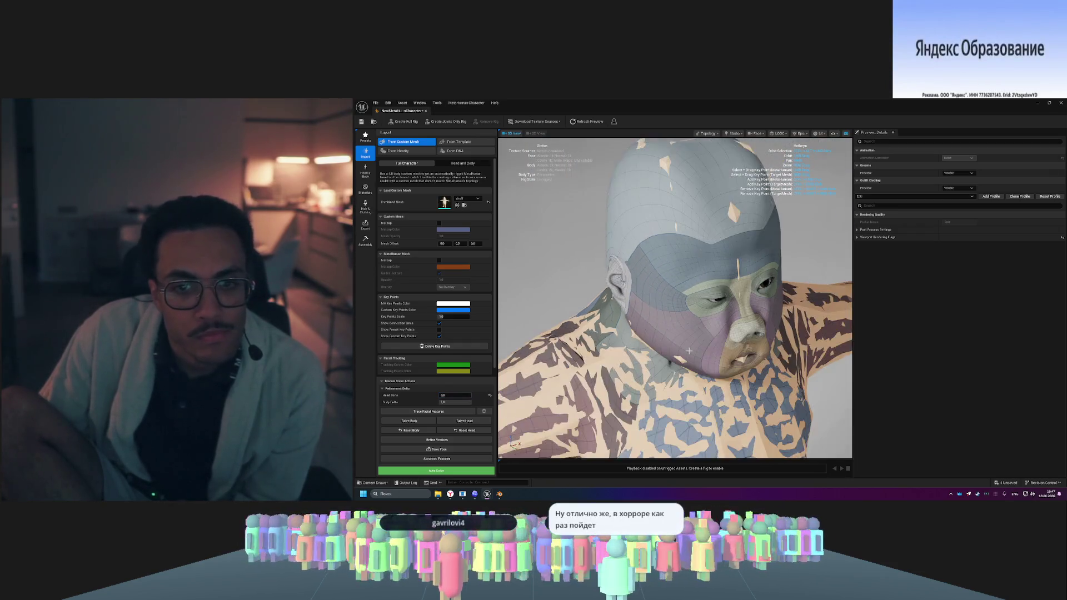
pyautogui.moveTo(801, 262); pyautogui.dragTo(697, 262)
pyautogui.moveTo(580, 405); pyautogui.dragTo(628, 405)
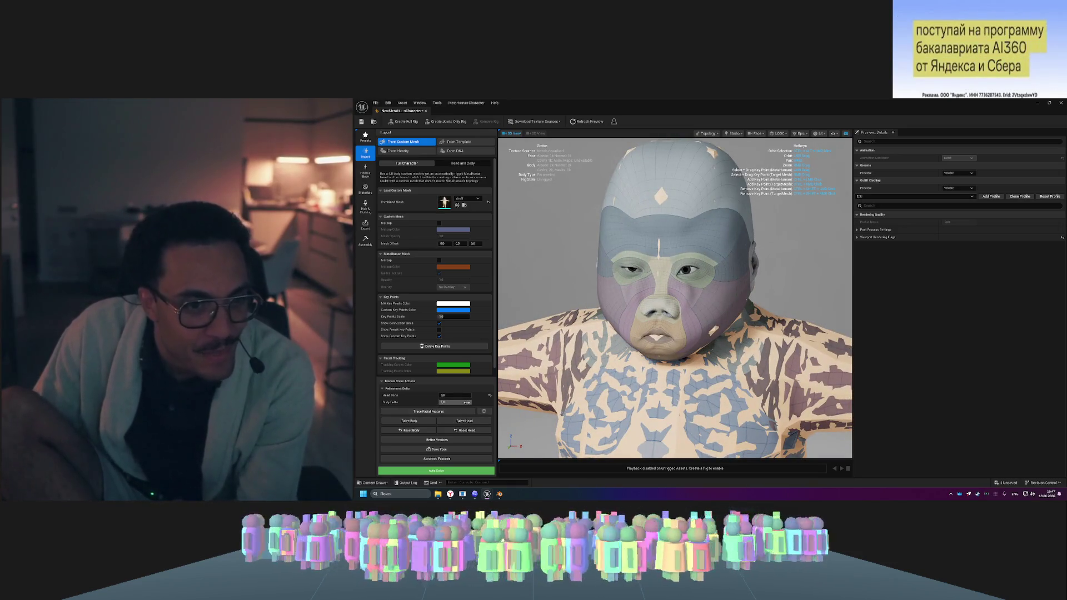
# - Lower the body delta to 0.53 and refine the mesh vertices
pyautogui.moveTo(470, 402)
pyautogui.mouseDown()
pyautogui.moveTo(442, 402)
pyautogui.moveTo(470, 402)
pyautogui.mouseUp()
pyautogui.scroll(-6, 674, 300)
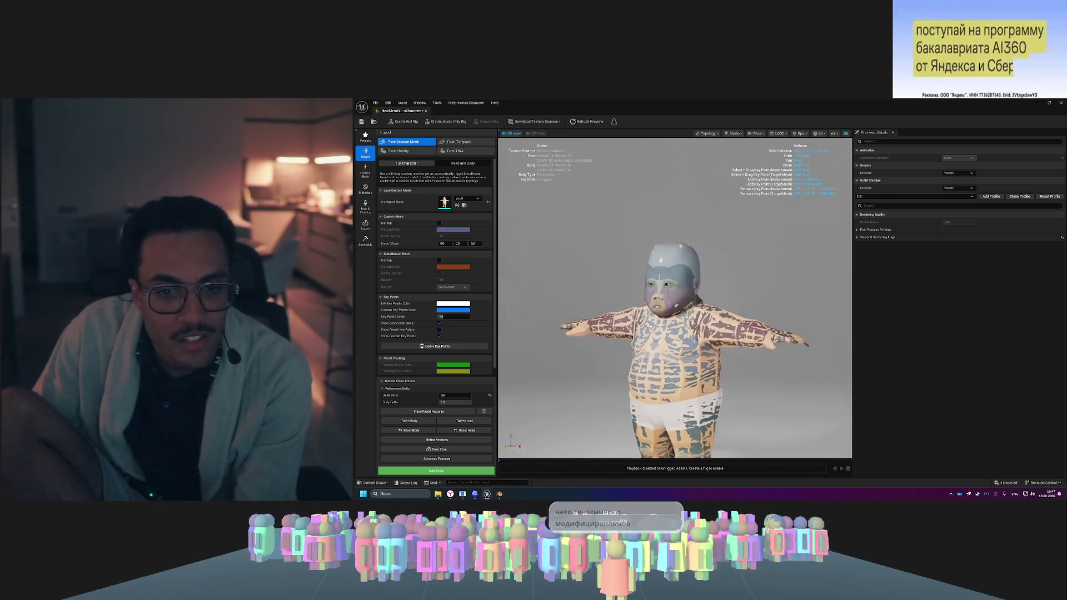
pyautogui.moveTo(674, 300); pyautogui.dragTo(897, 300)
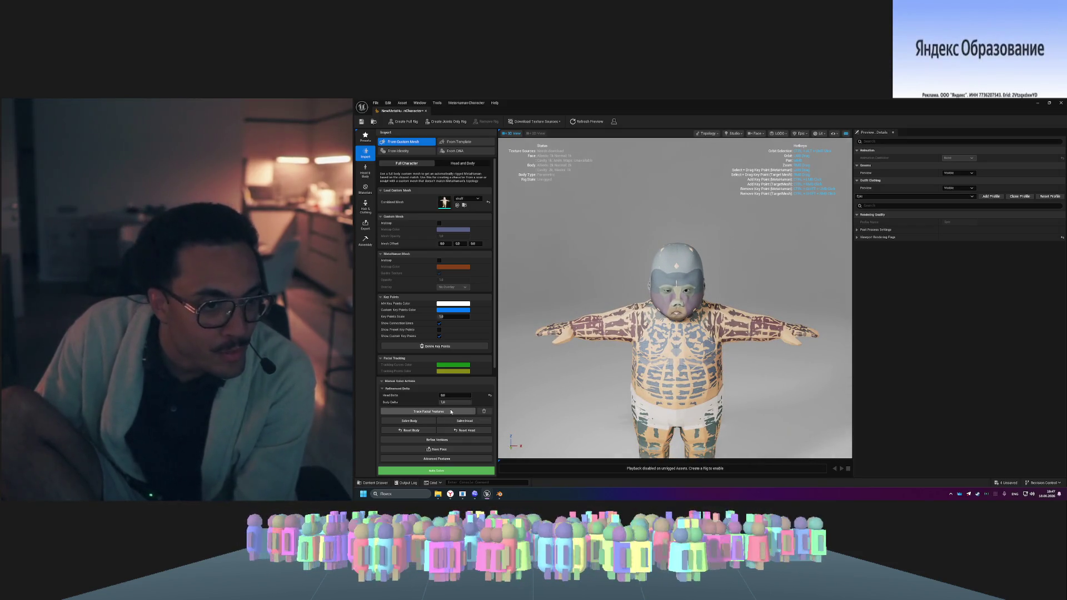
pyautogui.click(466, 439)
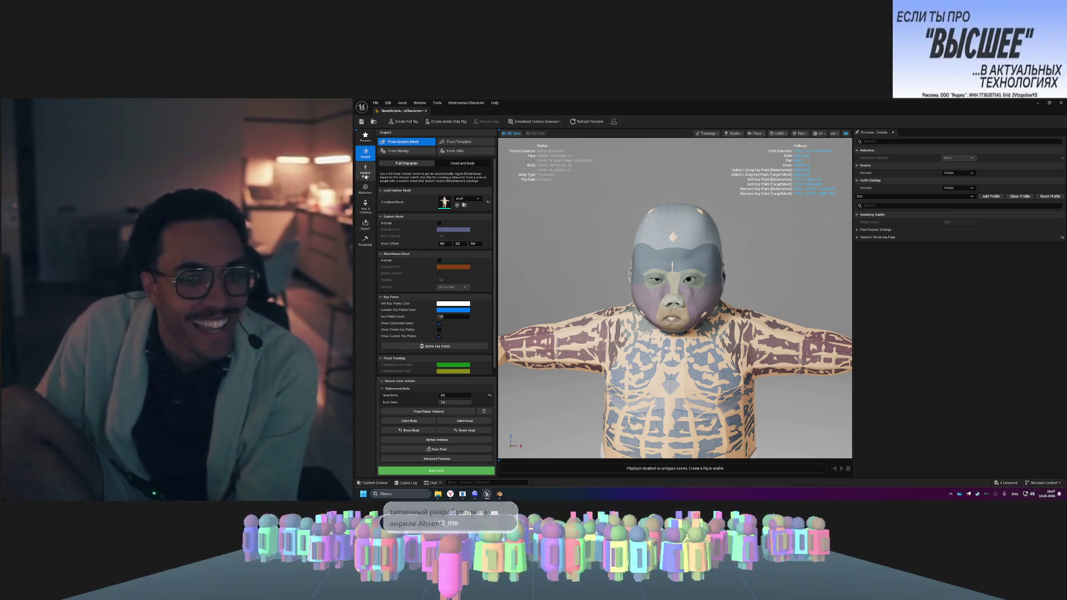
pyautogui.click(365, 174)
pyautogui.moveTo(758, 313)
pyautogui.mouseDown()
pyautogui.moveTo(860, 349)
pyautogui.moveTo(817, 345)
pyautogui.moveTo(534, 392)
pyautogui.mouseUp()
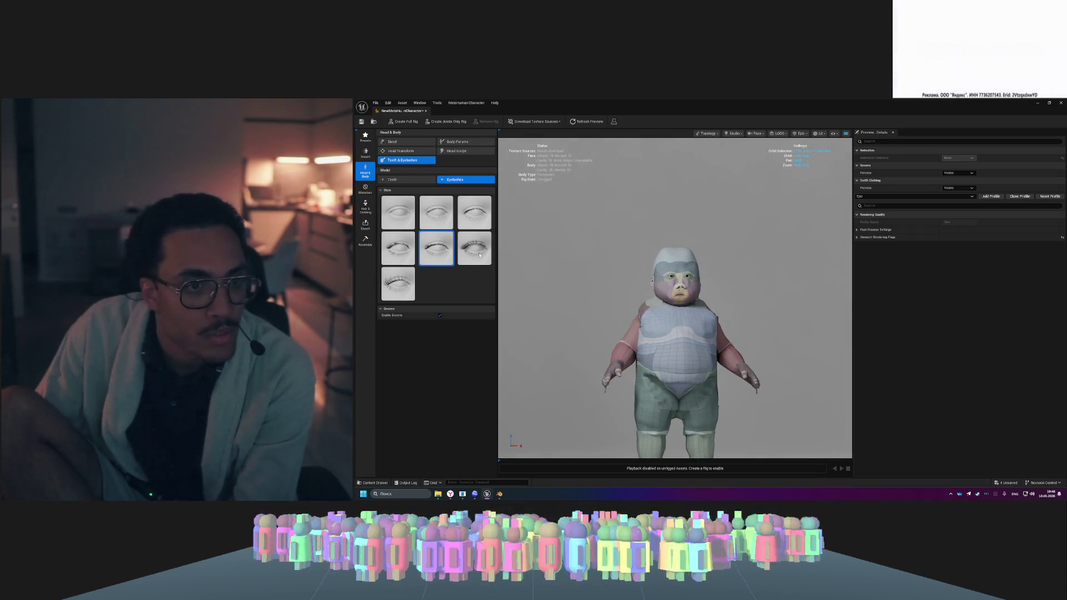
# - Start auto-rigging the character, proceeding past the 'Not enough memory' warning
pyautogui.click(413, 122)
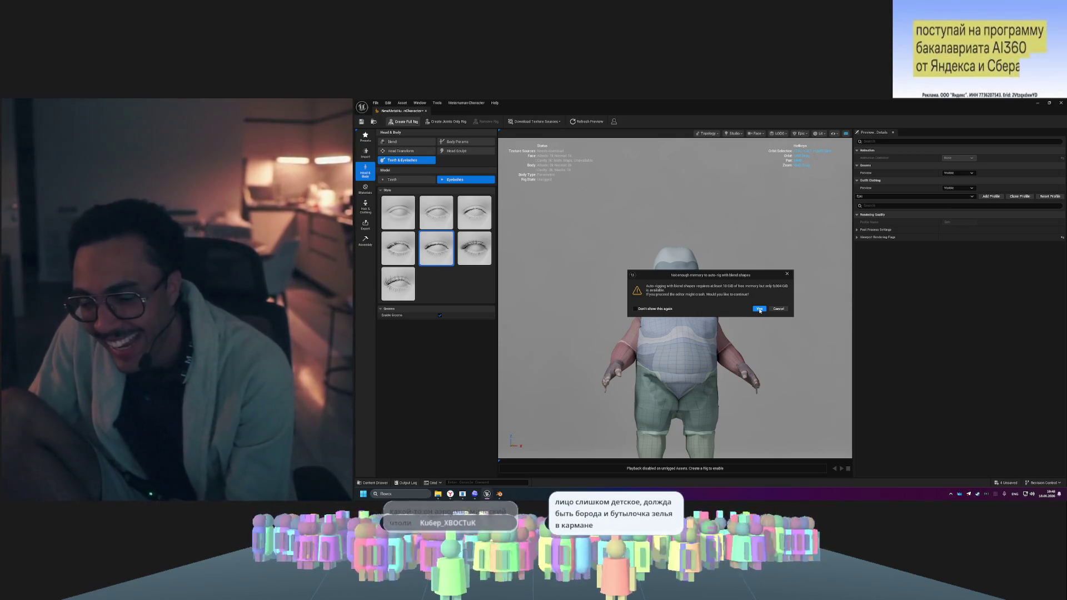
pyautogui.click(760, 309)
pyautogui.moveTo(810, 314); pyautogui.dragTo(872, 315)
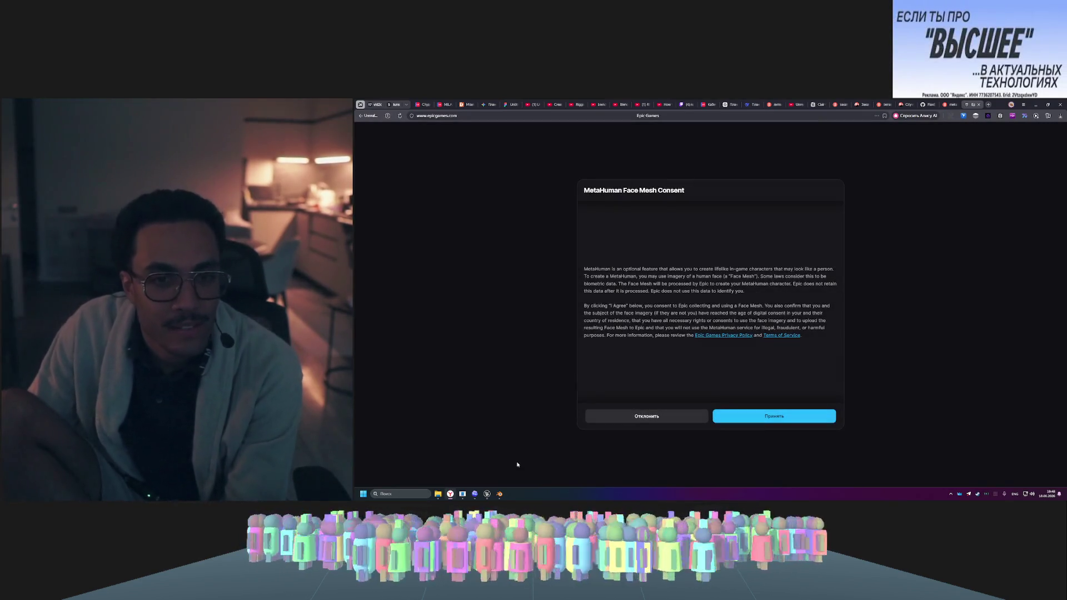
# - Accept the MetaHuman face mesh consent and confirm Epic account access in the browser
pyautogui.click(754, 416)
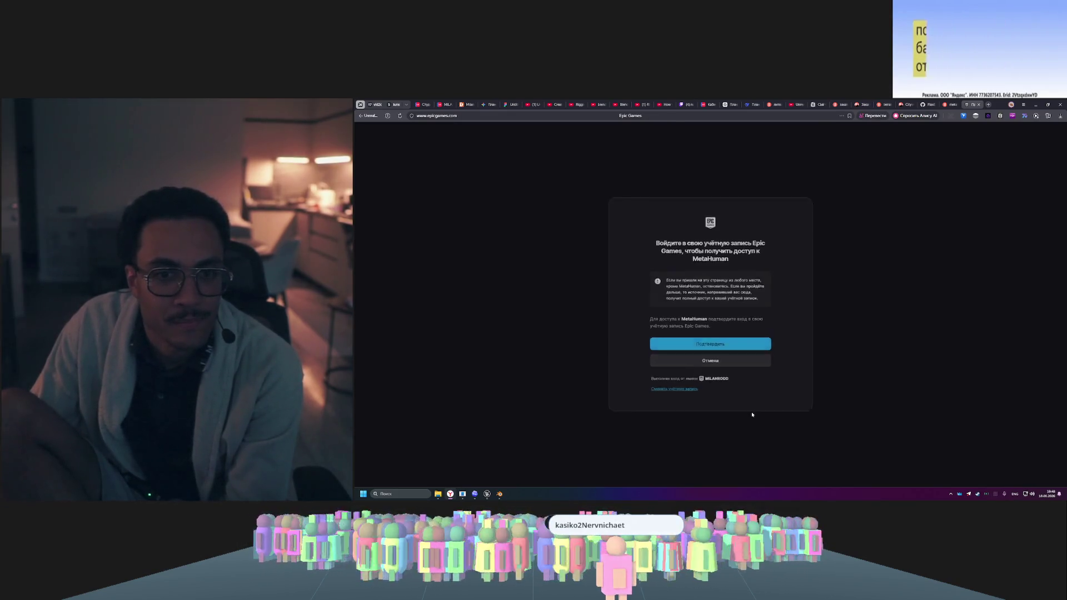
pyautogui.click(719, 349)
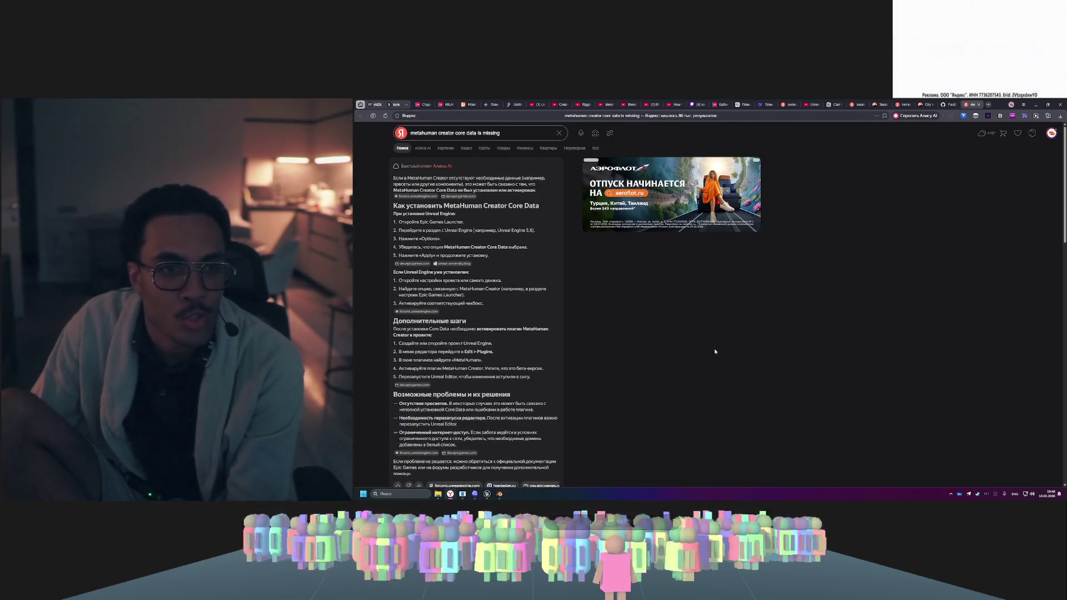
pyautogui.moveTo(487, 496)
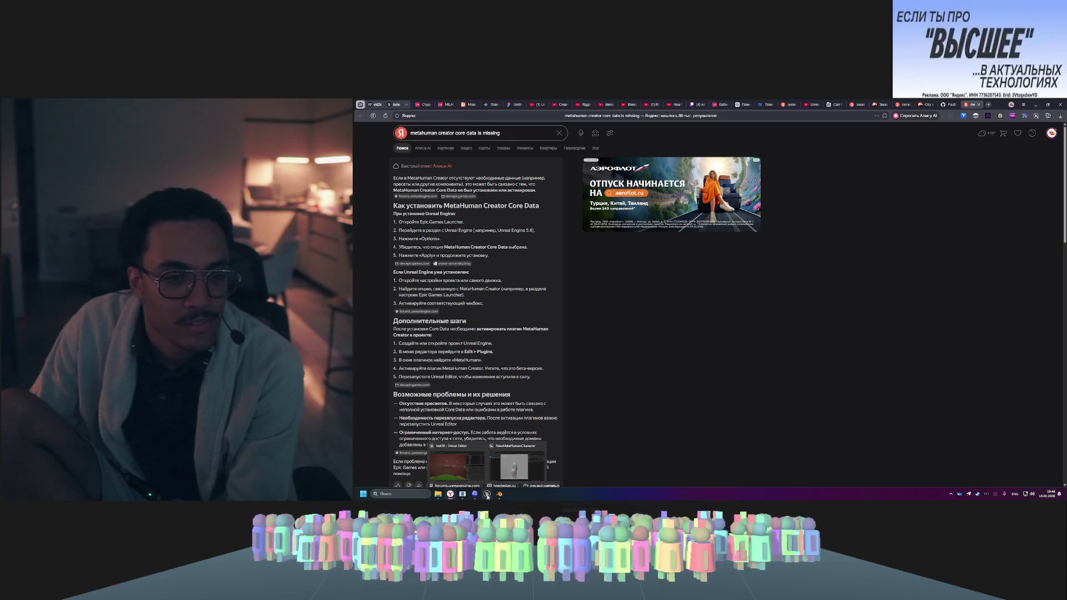
pyautogui.click(506, 469)
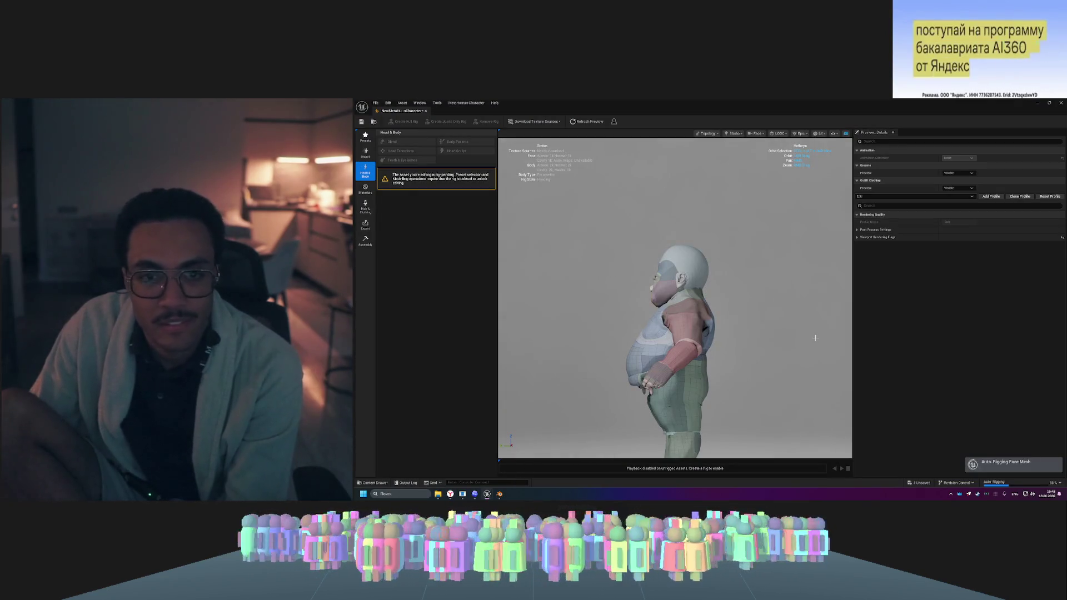
# - Orbit and zoom around the chubby character to inspect its face, legs, hands and side profile
pyautogui.moveTo(804, 342); pyautogui.dragTo(588, 222)
pyautogui.scroll(10, 612, 233)
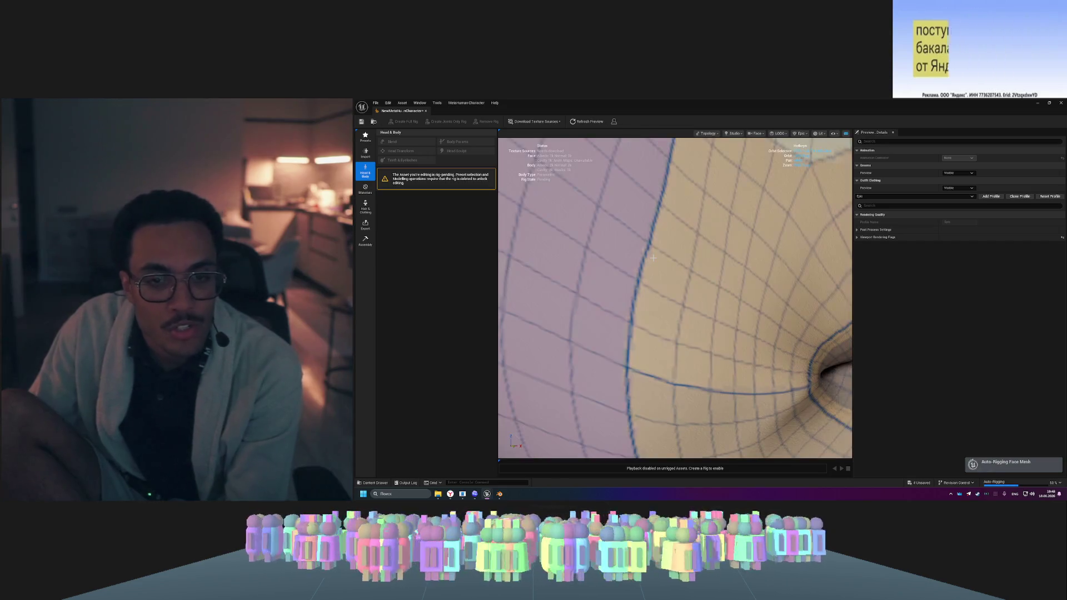
pyautogui.scroll(-3, 653, 259)
pyautogui.scroll(-8, 654, 258)
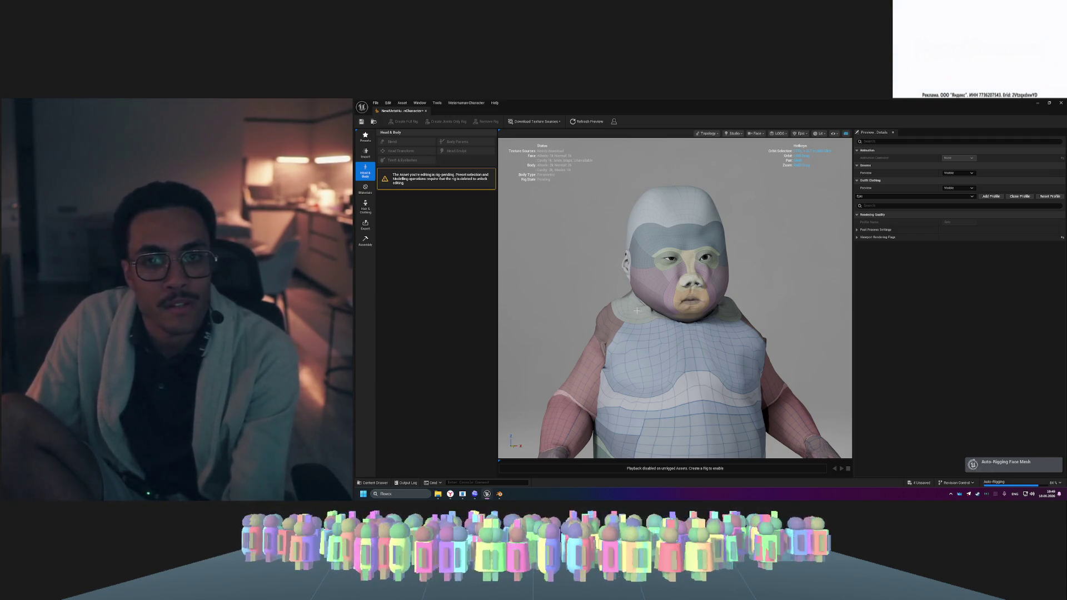
pyautogui.moveTo(617, 289)
pyautogui.mouseDown()
pyautogui.moveTo(618, 250)
pyautogui.moveTo(636, 267)
pyautogui.moveTo(788, 239)
pyautogui.mouseUp()
pyautogui.moveTo(676, 300); pyautogui.dragTo(756, 300)
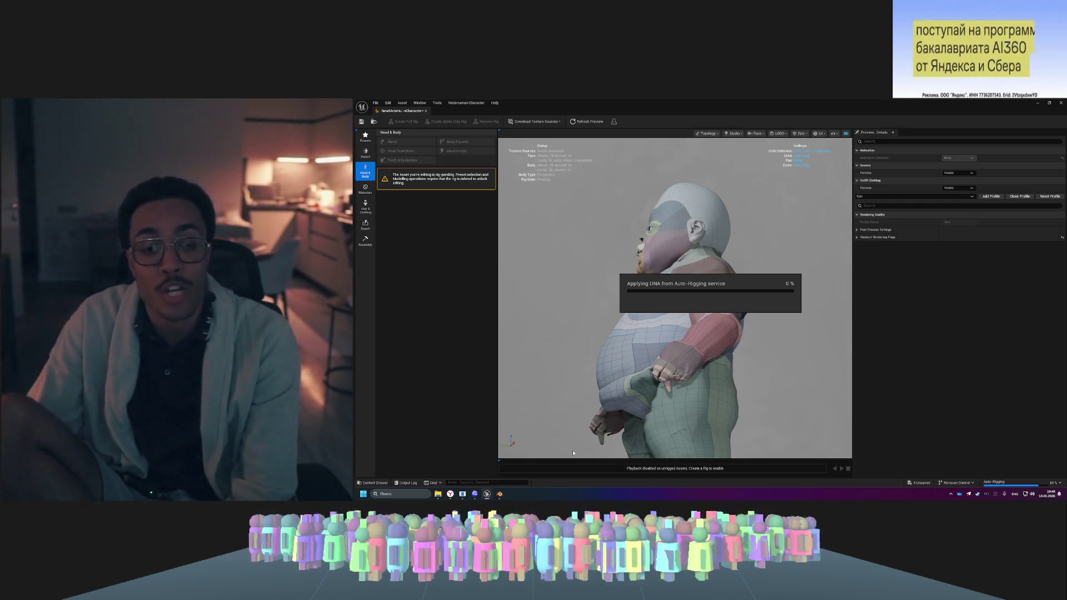
pyautogui.moveTo(489, 495)
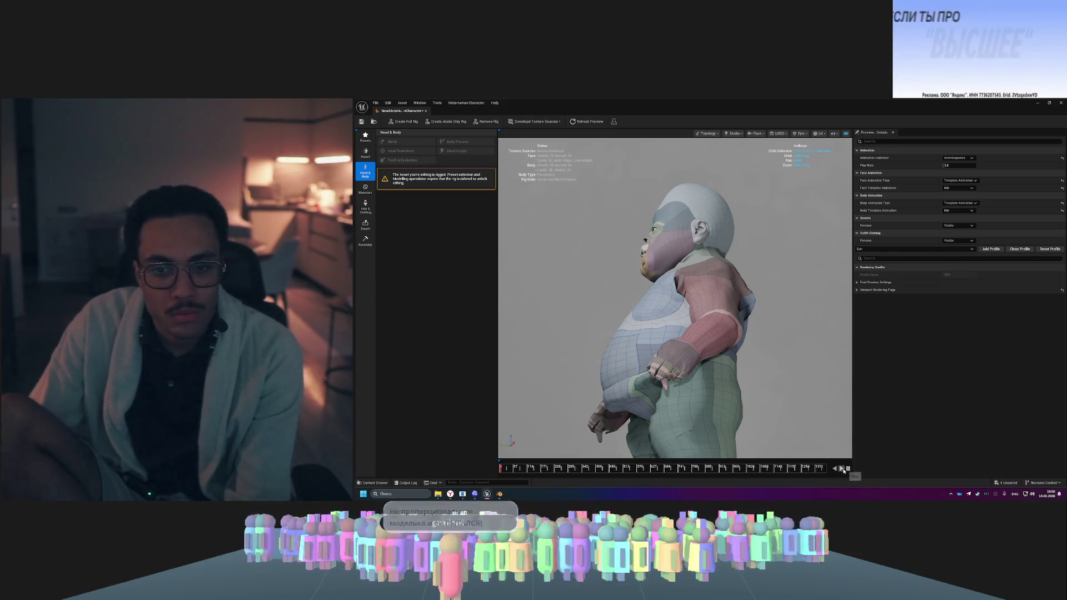
# - Play and restart the rigged character's facial preview animation, then switch to the YouTube tutorial
pyautogui.click(507, 469)
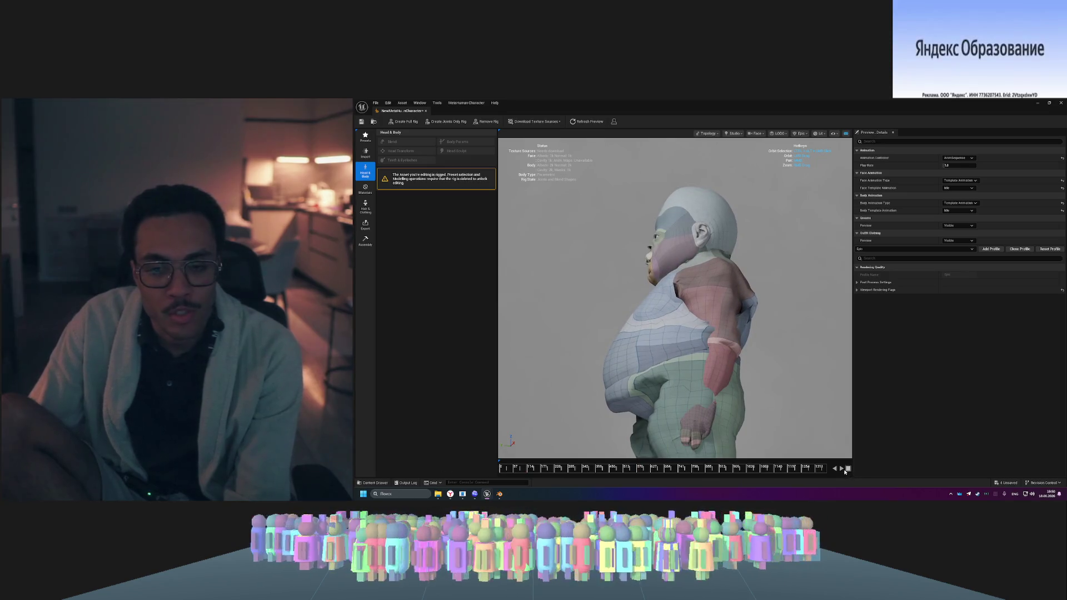
pyautogui.click(841, 469)
pyautogui.scroll(-5, 739, 349)
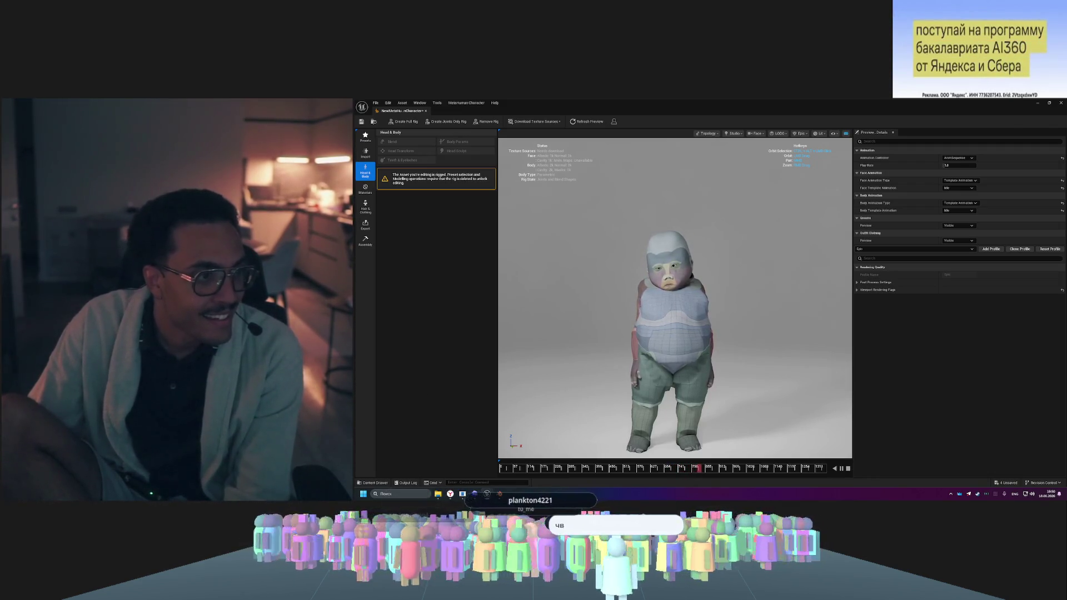
pyautogui.hotkey('alt', 'Tab')
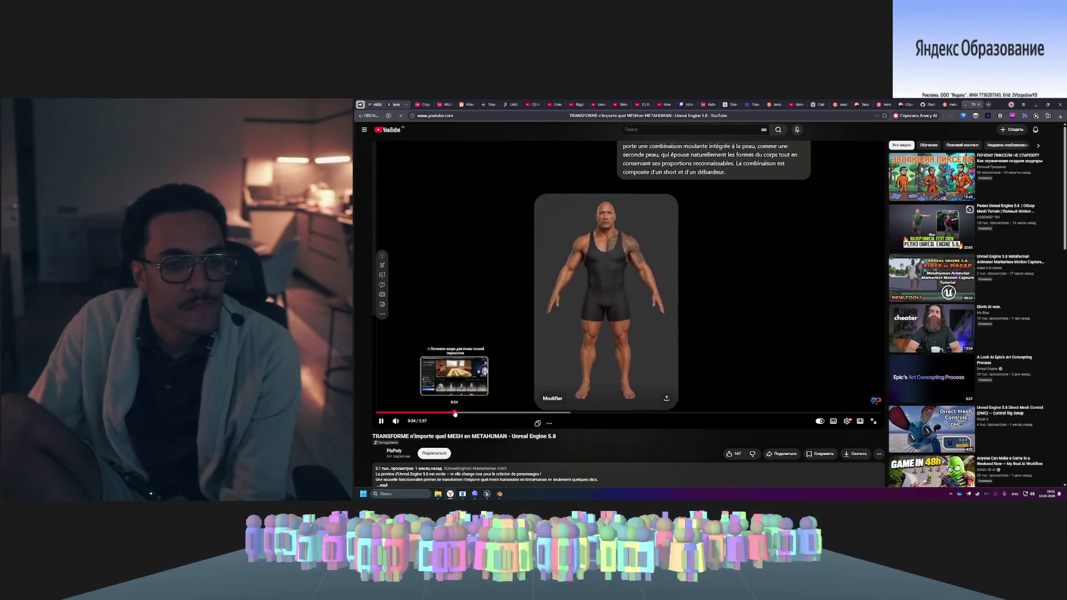
# - Skim the tutorial through 0:28 and 0:33, pausing on the installation options screen
pyautogui.click(461, 413)
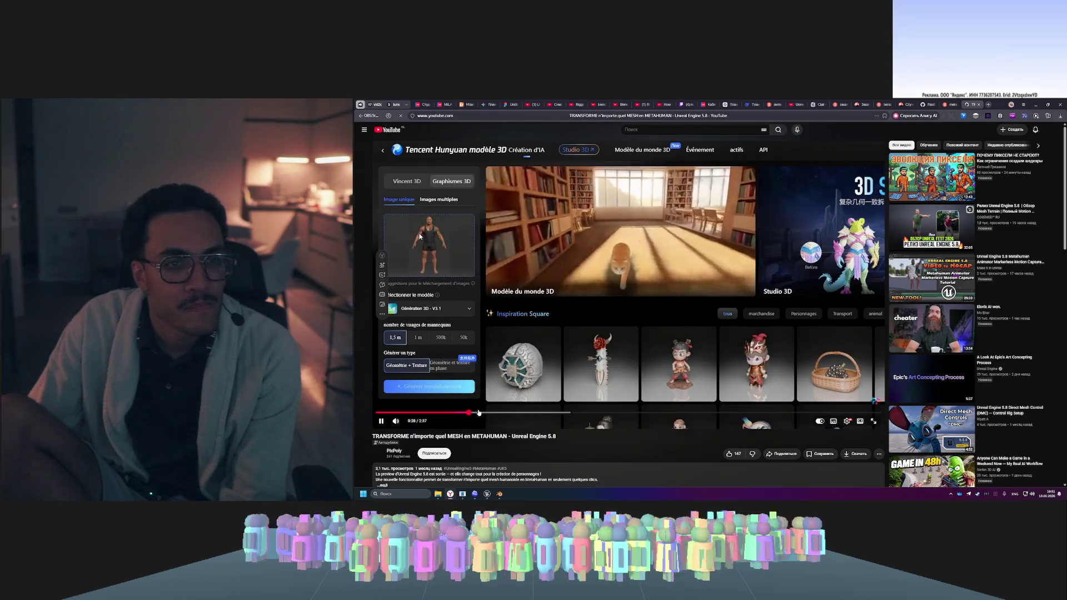
pyautogui.press('space')
pyautogui.click(481, 413)
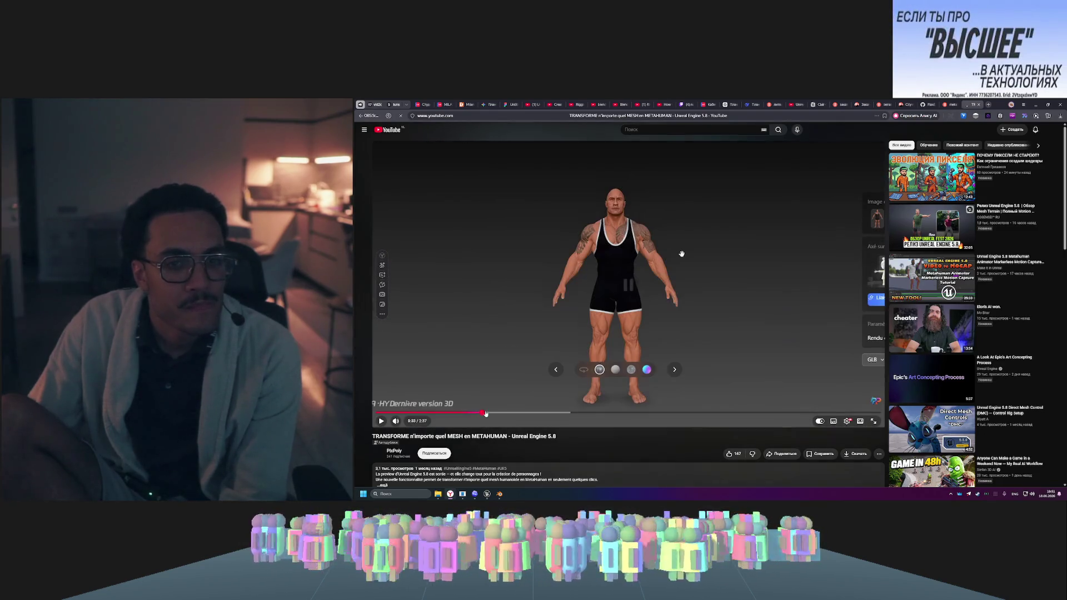
pyautogui.press('space')
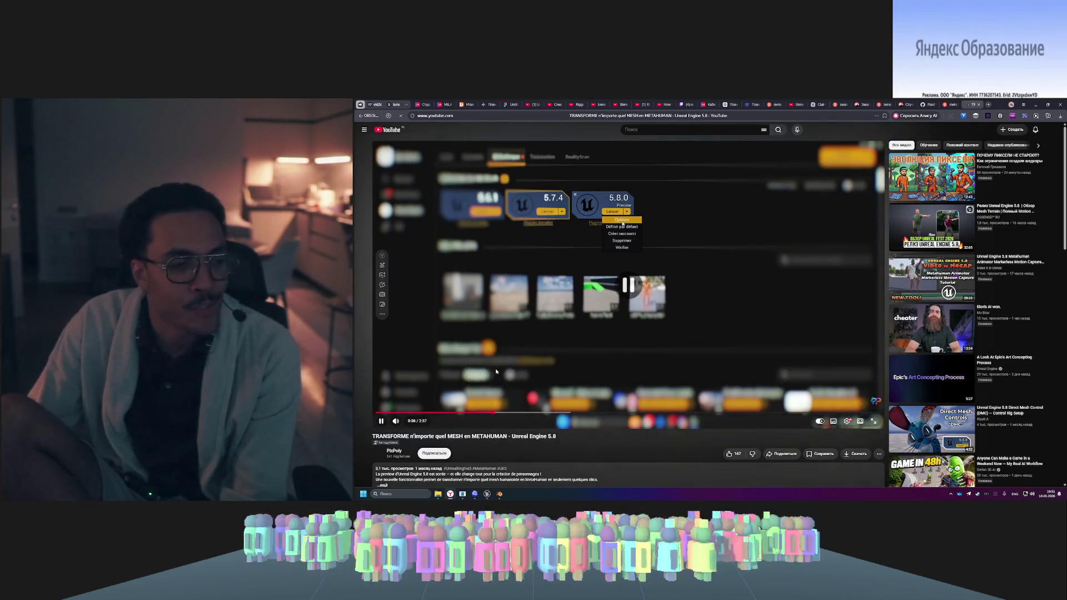
pyautogui.click(433, 383)
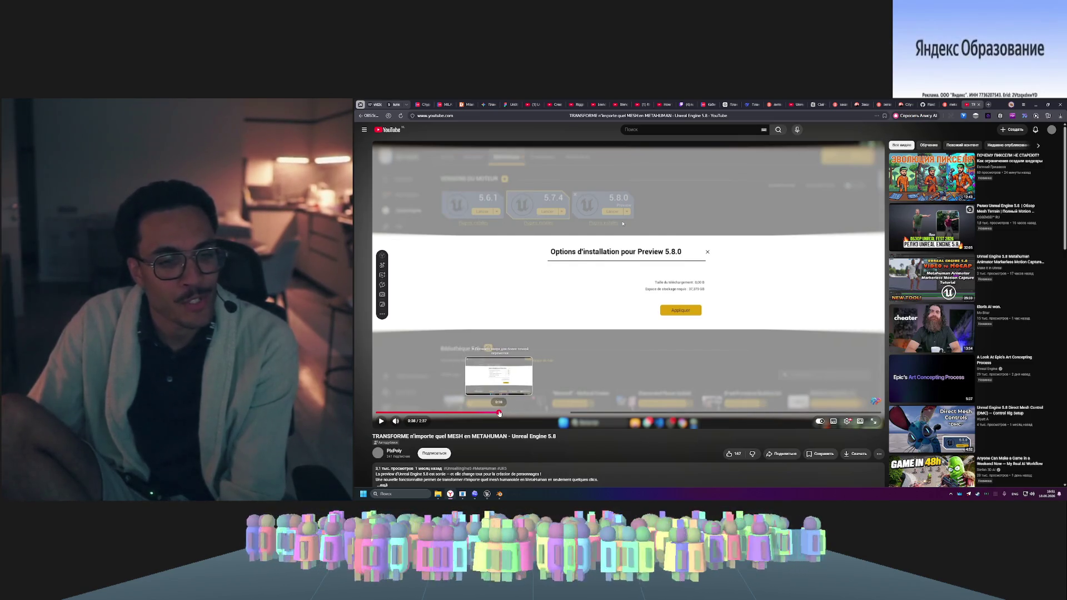
# - Seek the tutorial on to 0:38, 0:46 and 0:58, pause it, and return to Blender
pyautogui.click(499, 414)
pyautogui.moveTo(508, 416); pyautogui.dragTo(548, 414)
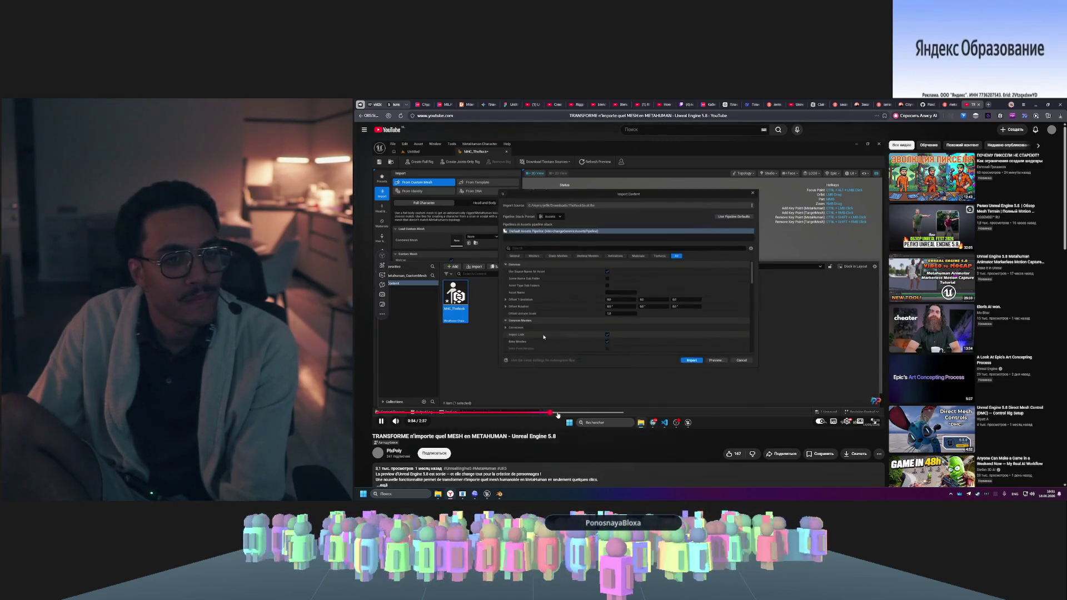
pyautogui.moveTo(560, 415); pyautogui.dragTo(586, 415)
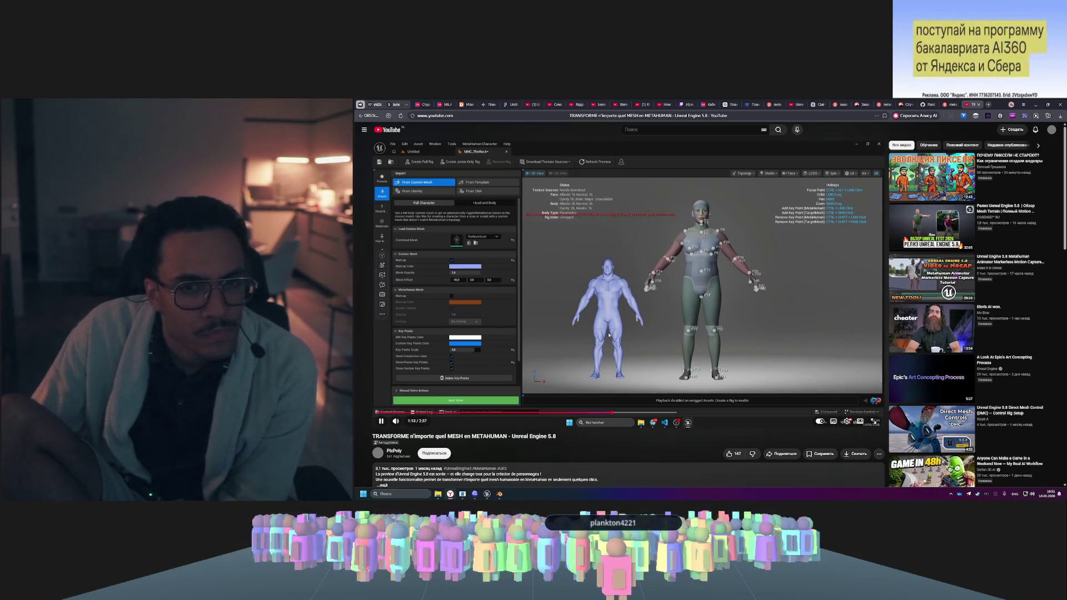
pyautogui.press('space')
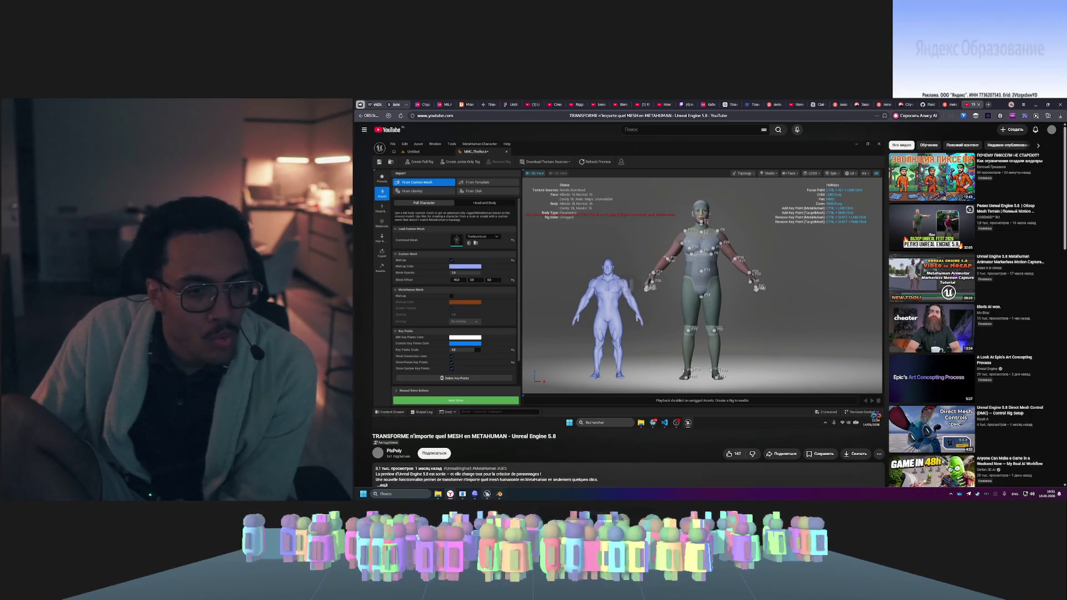
pyautogui.click(500, 493)
# - Bring up the MetaHuman editor, look at the Import options, then return to Head & Body
pyautogui.moveTo(489, 497)
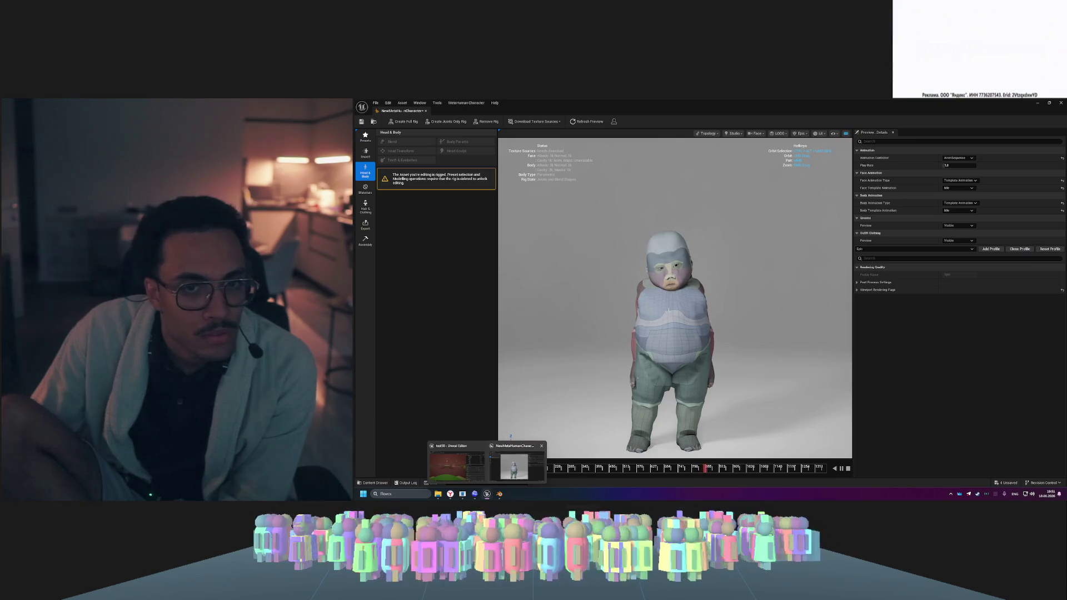
pyautogui.click(514, 466)
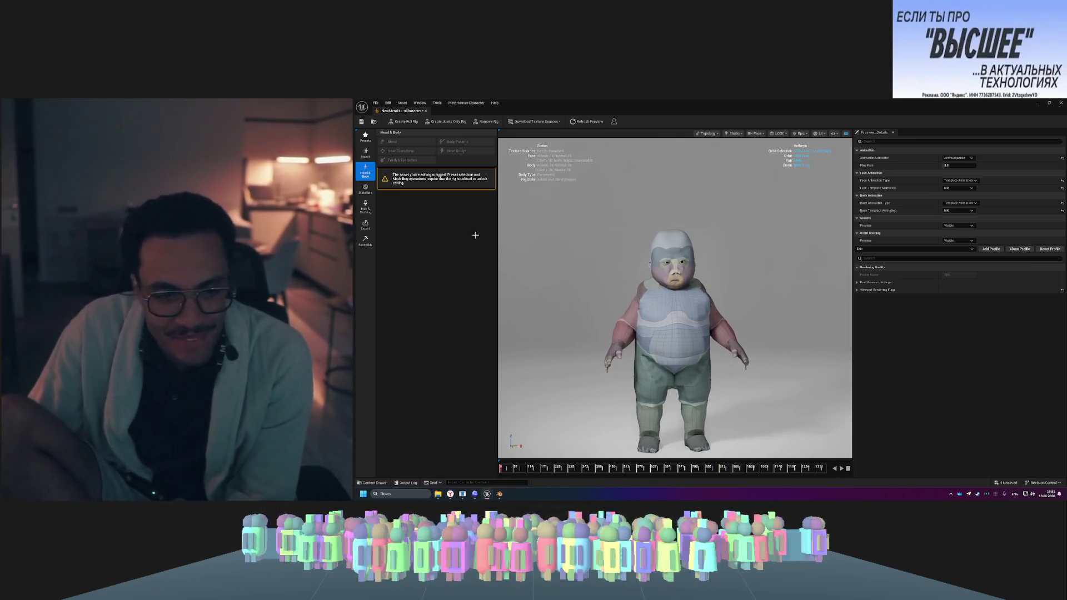
pyautogui.click(366, 152)
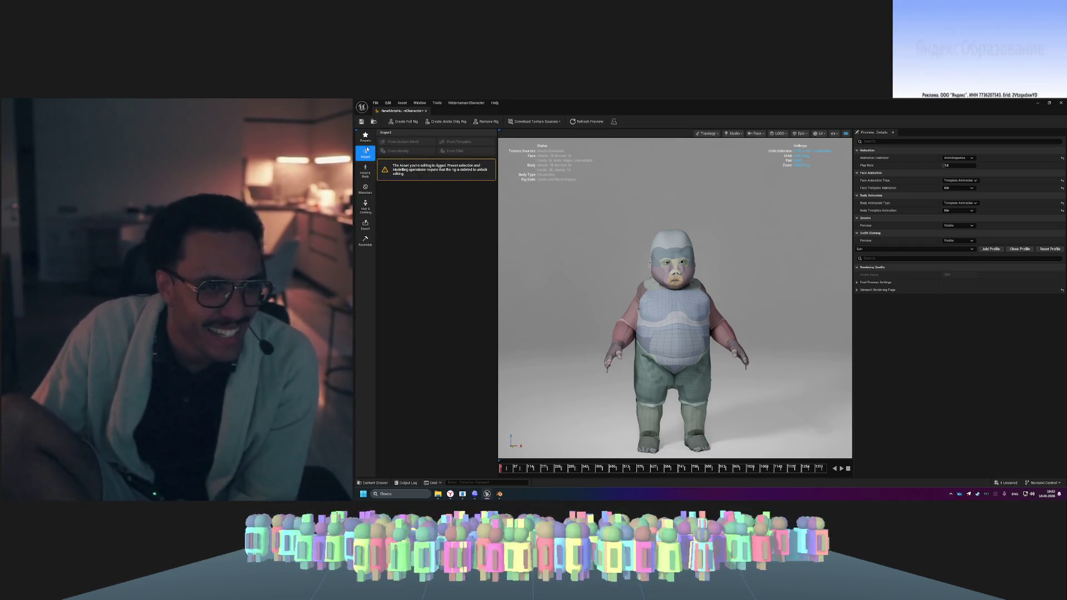
pyautogui.click(367, 172)
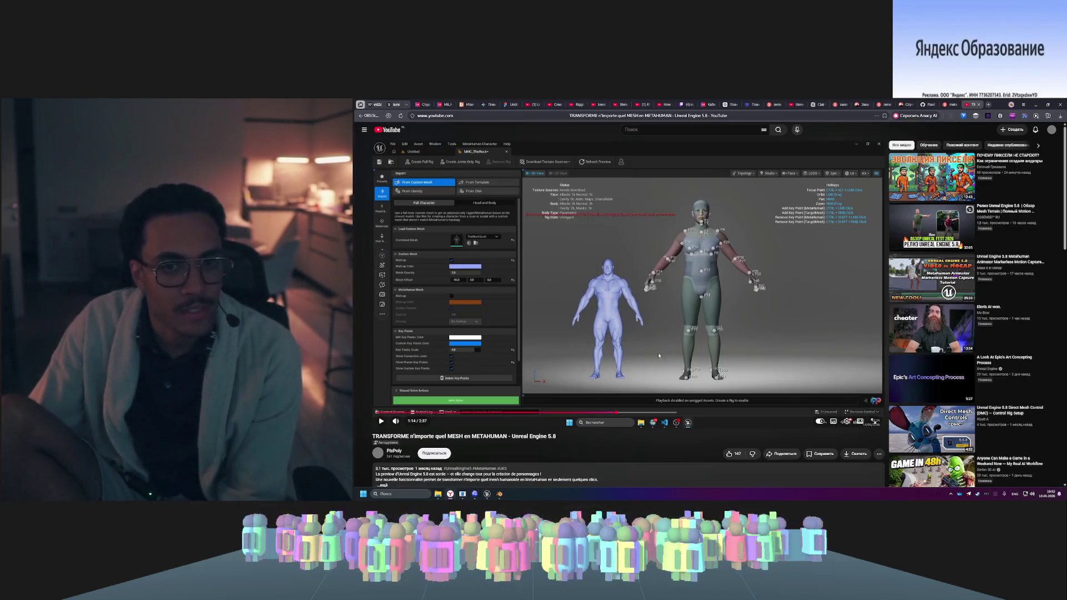
# - Replay the tutorial from about 1:00 through its key-point matching step
pyautogui.click(570, 414)
pyautogui.click(615, 315)
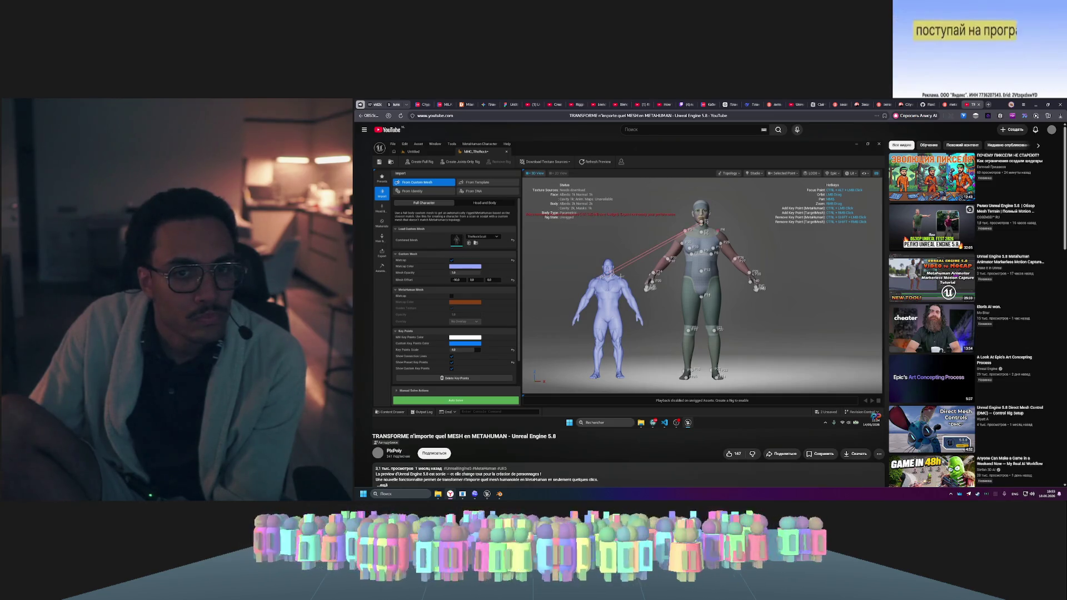
pyautogui.moveTo(627, 303)
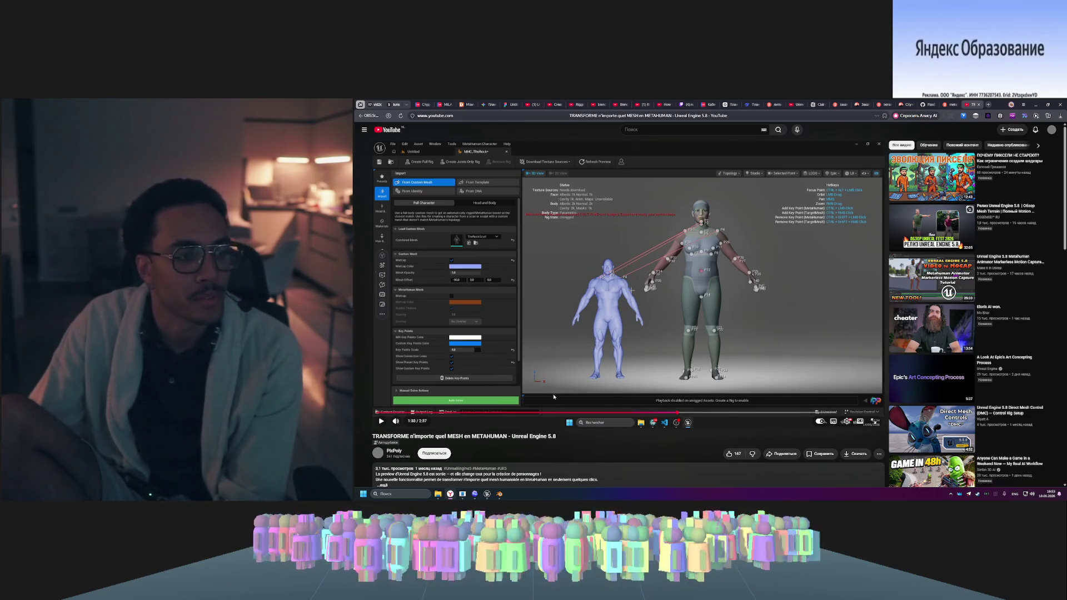
# - Snip a screenshot of the chubby child character in the viewport and bring up Telegram
pyautogui.moveTo(487, 494)
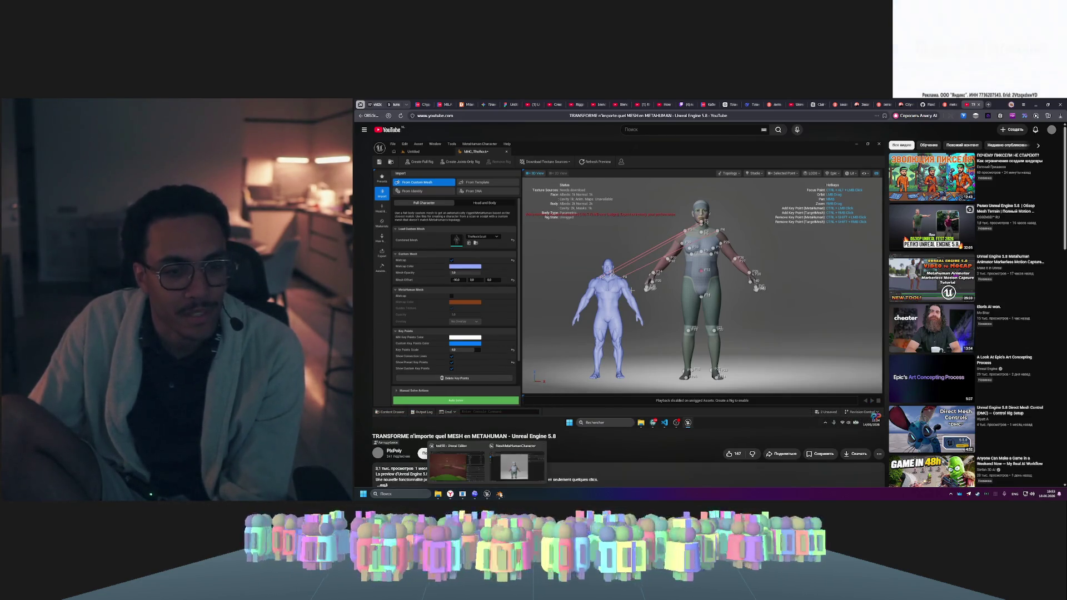
pyautogui.click(516, 473)
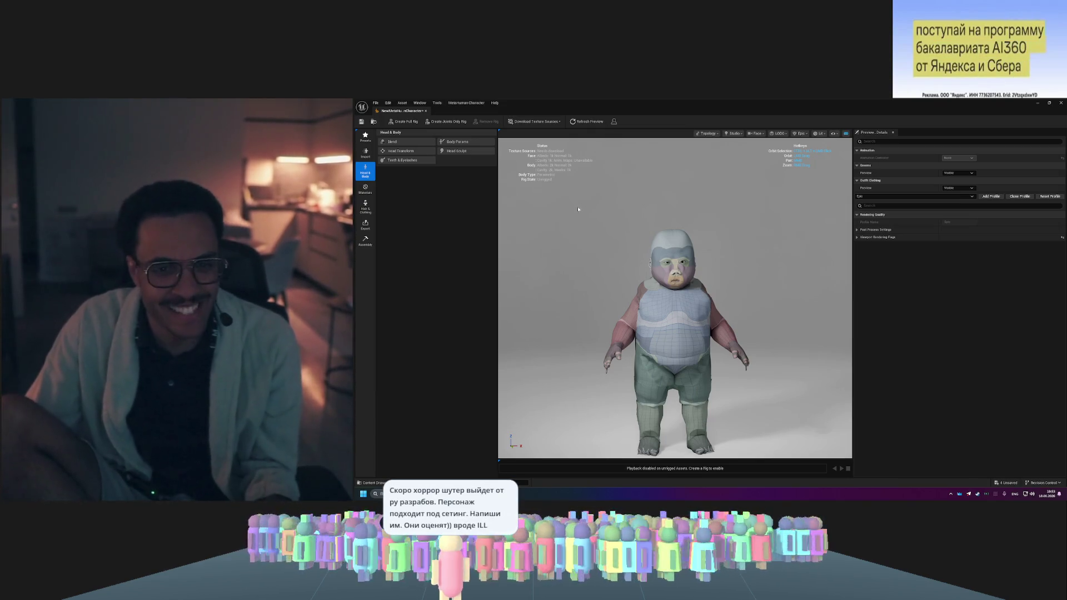
pyautogui.press('super+shift+s')
pyautogui.moveTo(562, 198)
pyautogui.mouseDown()
pyautogui.moveTo(760, 455)
pyautogui.moveTo(775, 452)
pyautogui.mouseUp()
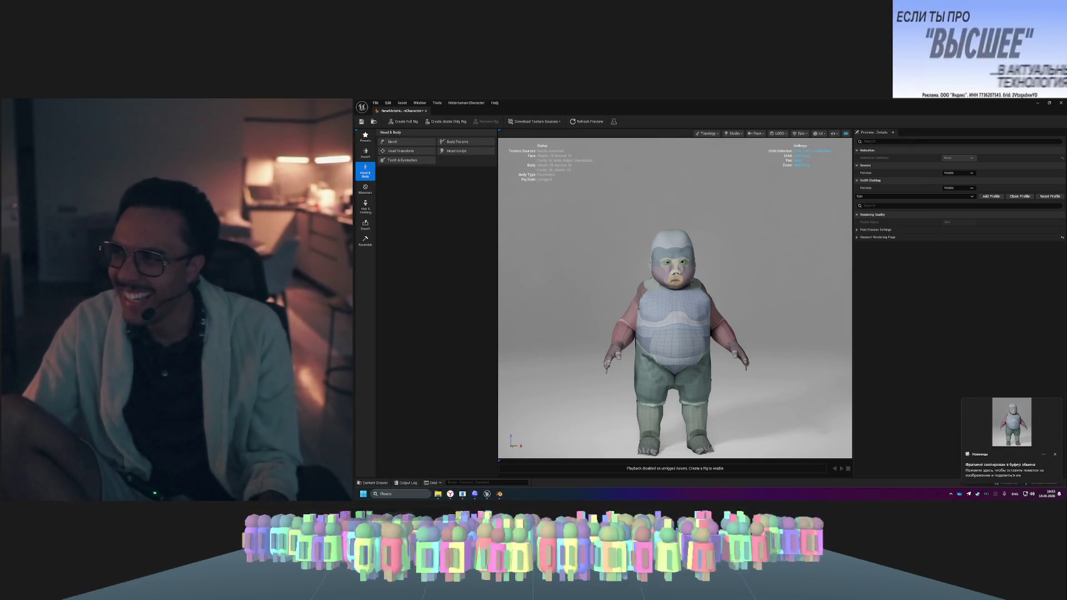
pyautogui.click(968, 494)
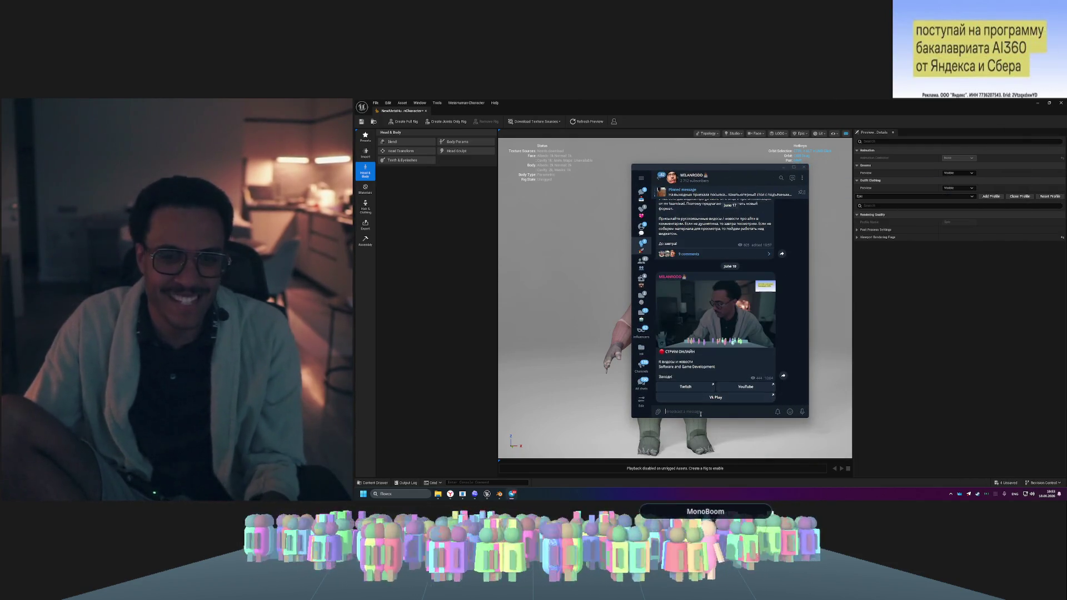
# - Paste the screenshot with the caption 'Когда впервые открыл Unreal Engine MetaHuman'
pyautogui.hotkey('ctrl', 'v')
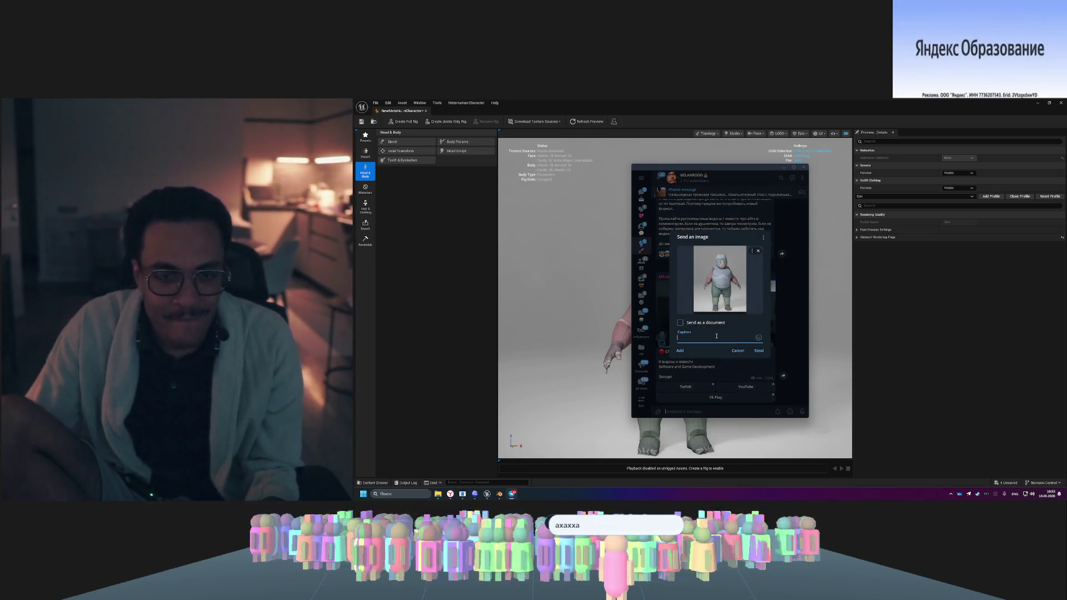
pyautogui.write('a')
pyautogui.press('BackSpace')
pyautogui.hotkey('alt', 'shift')
pyautogui.write('Ко')
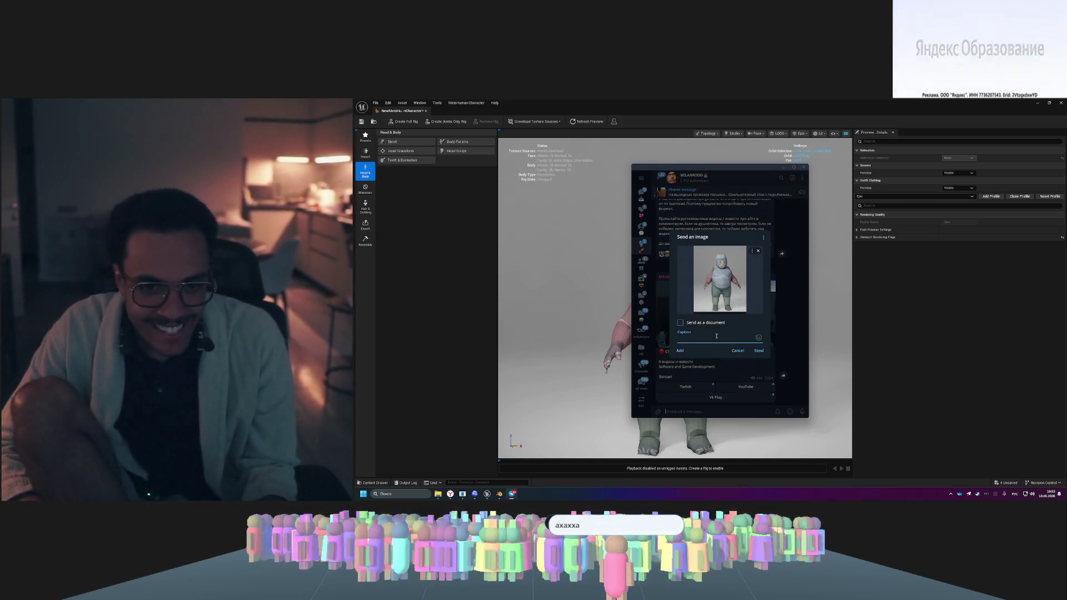
pyautogui.write('гда')
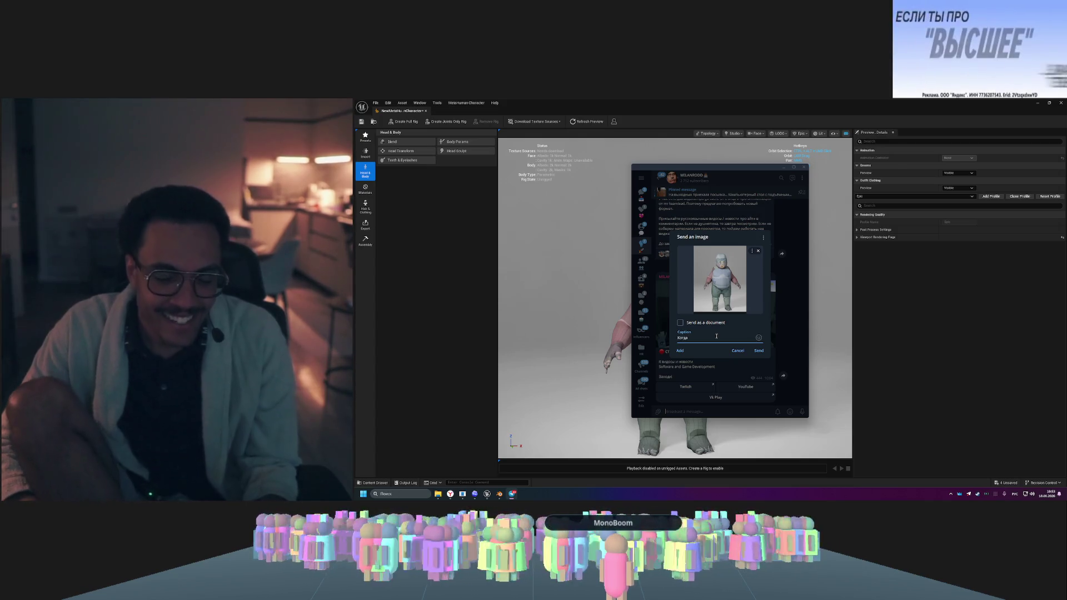
pyautogui.write(' явые открыл')
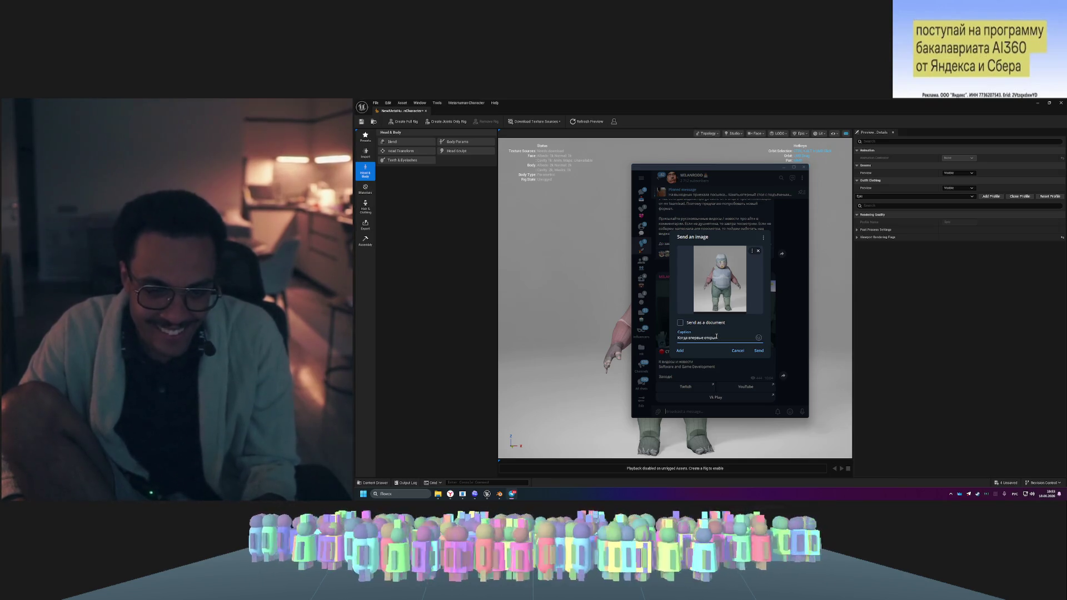
pyautogui.hotkey('alt', 'shift')
pyautogui.write('MetaHuman')
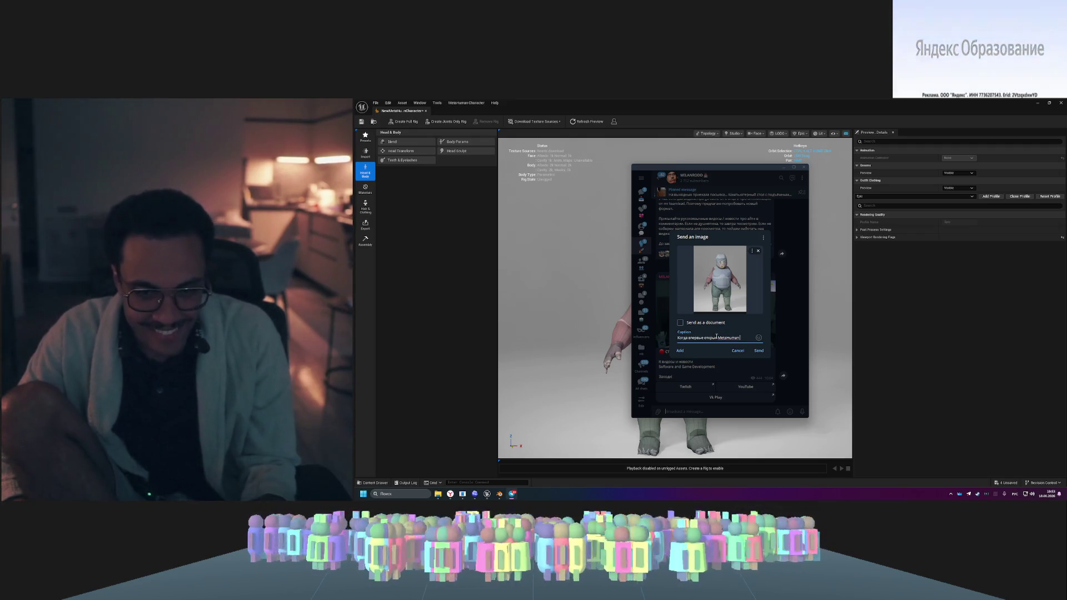
pyautogui.click(717, 337)
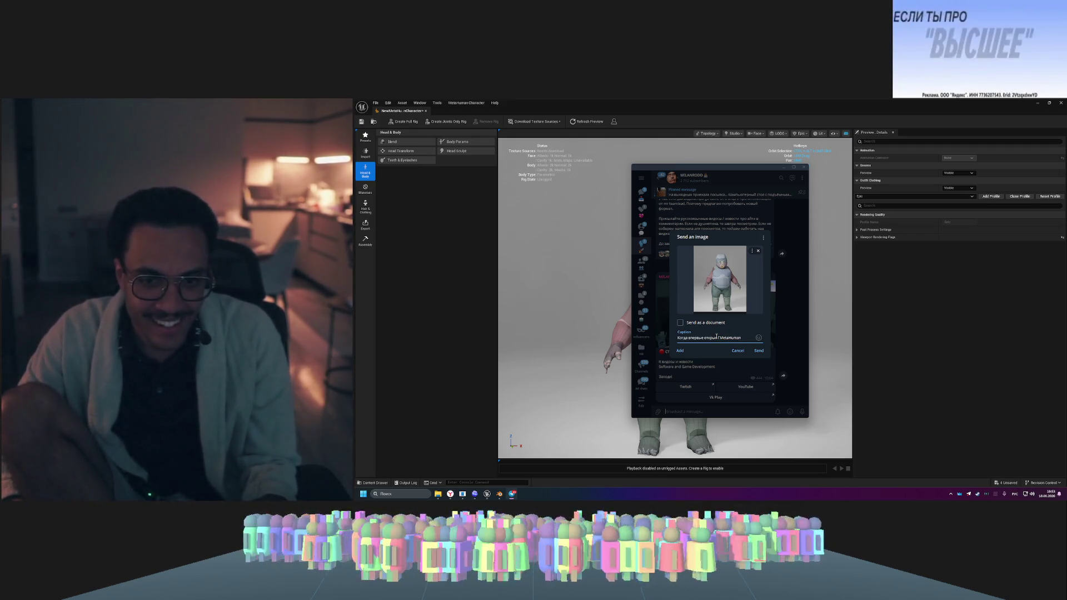
pyautogui.hotkey('alt', 'shift')
pyautogui.write('Unreal Engine')
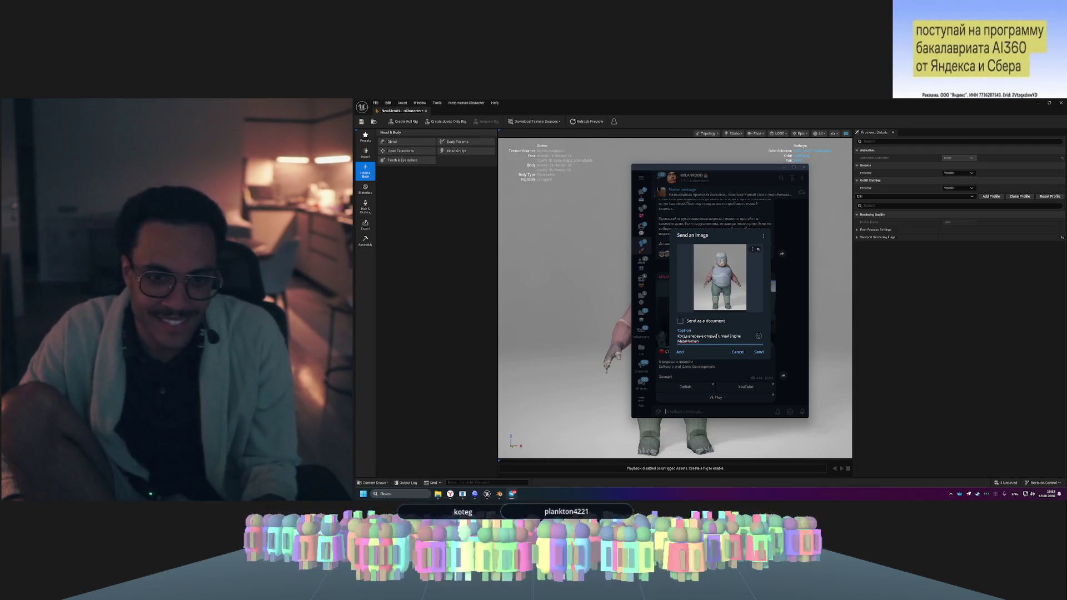
pyautogui.press('End')
# - Send the captioned image to the channel and close Telegram
pyautogui.click(759, 353)
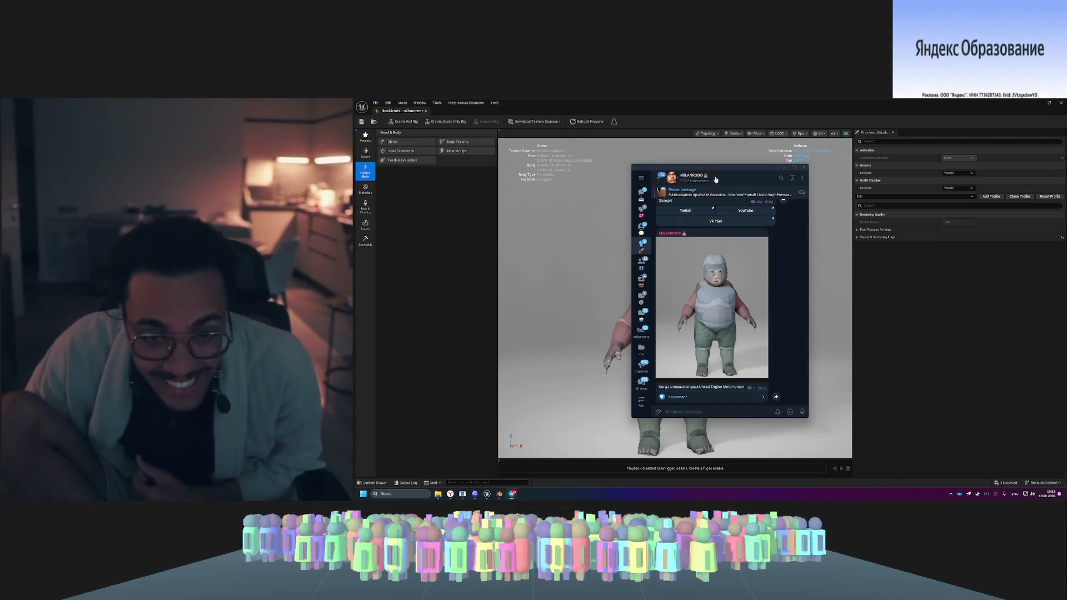
pyautogui.moveTo(722, 170); pyautogui.dragTo(875, 171)
pyautogui.click(957, 167)
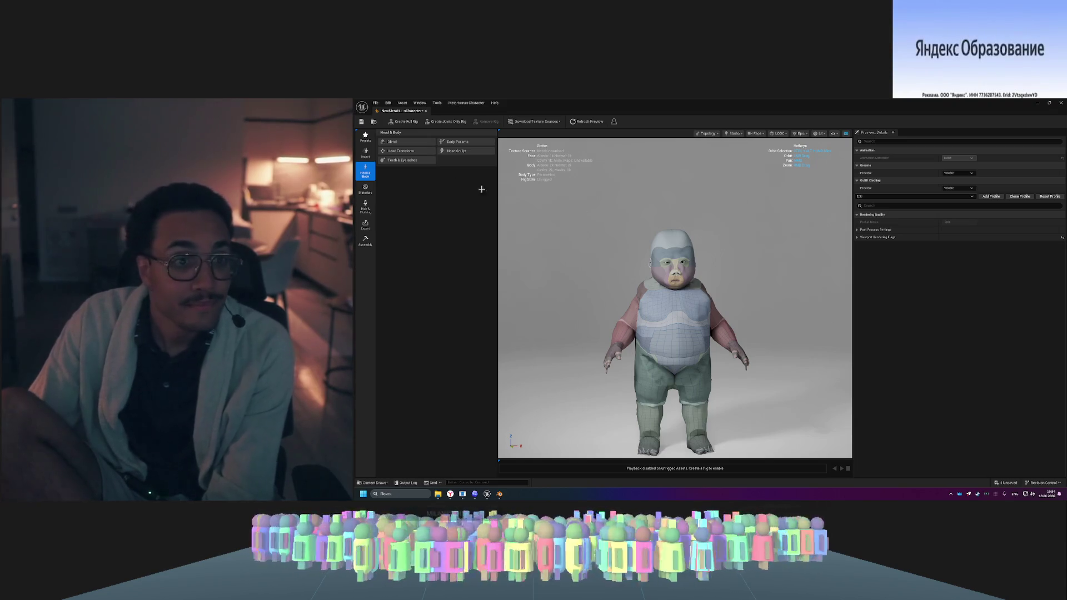
# - Set the Head Transform manipulator size to 1.34
pyautogui.click(403, 143)
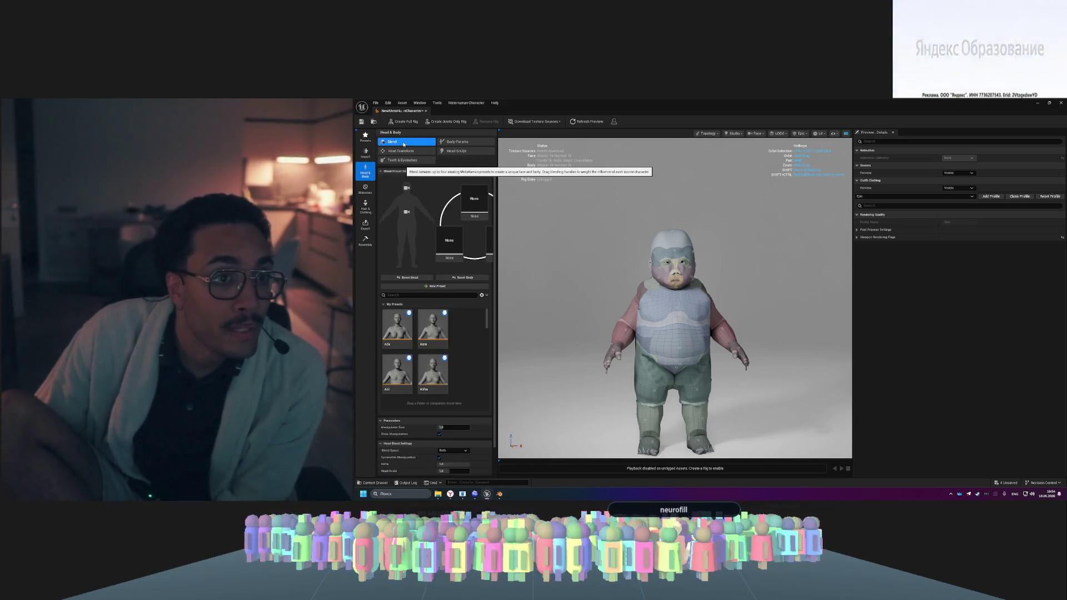
pyautogui.click(460, 144)
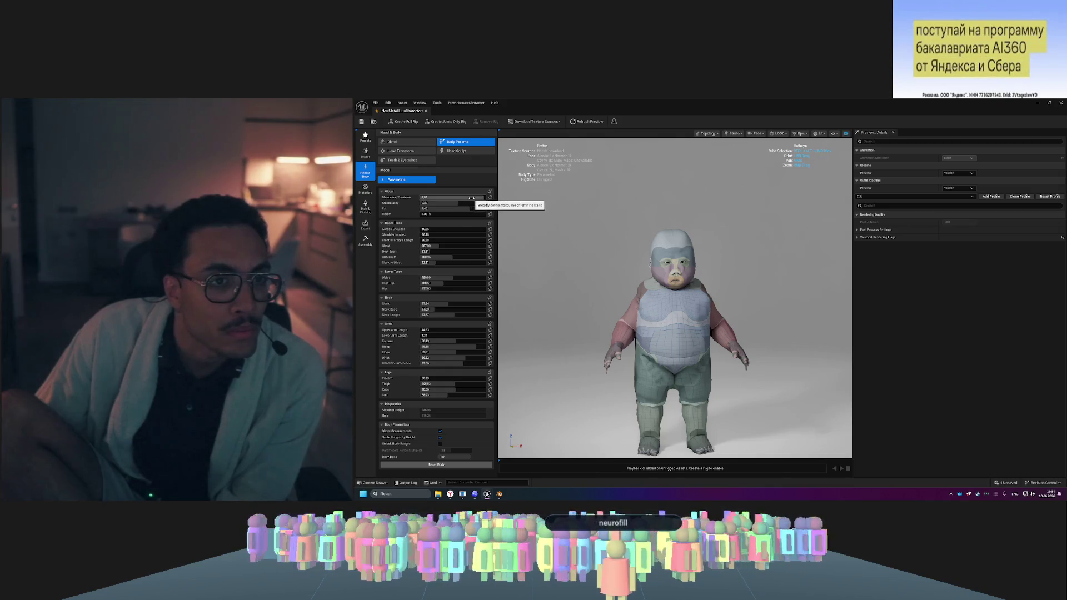
pyautogui.click(420, 152)
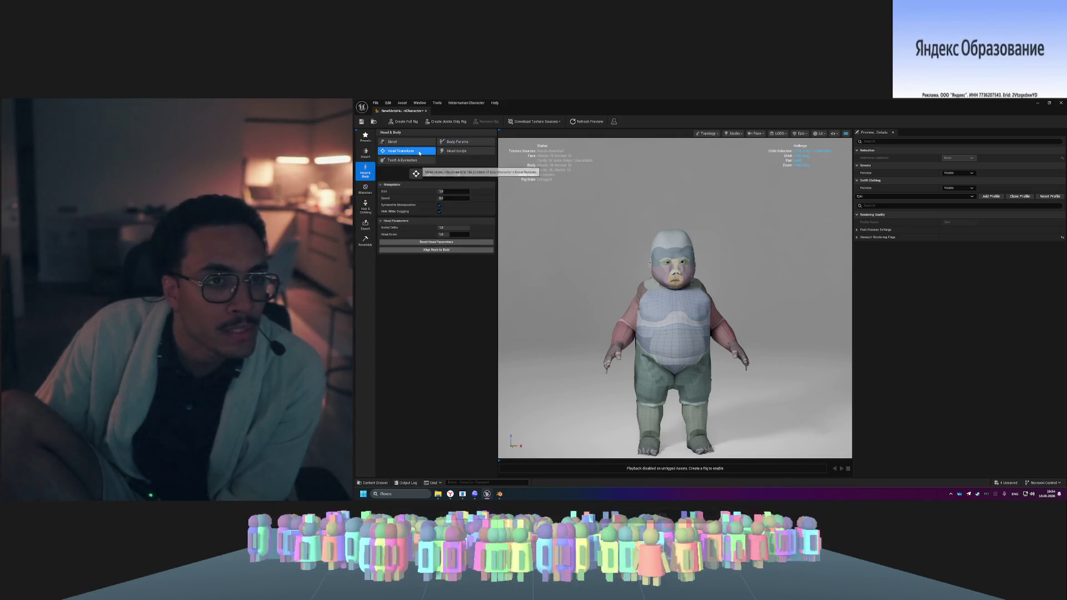
pyautogui.moveTo(444, 191); pyautogui.dragTo(464, 191)
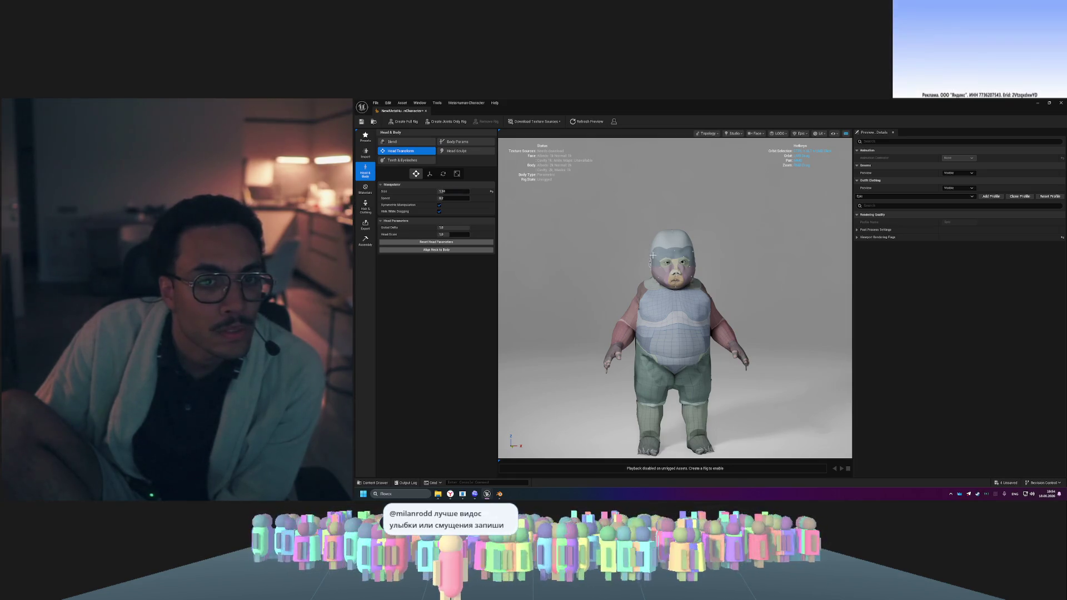
pyautogui.scroll(5, 654, 251)
# - Switch to Import, accepting the warning about losing mesh edits
pyautogui.scroll(-5, 653, 250)
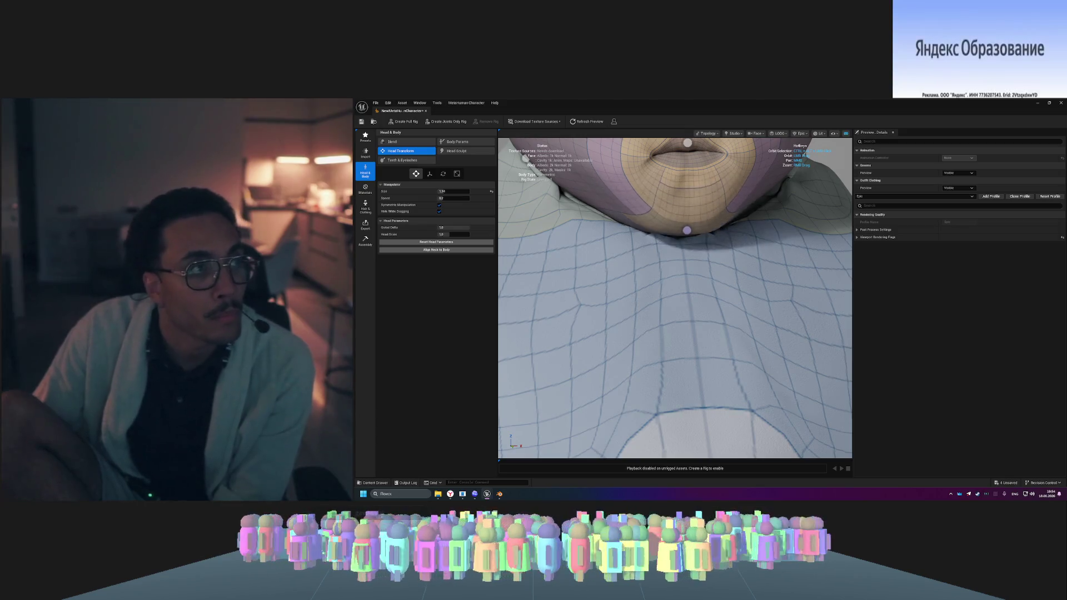
pyautogui.scroll(-5, 648, 250)
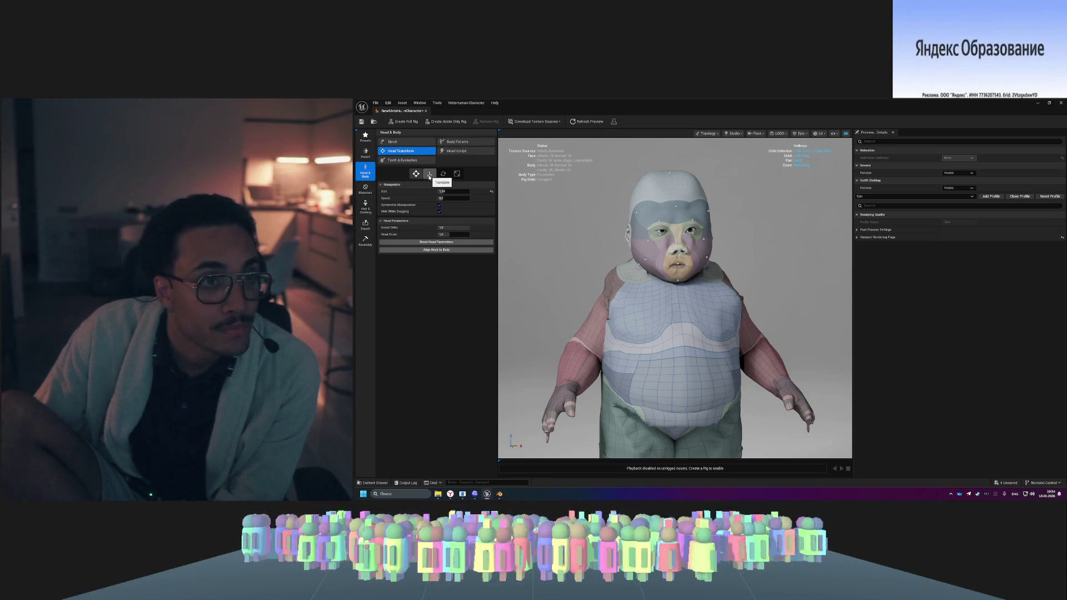
pyautogui.click(372, 173)
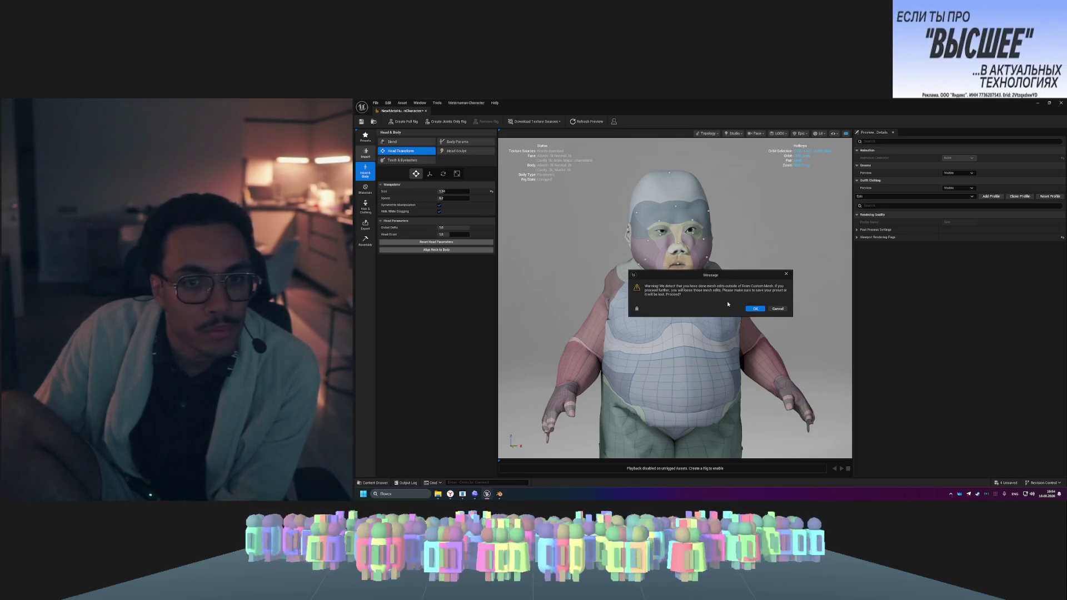
pyautogui.click(755, 309)
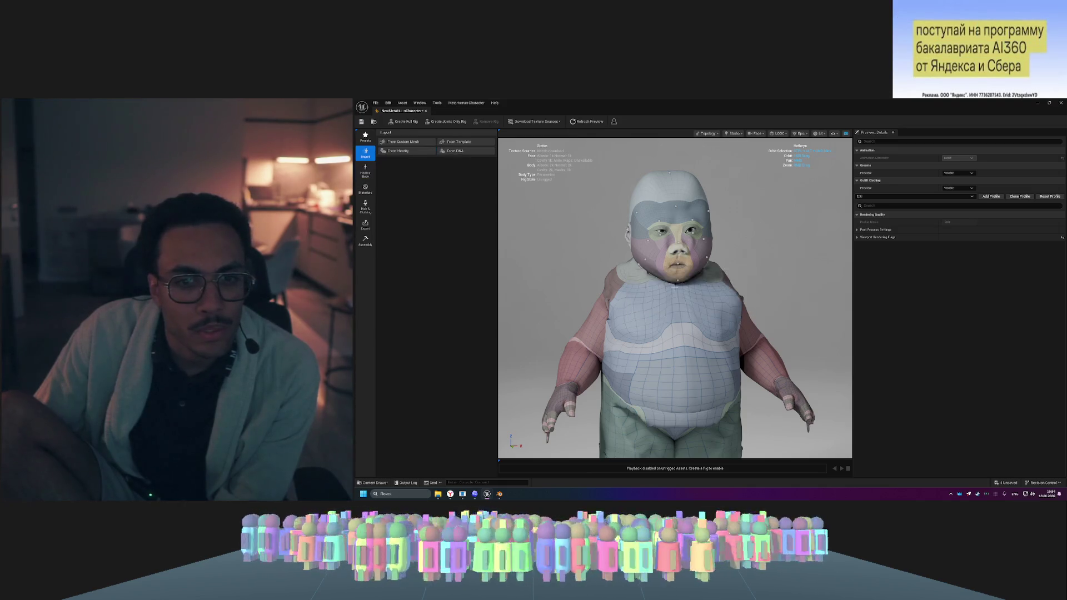
# - Dismiss the warning, choose From Custom Mesh, and refresh the preview
pyautogui.click(755, 309)
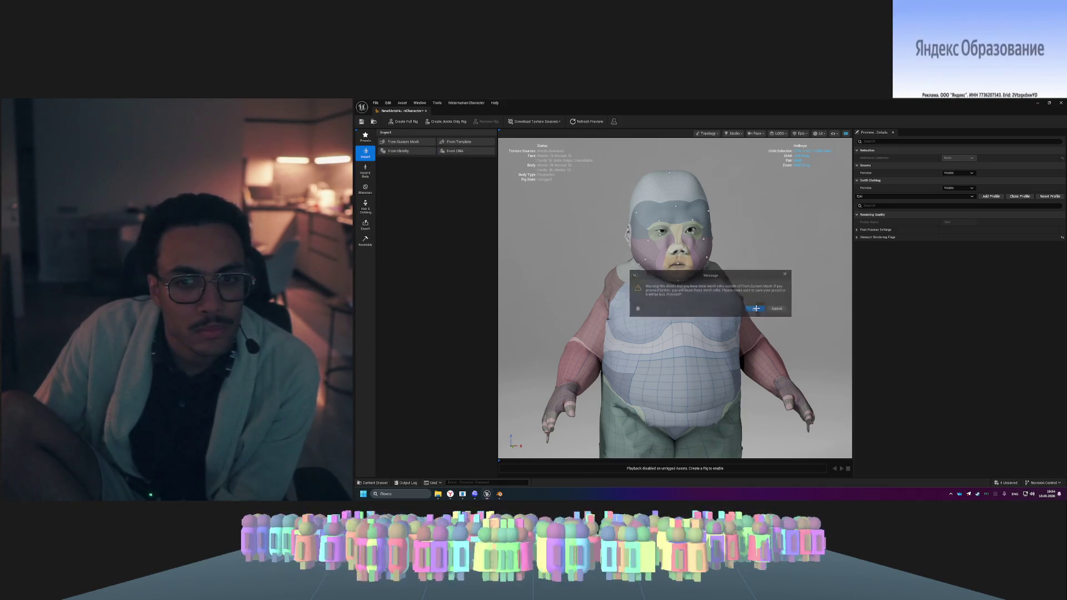
pyautogui.click(419, 144)
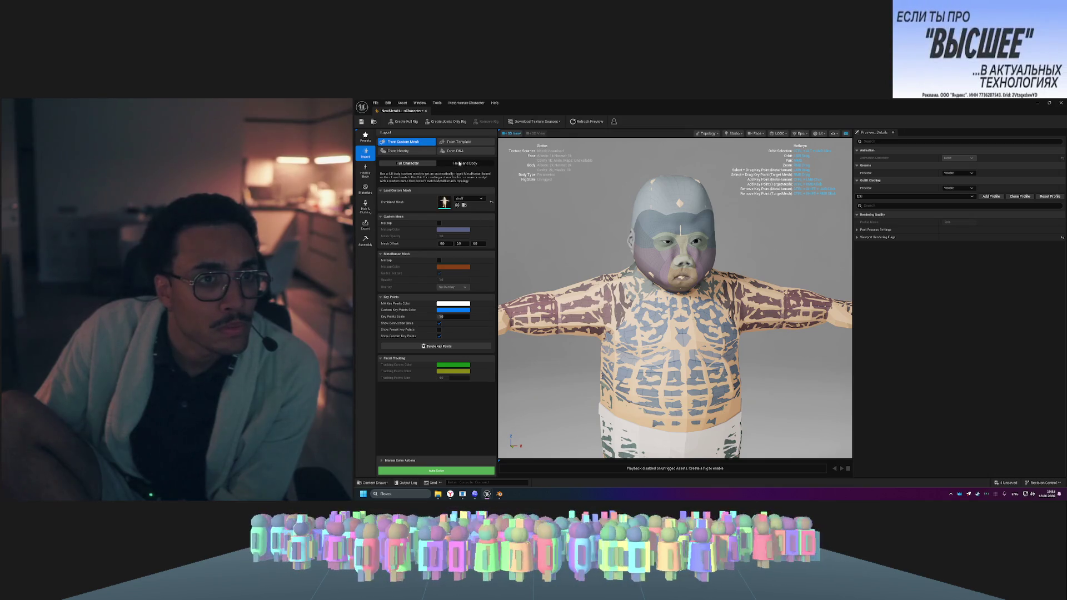
pyautogui.click(583, 124)
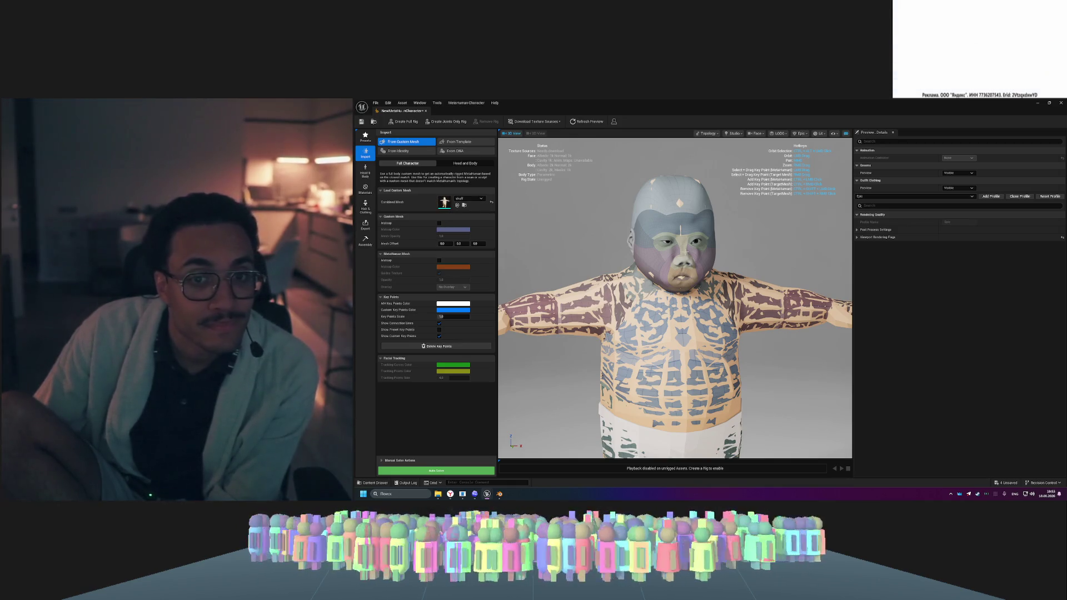
# - Enable Custom Mesh Matcap and preset key points, and offset the mesh to X -516.07
pyautogui.click(439, 223)
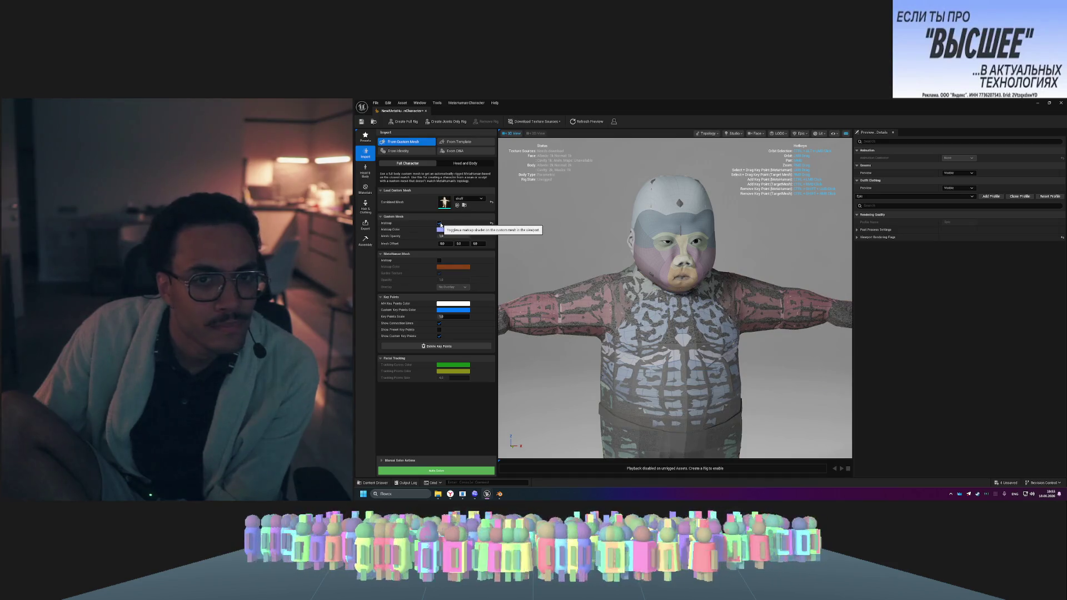
pyautogui.click(439, 223)
pyautogui.click(440, 223)
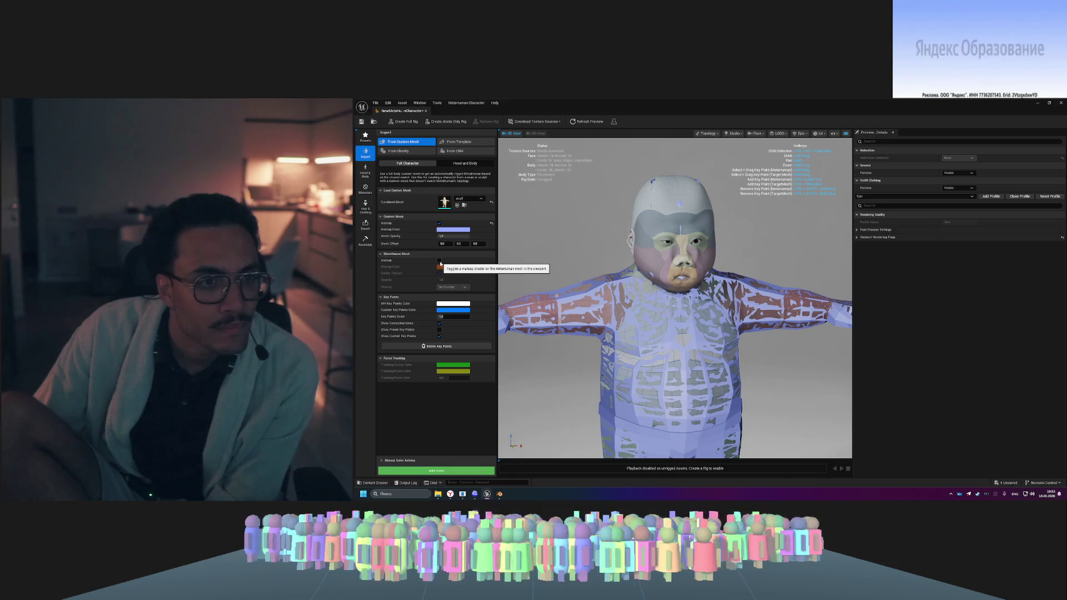
pyautogui.click(440, 261)
pyautogui.click(440, 260)
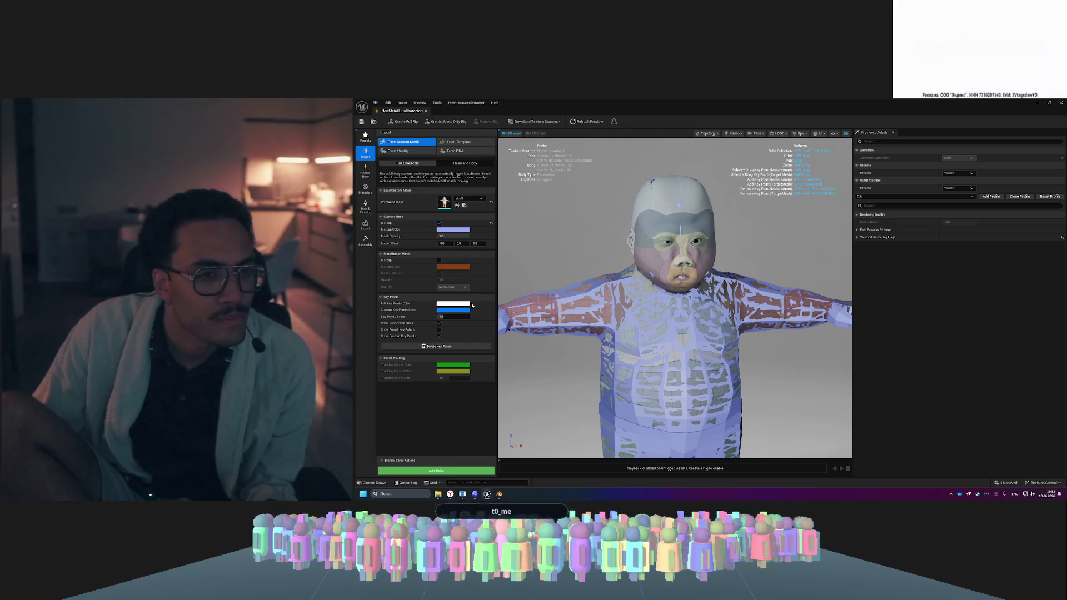
pyautogui.click(440, 332)
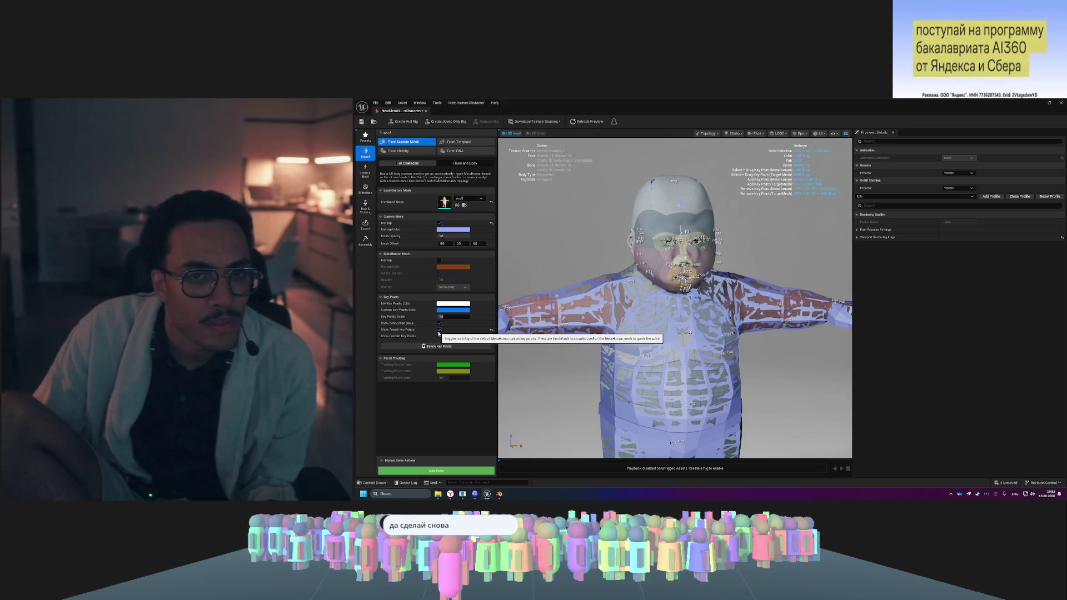
pyautogui.moveTo(445, 243)
pyautogui.mouseDown()
pyautogui.moveTo(406, 244)
pyautogui.moveTo(439, 244)
pyautogui.moveTo(418, 243)
pyautogui.mouseUp()
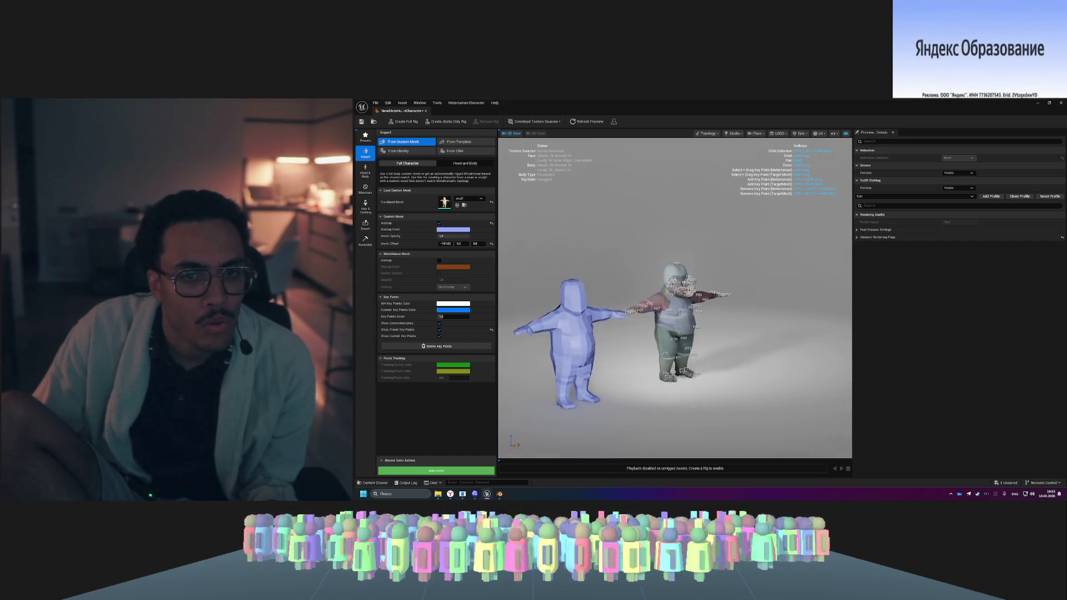
# - Compare the mannequin and chubby mesh in the viewport, then show the Presets library
pyautogui.press('f')
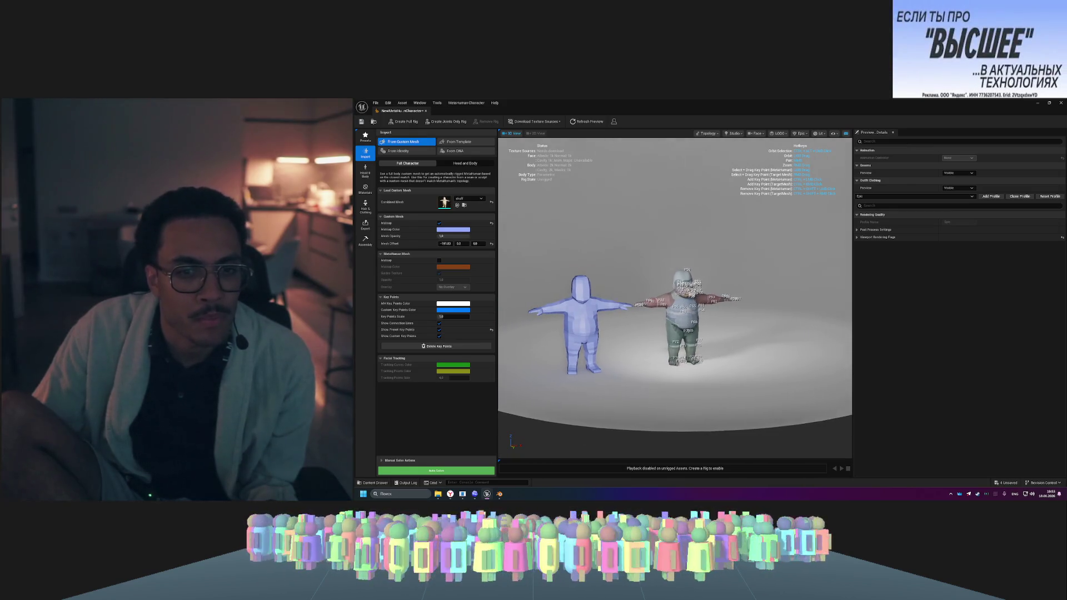
pyautogui.scroll(5, 727, 305)
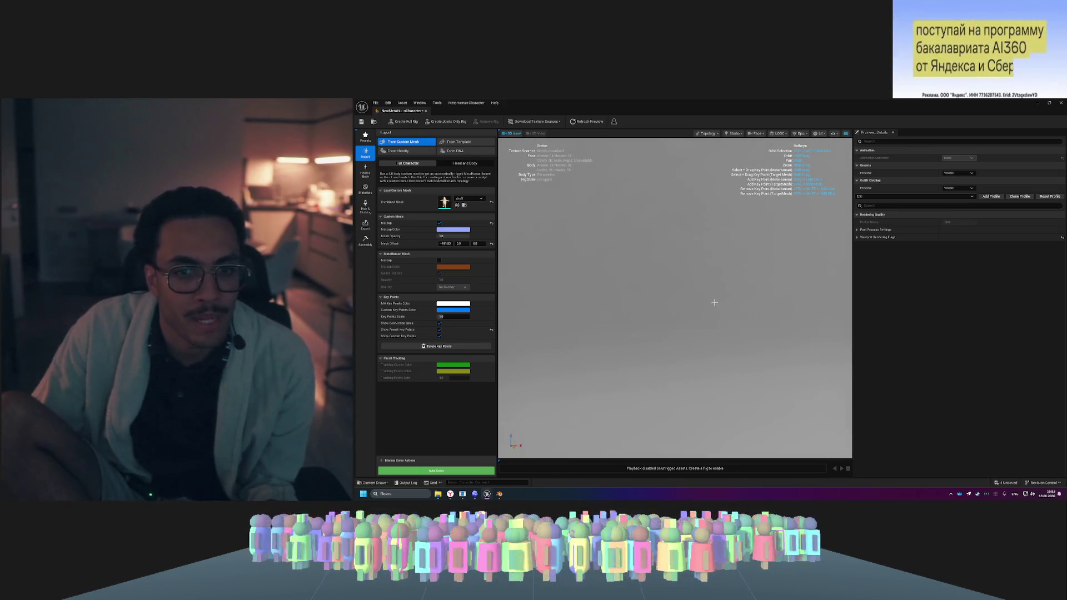
pyautogui.moveTo(699, 300); pyautogui.dragTo(699, 300)
pyautogui.scroll(-5, 752, 340)
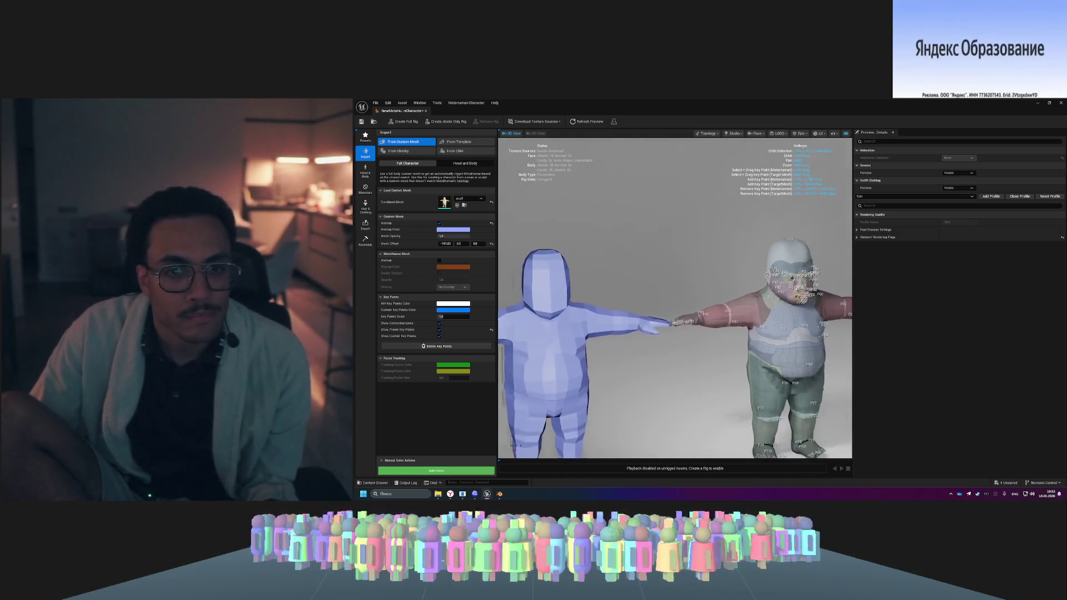
pyautogui.scroll(5, 781, 336)
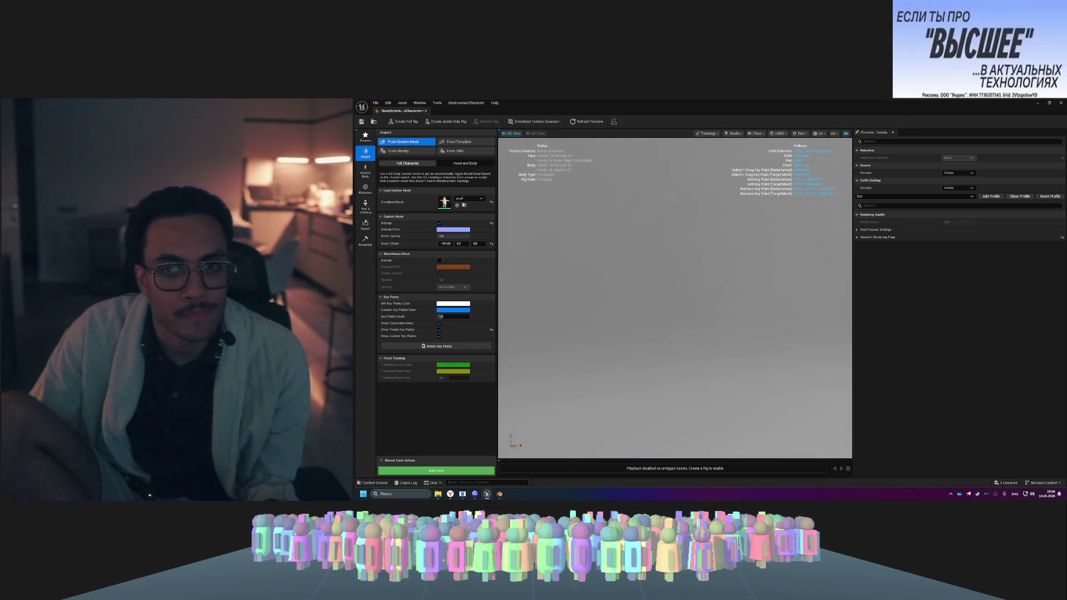
pyautogui.scroll(-5, 661, 347)
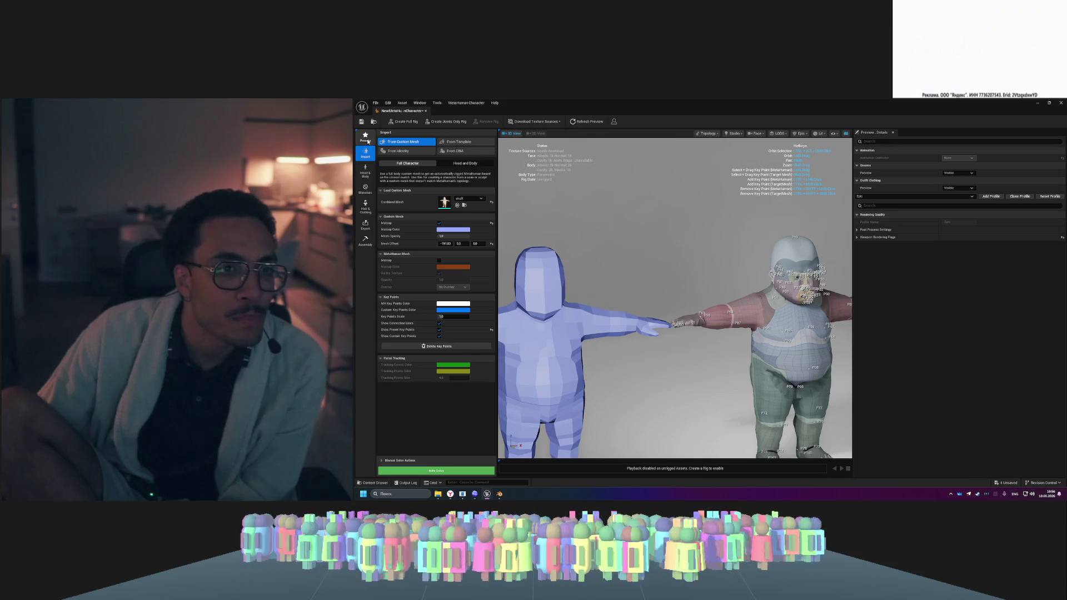
pyautogui.click(365, 137)
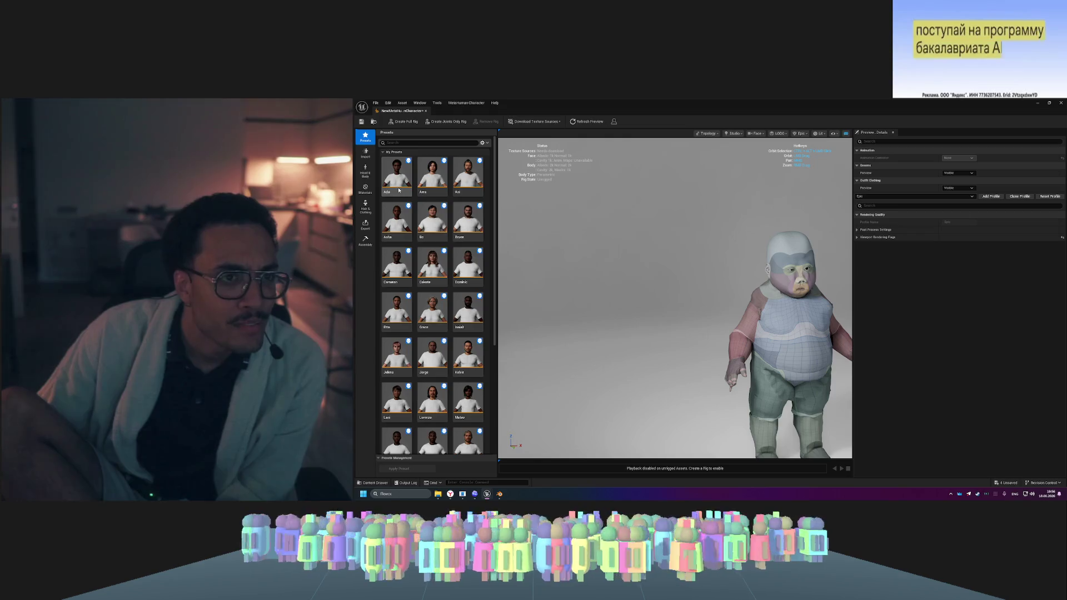
# - Browse the Presets grid and initialize the character from the bald Ada preset
pyautogui.moveTo(497, 183); pyautogui.dragTo(497, 363)
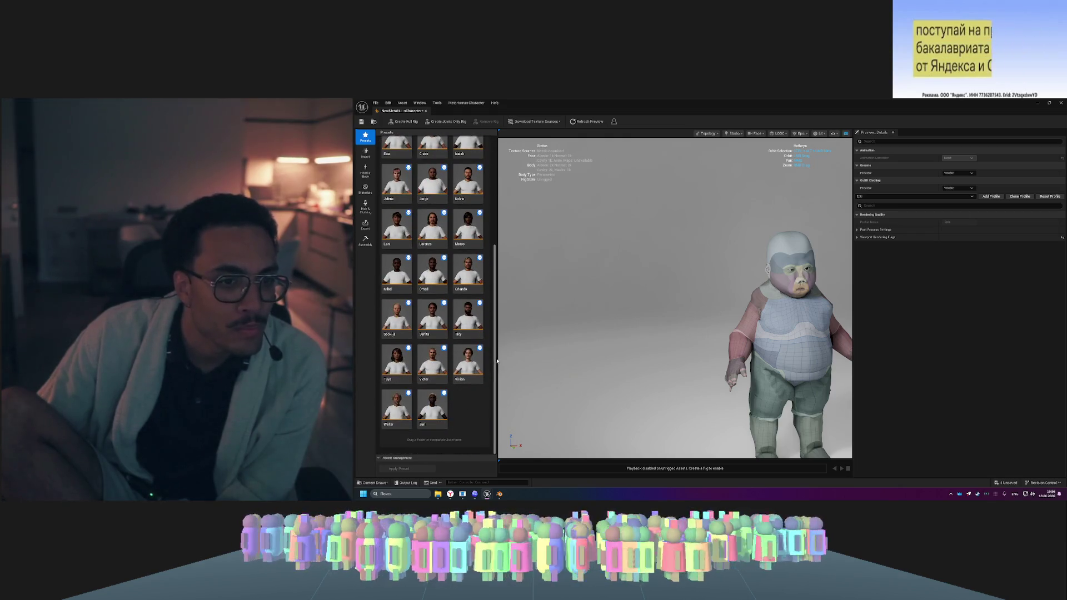
pyautogui.scroll(5, 483, 168)
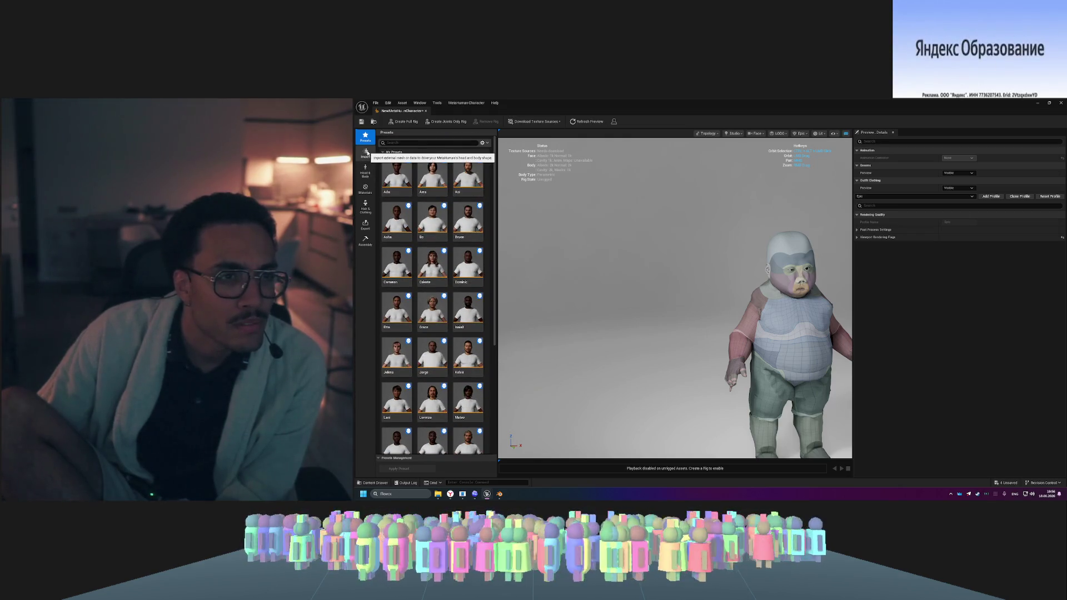
pyautogui.click(386, 104)
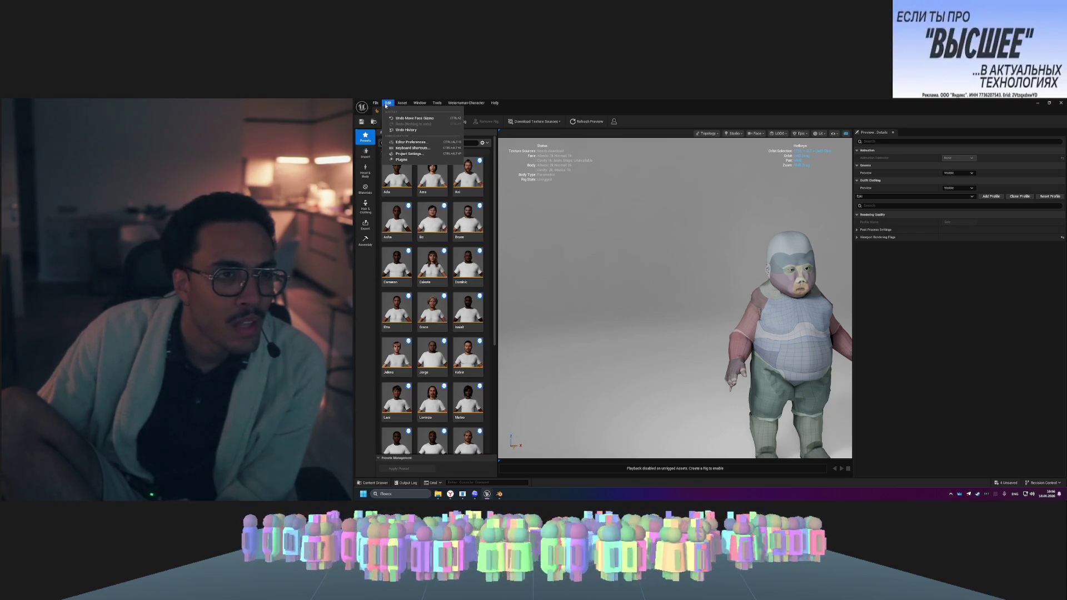
pyautogui.moveTo(495, 282); pyautogui.dragTo(501, 395)
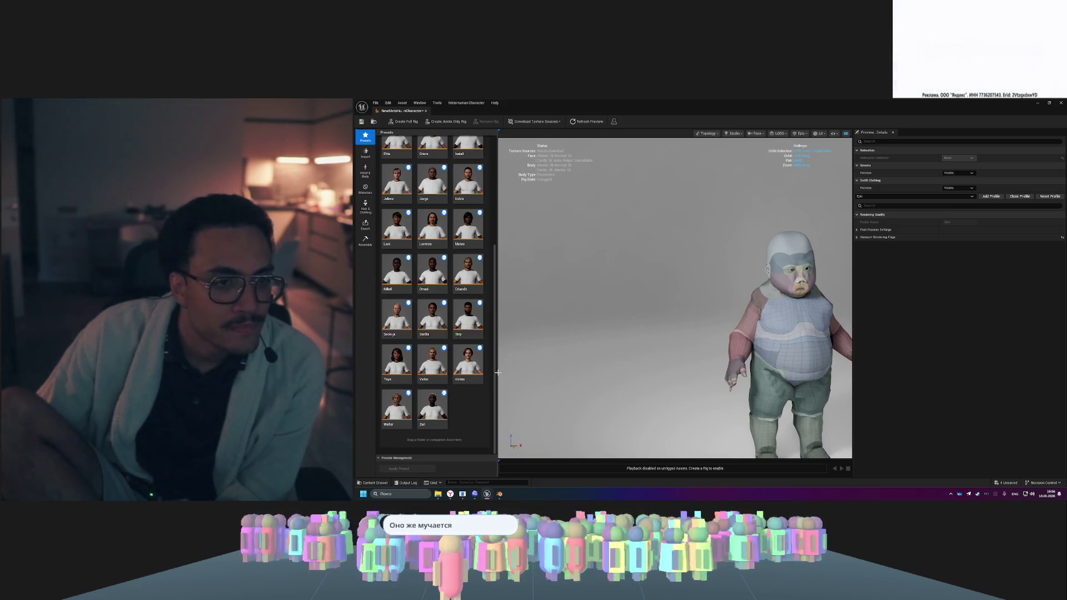
pyautogui.moveTo(497, 369); pyautogui.dragTo(506, 235)
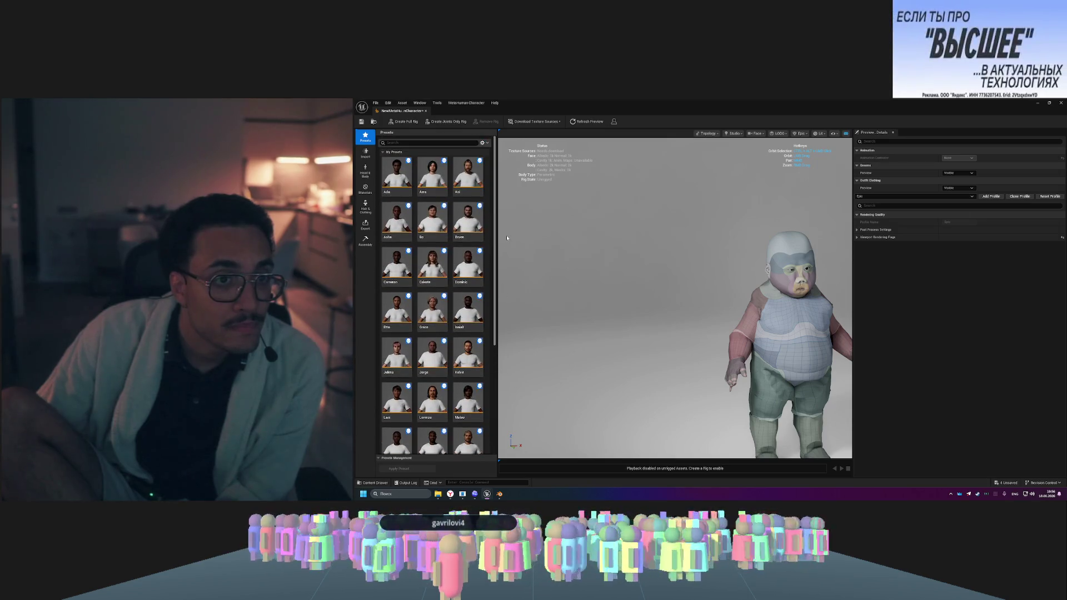
pyautogui.doubleClick(403, 176)
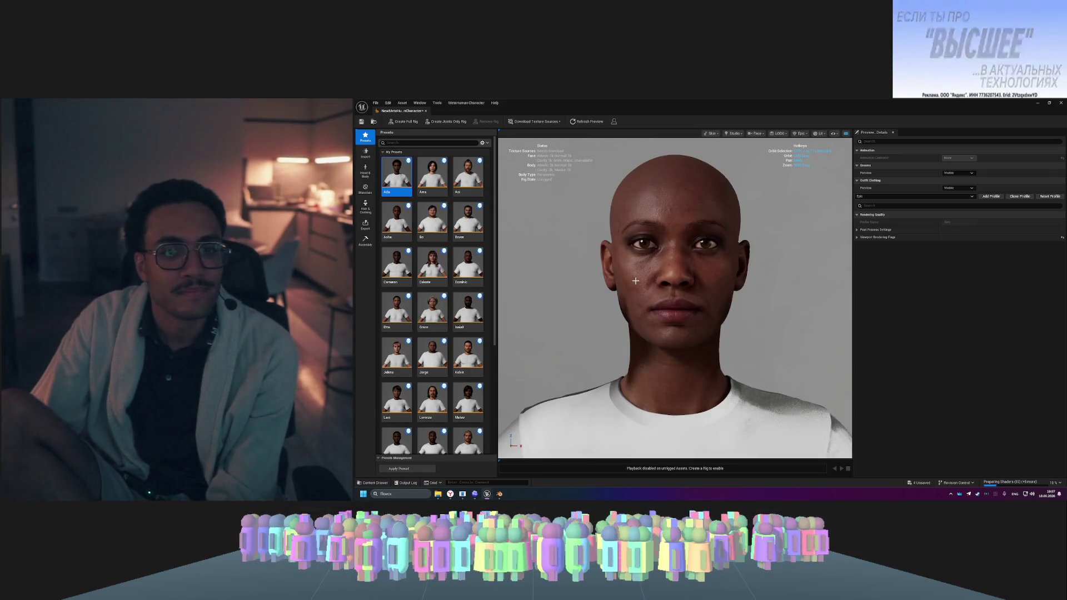
# - Go to Import, accept both mesh-edit warnings, and choose From Custom Mesh
pyautogui.scroll(-3, 717, 321)
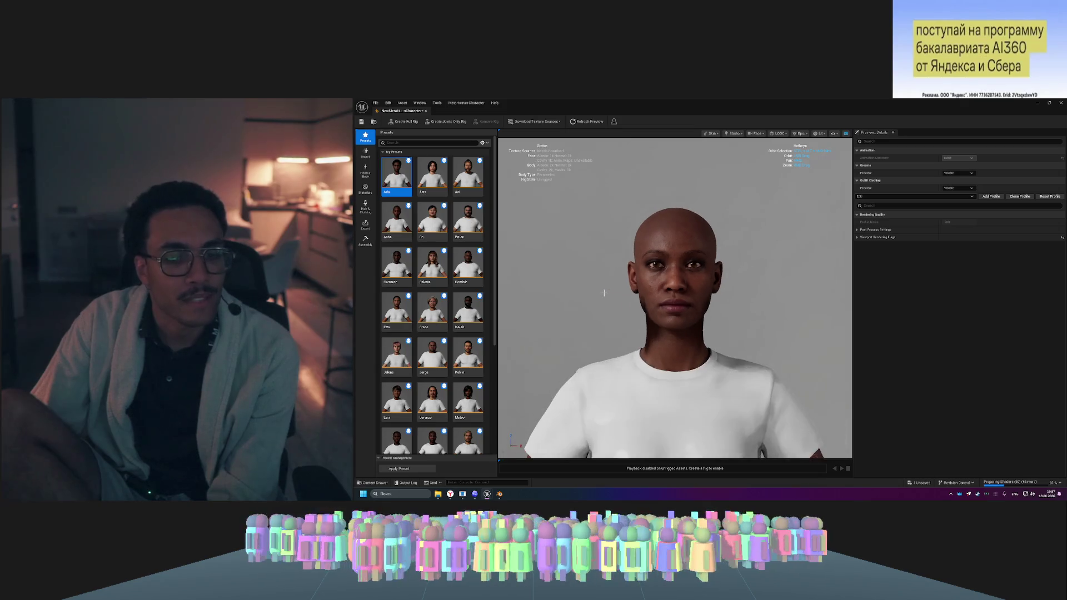
pyautogui.scroll(-3, 716, 320)
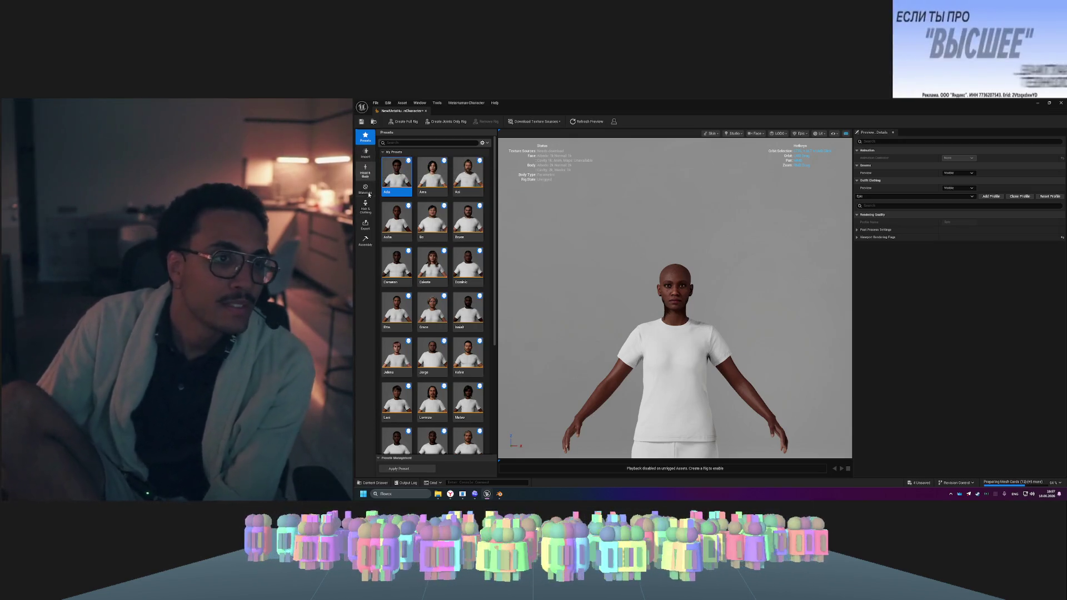
pyautogui.click(364, 154)
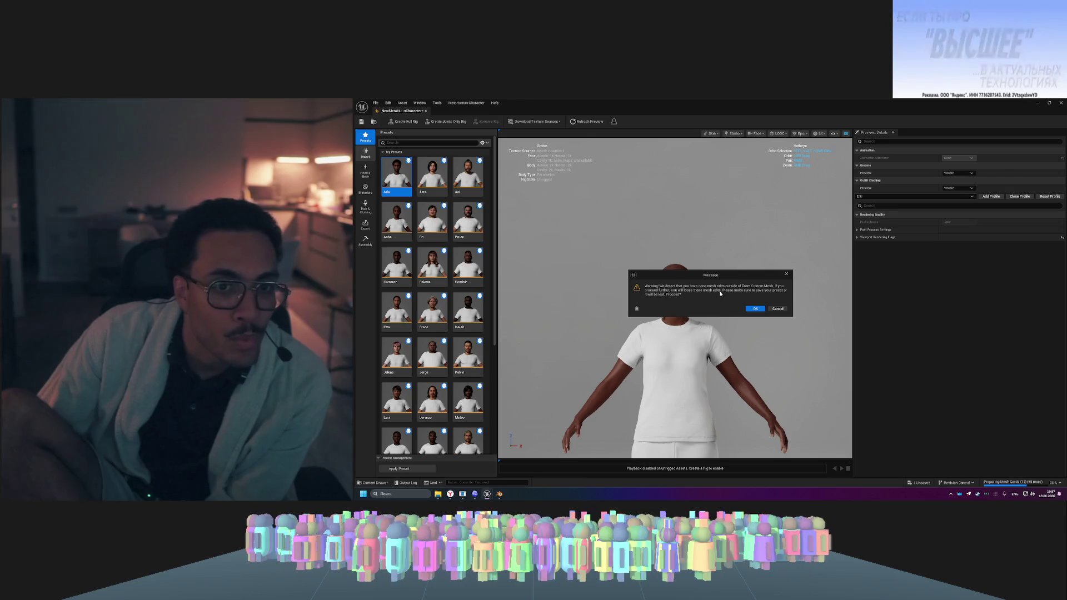
pyautogui.click(754, 310)
pyautogui.click(753, 309)
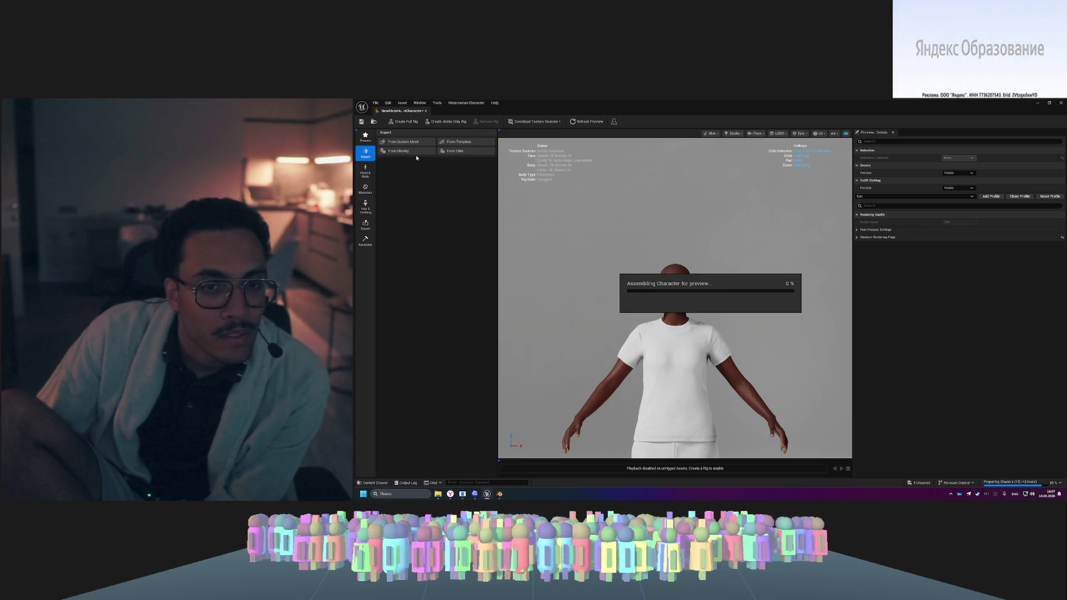
pyautogui.click(420, 143)
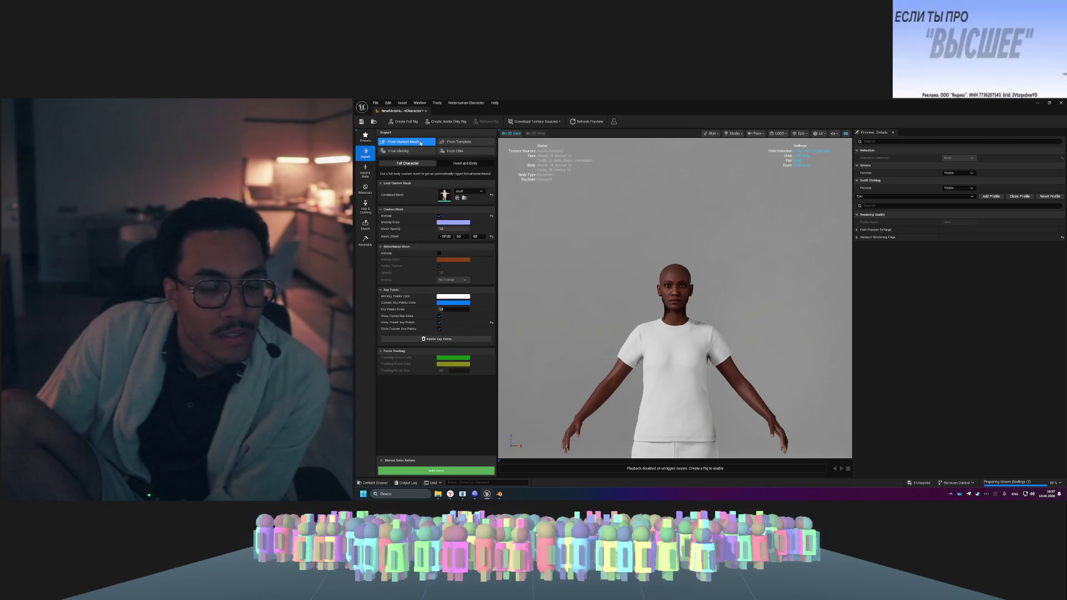
# - Orbit and zoom to inspect the curly-haired chubby character's face and its key points
pyautogui.moveTo(773, 315)
pyautogui.mouseDown()
pyautogui.moveTo(694, 315)
pyautogui.moveTo(767, 315)
pyautogui.mouseUp()
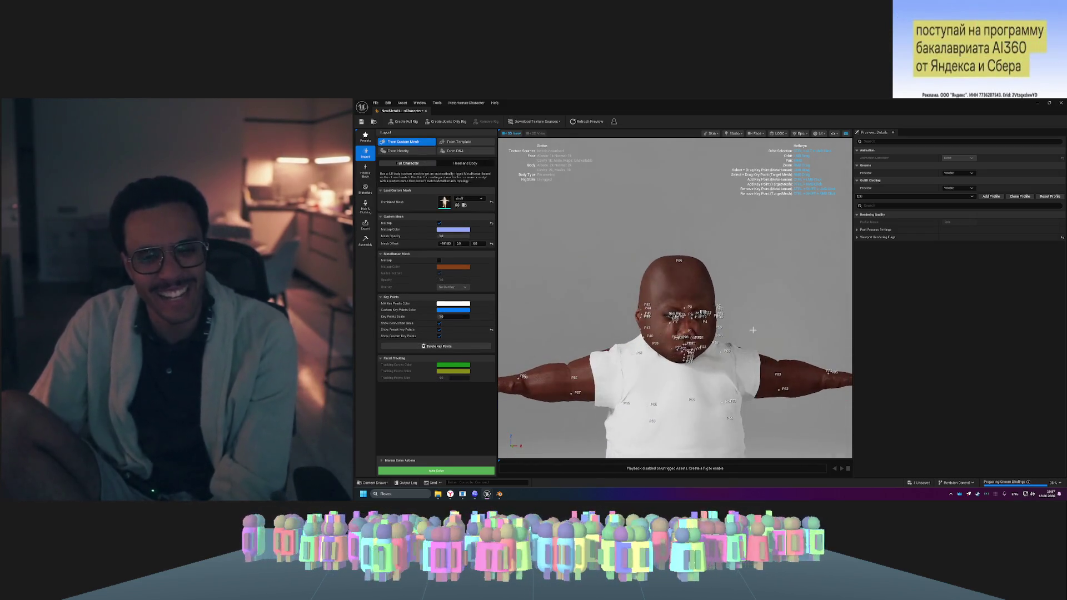
pyautogui.scroll(-5, 675, 298)
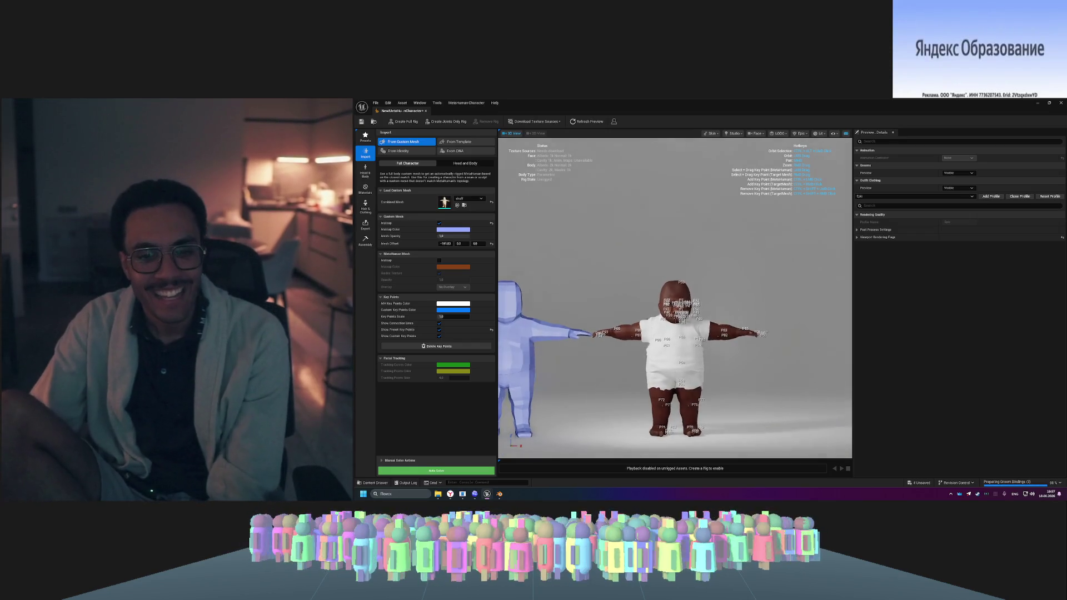
pyautogui.moveTo(675, 298)
pyautogui.mouseDown()
pyautogui.moveTo(628, 300)
pyautogui.moveTo(616, 347)
pyautogui.moveTo(651, 312)
pyautogui.mouseUp()
pyautogui.scroll(10, 713, 345)
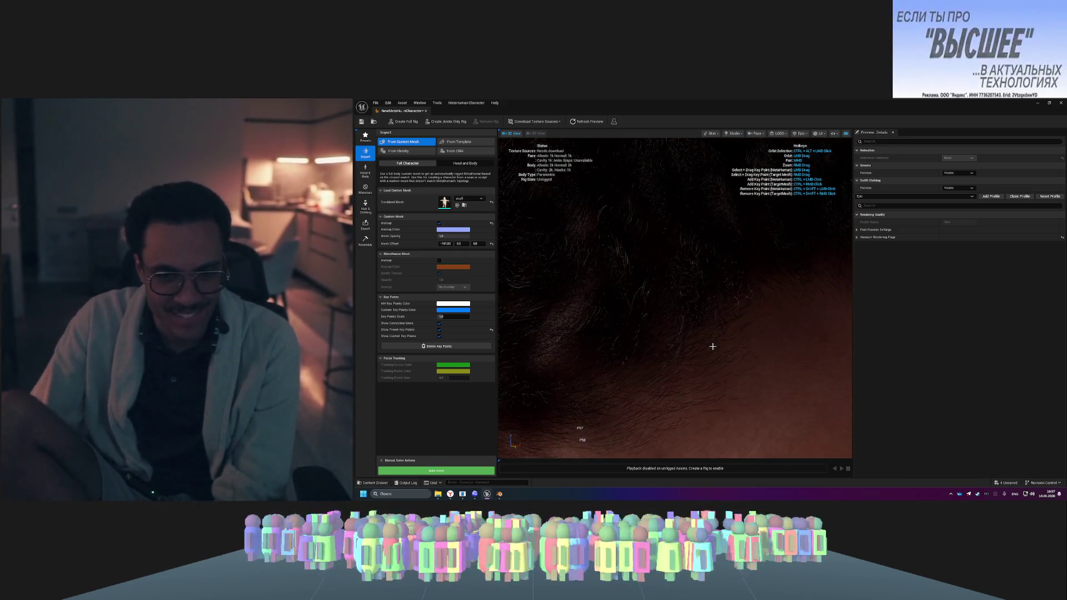
pyautogui.scroll(-8, 713, 346)
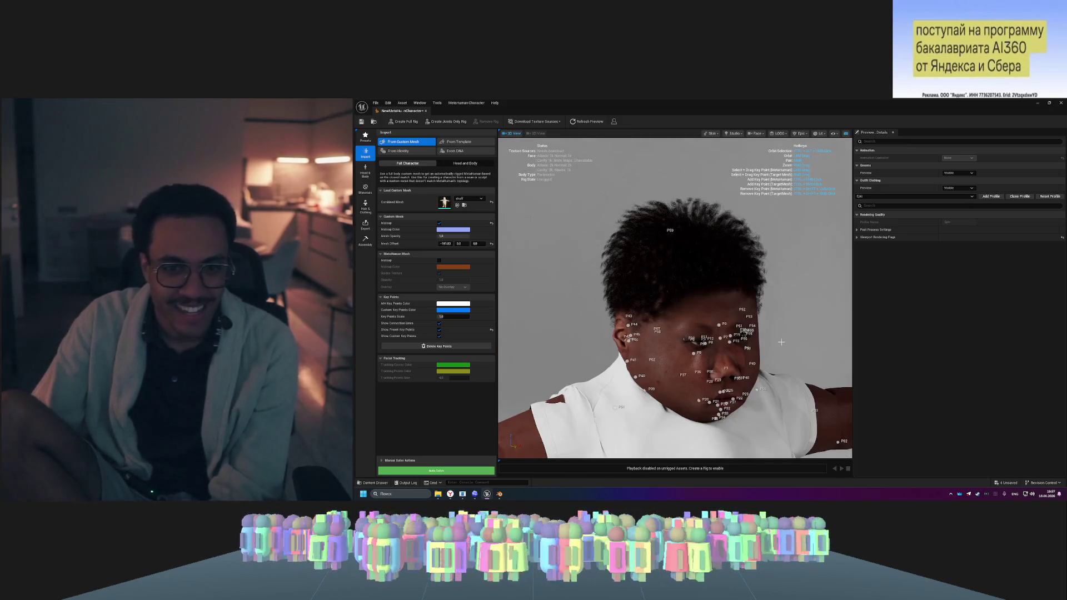
pyautogui.moveTo(778, 338); pyautogui.dragTo(793, 338)
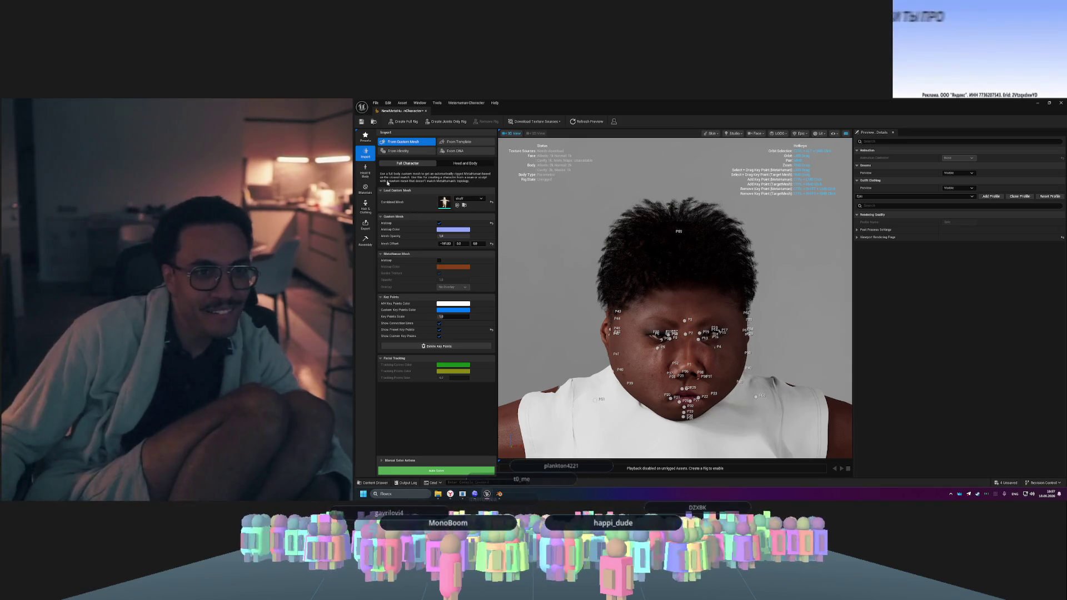
# - Compare the From Template, From Identity and From DNA import options, then refresh the character preview
pyautogui.click(450, 142)
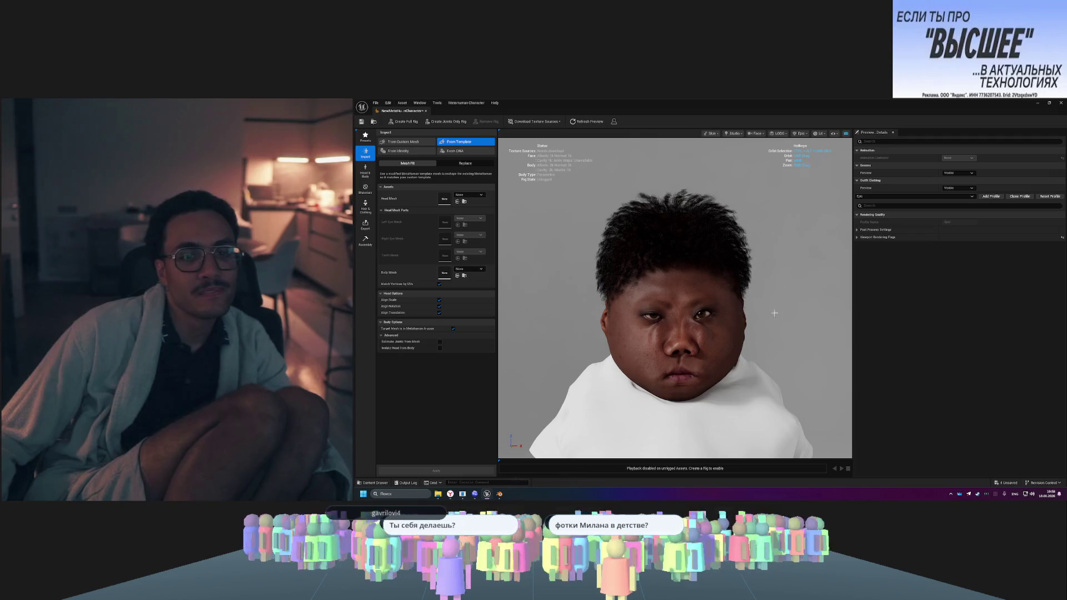
pyautogui.moveTo(775, 313)
pyautogui.mouseDown()
pyautogui.moveTo(656, 314)
pyautogui.moveTo(744, 314)
pyautogui.moveTo(748, 361)
pyautogui.moveTo(700, 333)
pyautogui.moveTo(711, 296)
pyautogui.mouseUp()
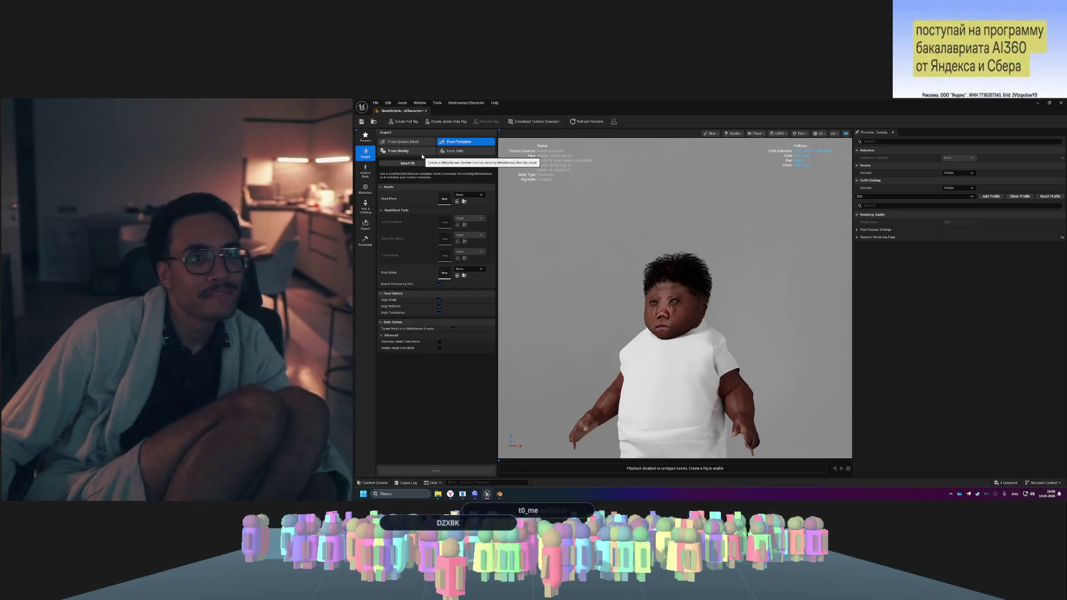
pyautogui.click(424, 153)
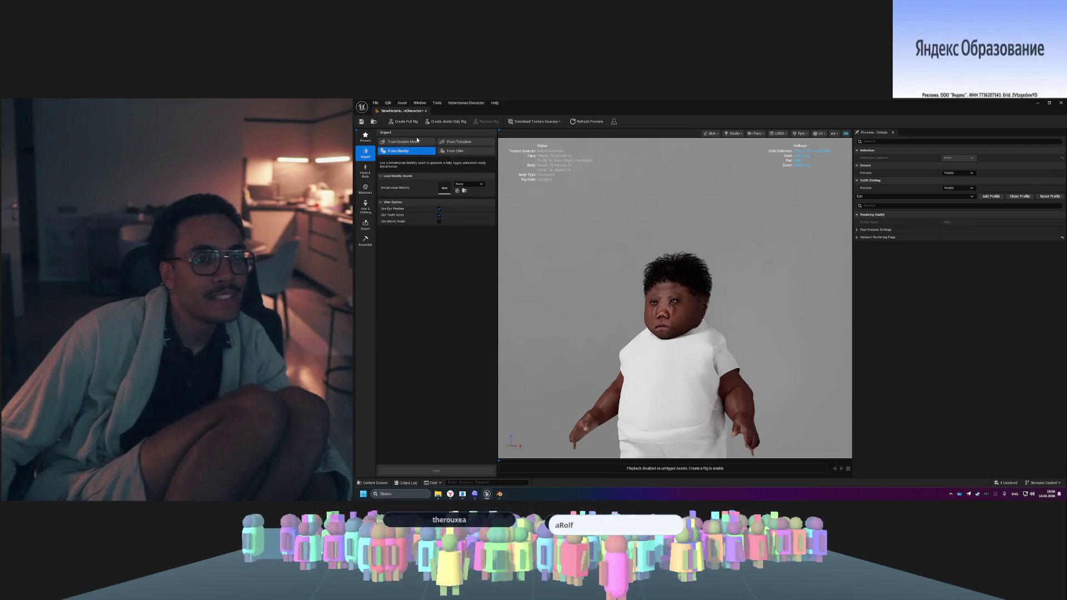
pyautogui.click(466, 154)
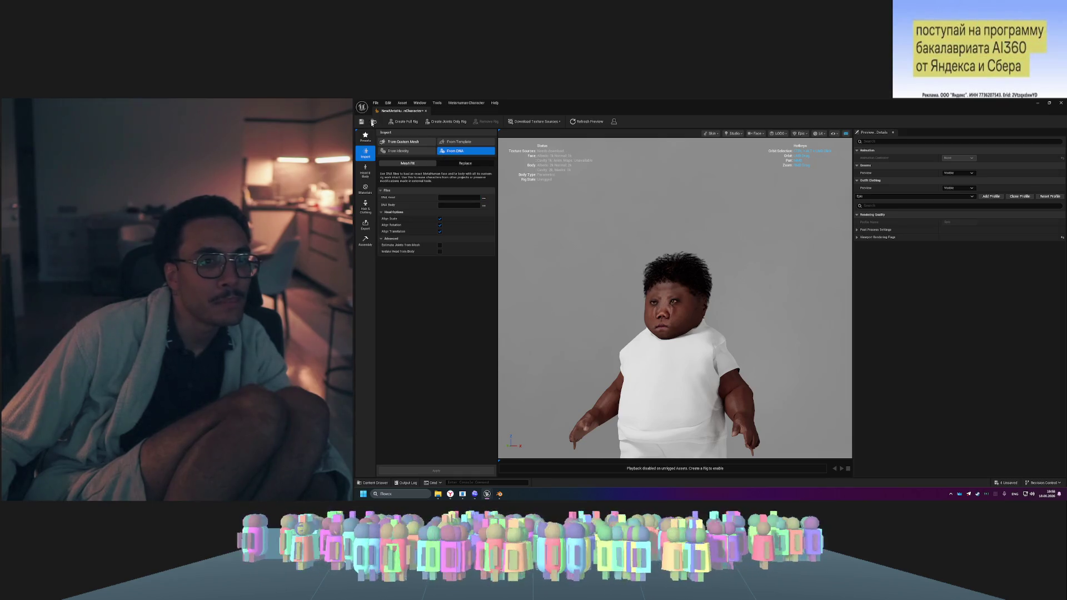
pyautogui.click(374, 122)
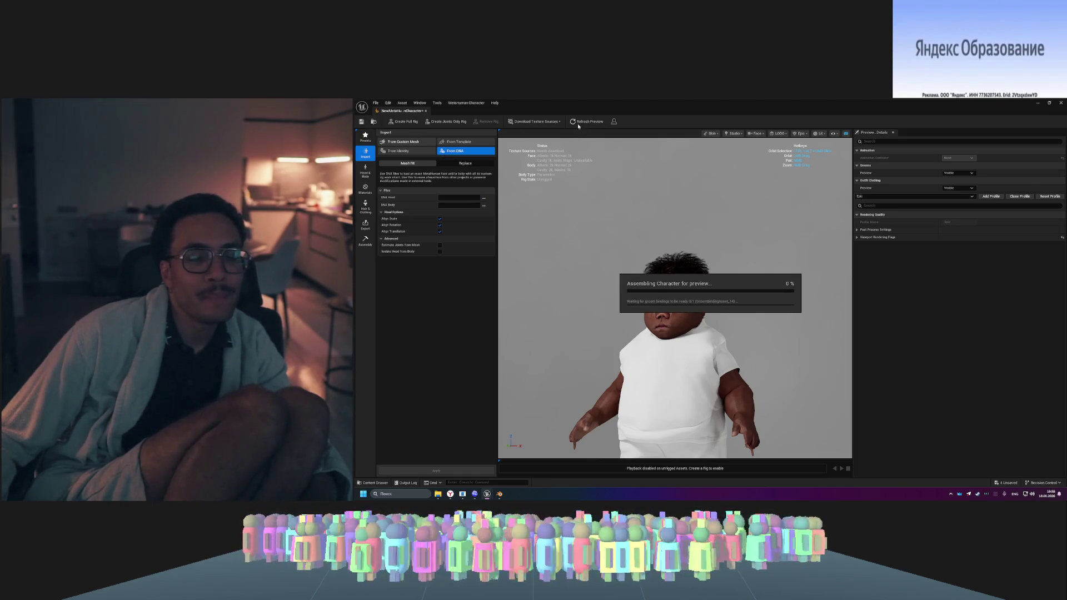